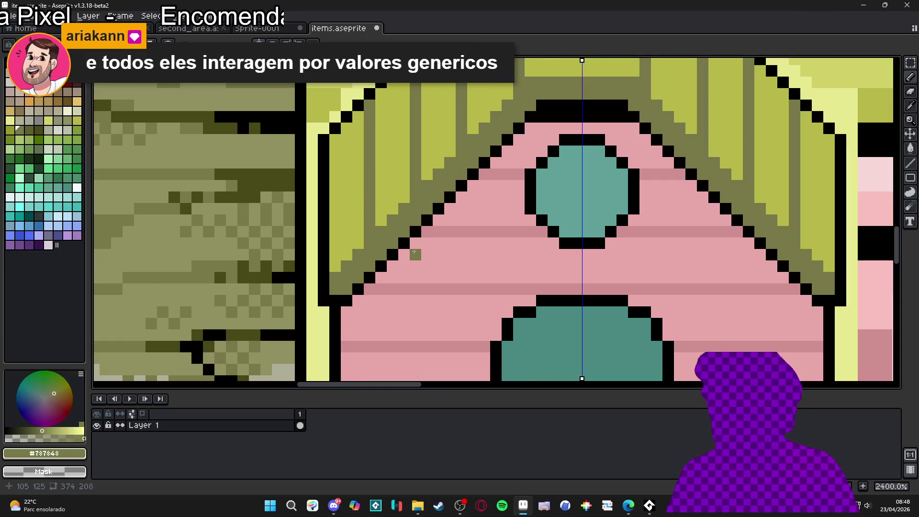
# - Paint mirrored dark olive #484818 pixels along the roof edge, undoing one stray run
pyautogui.scroll(5, 397, 263)
pyautogui.click(39, 130)
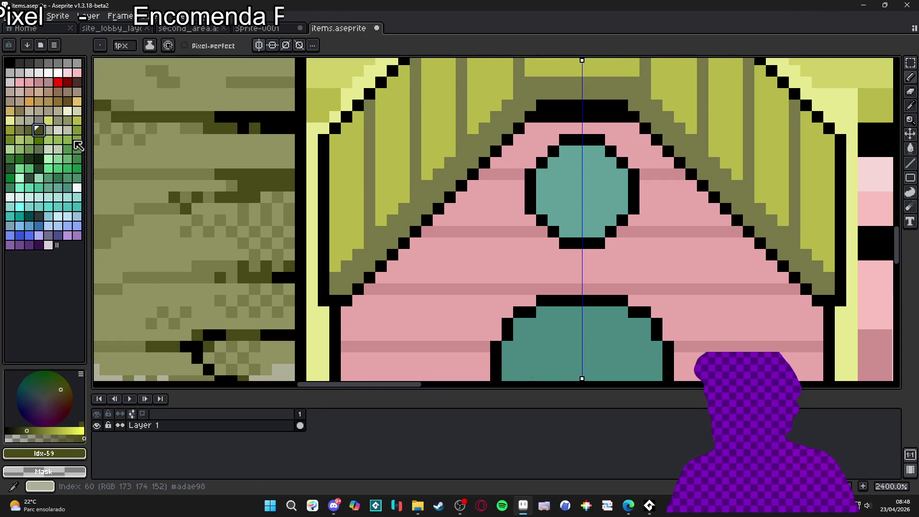
pyautogui.moveTo(370, 244)
pyautogui.mouseDown()
pyautogui.moveTo(384, 245)
pyautogui.moveTo(370, 232)
pyautogui.moveTo(369, 208)
pyautogui.moveTo(415, 185)
pyautogui.moveTo(444, 187)
pyautogui.mouseUp()
pyautogui.click(445, 187)
pyautogui.scroll(-6, 433, 220)
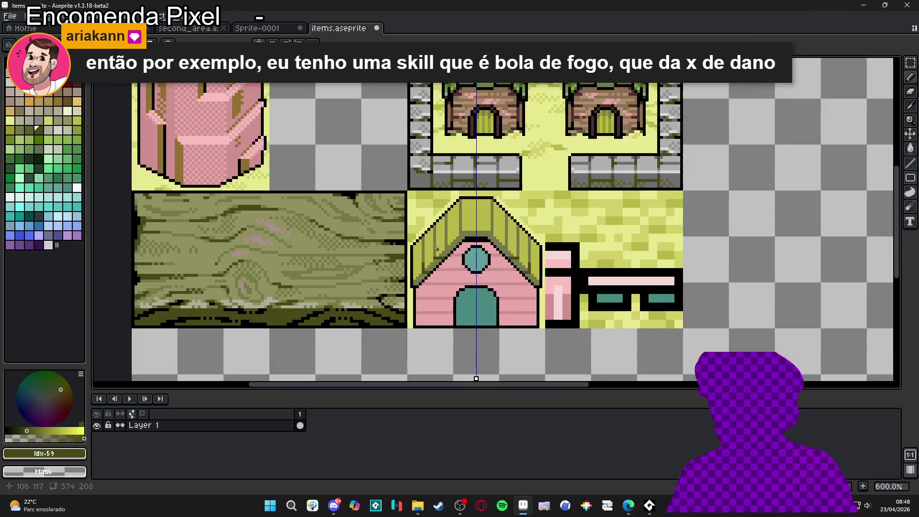
pyautogui.scroll(6, 436, 248)
pyautogui.moveTo(476, 246)
pyautogui.mouseDown()
pyautogui.moveTo(511, 247)
pyautogui.moveTo(476, 235)
pyautogui.mouseUp()
pyautogui.hotkey('ctrl', 'z')
pyautogui.hotkey('ctrl', 'z')
# - Extend the mirrored black #000000 roof outline on both sides
pyautogui.keyDown('alt'); pyautogui.click(464, 119); pyautogui.keyUp('alt')
pyautogui.click(476, 131)
pyautogui.moveTo(429, 191); pyautogui.dragTo(424, 162)
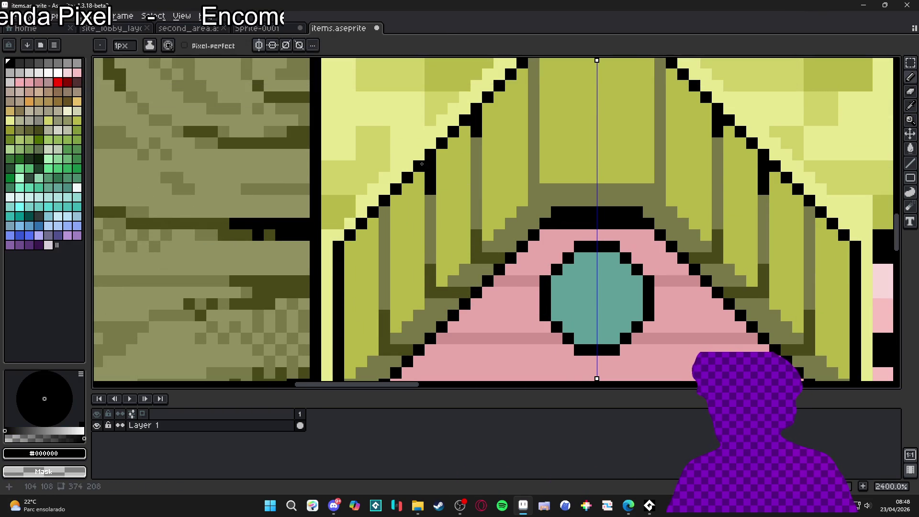
pyautogui.scroll(-5, 454, 235)
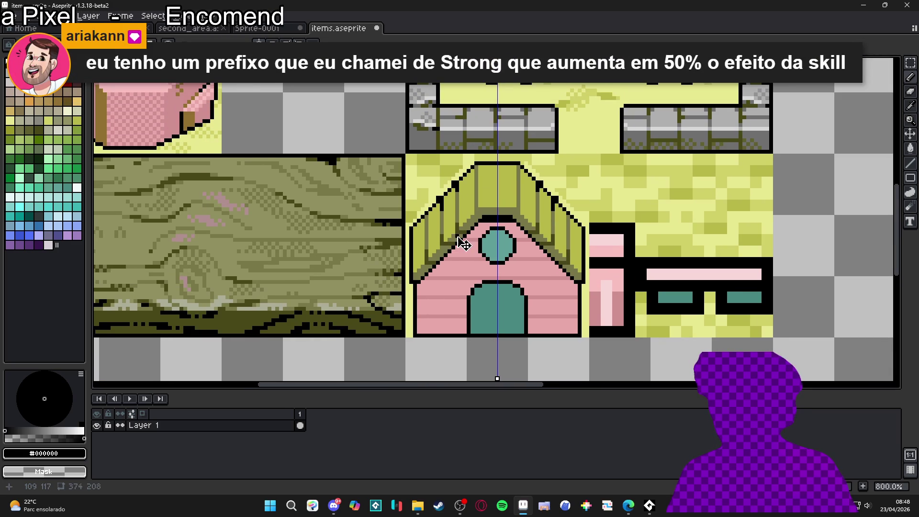
pyautogui.scroll(5, 457, 236)
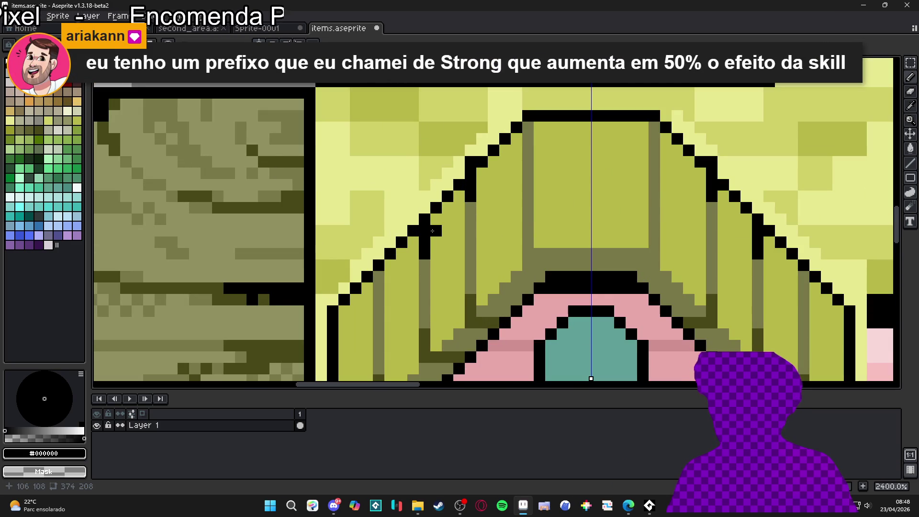
pyautogui.scroll(-3, 399, 196)
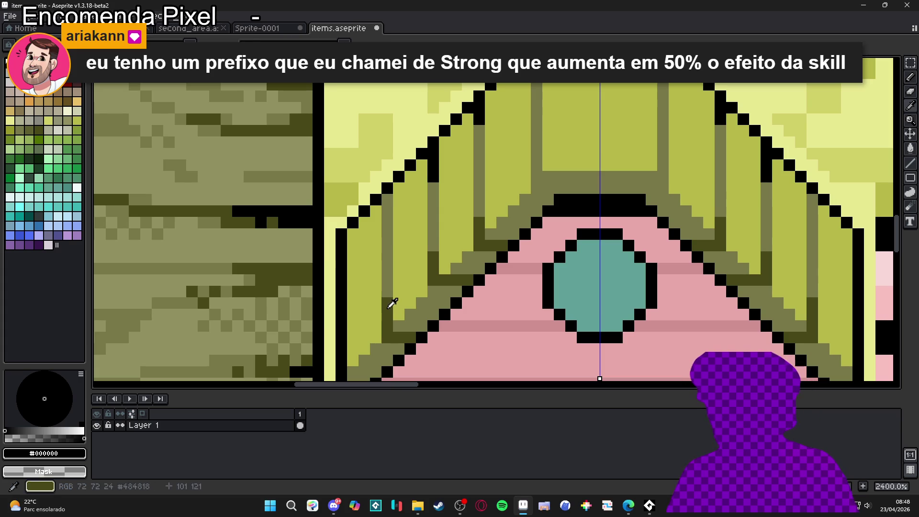
# - Repaint a roof pixel column in dark olive with a black top pixel, plus short olive strokes
pyautogui.keyDown('alt'); pyautogui.click(390, 304); pyautogui.keyUp('alt')
pyautogui.moveTo(387, 211); pyautogui.dragTo(387, 234)
pyautogui.keyDown('alt'); pyautogui.click(398, 189); pyautogui.keyUp('alt')
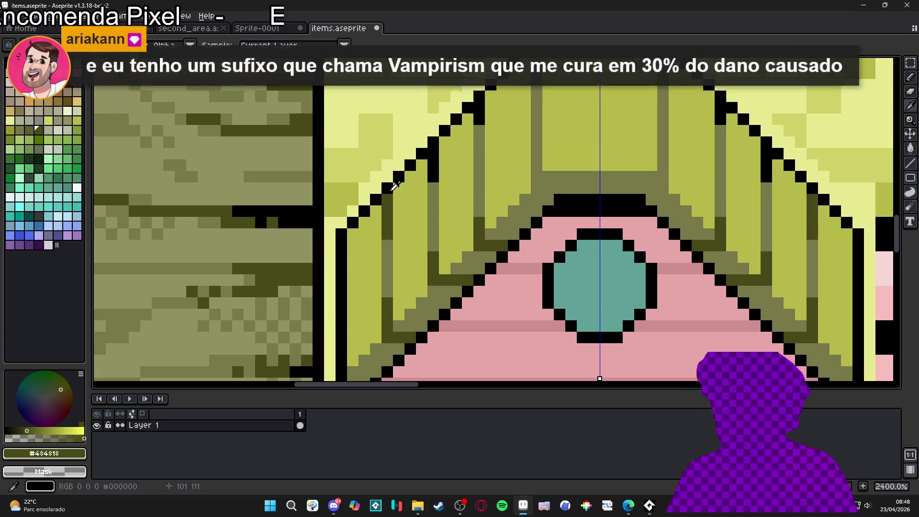
pyautogui.click(386, 199)
pyautogui.keyDown('alt'); pyautogui.click(388, 233); pyautogui.keyUp('alt')
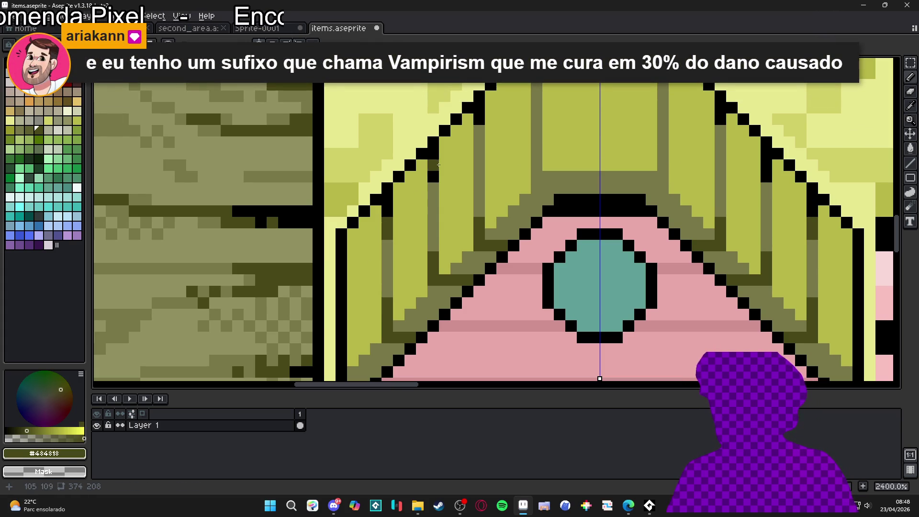
pyautogui.click(479, 135)
pyautogui.moveTo(433, 188); pyautogui.dragTo(434, 199)
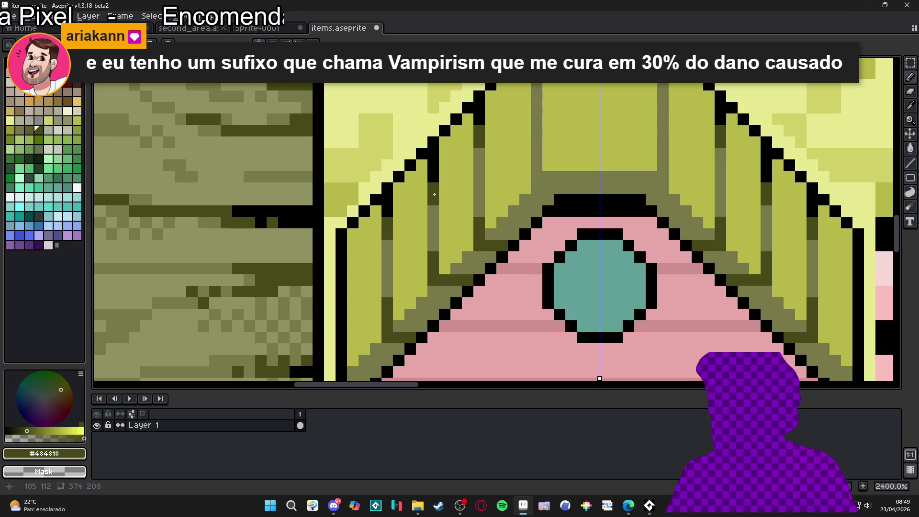
pyautogui.click(425, 195)
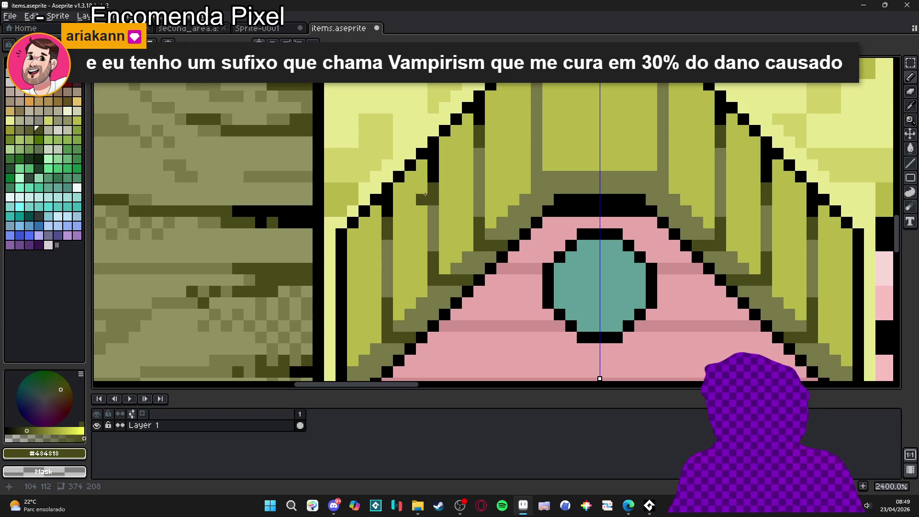
# - Place mirrored black pixels at the roof corner and two more below it
pyautogui.scroll(-3, 425, 195)
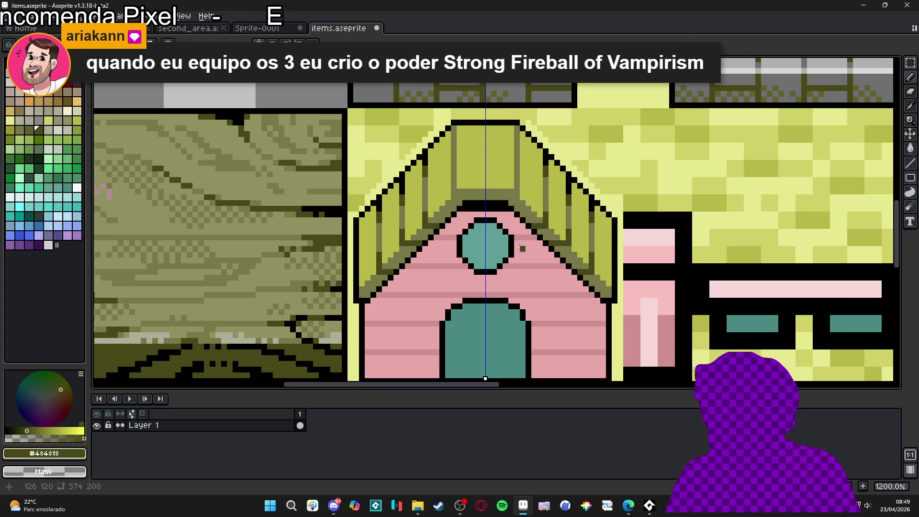
pyautogui.scroll(1, 454, 154)
pyautogui.keyDown('alt'); pyautogui.click(454, 126); pyautogui.keyUp('alt')
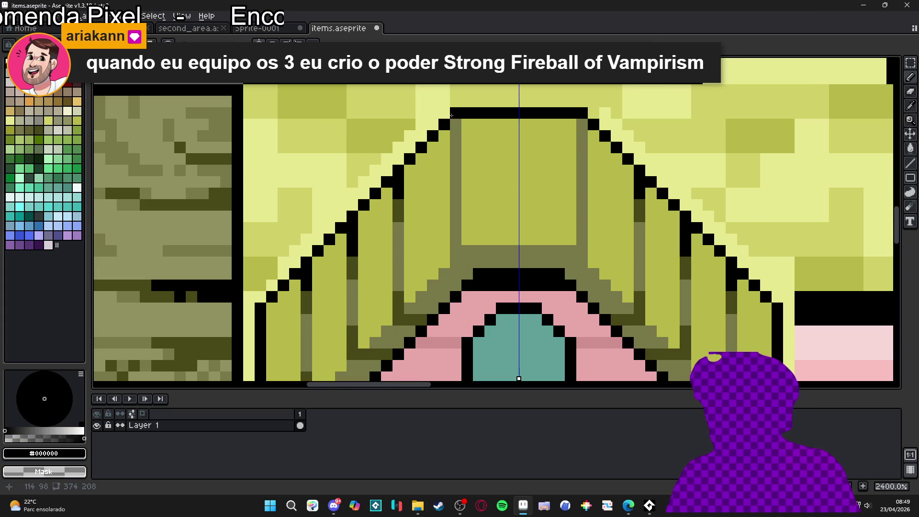
pyautogui.click(455, 135)
pyautogui.moveTo(456, 135); pyautogui.dragTo(456, 157)
pyautogui.scroll(-3, 524, 172)
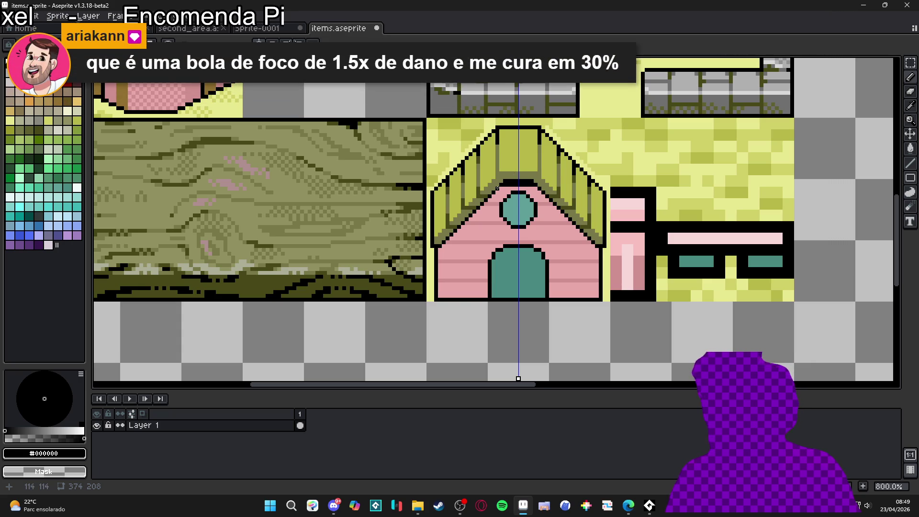
# - Zoom out over the items.aseprite tileset and switch to the 96×48 Sprite-0001 document
pyautogui.scroll(-1, 500, 184)
pyautogui.moveTo(505, 181)
pyautogui.mouseDown()
pyautogui.moveTo(479, 326)
pyautogui.moveTo(477, 229)
pyautogui.mouseUp()
pyautogui.scroll(-1, 479, 325)
pyautogui.scroll(1, 477, 229)
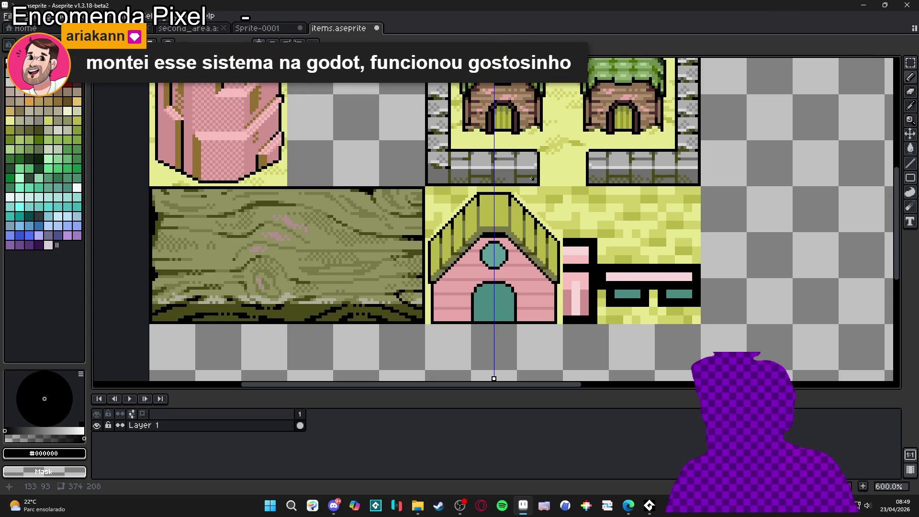
pyautogui.click(288, 30)
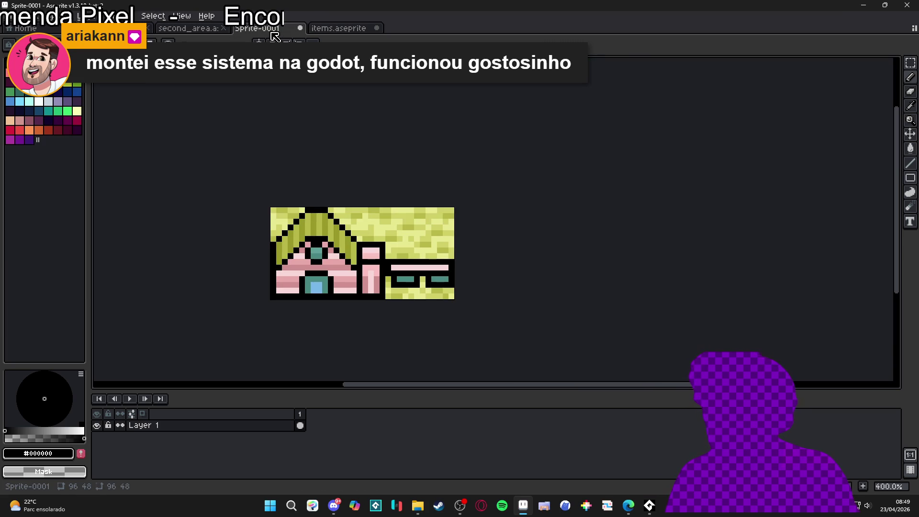
# - Dock Sprite-0001 in a left pane beside items.aseprite and zoom into the house
pyautogui.moveTo(275, 36); pyautogui.dragTo(275, 67)
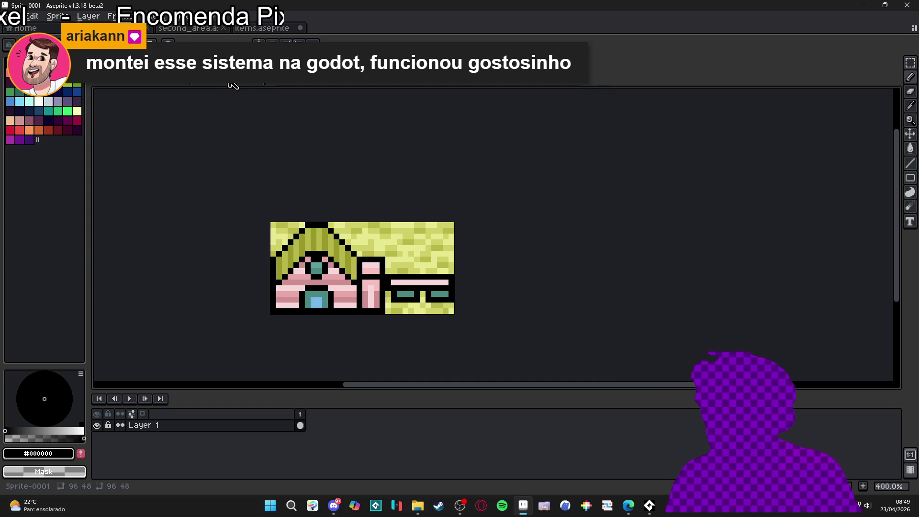
pyautogui.moveTo(233, 85); pyautogui.dragTo(120, 158)
pyautogui.scroll(1, 179, 263)
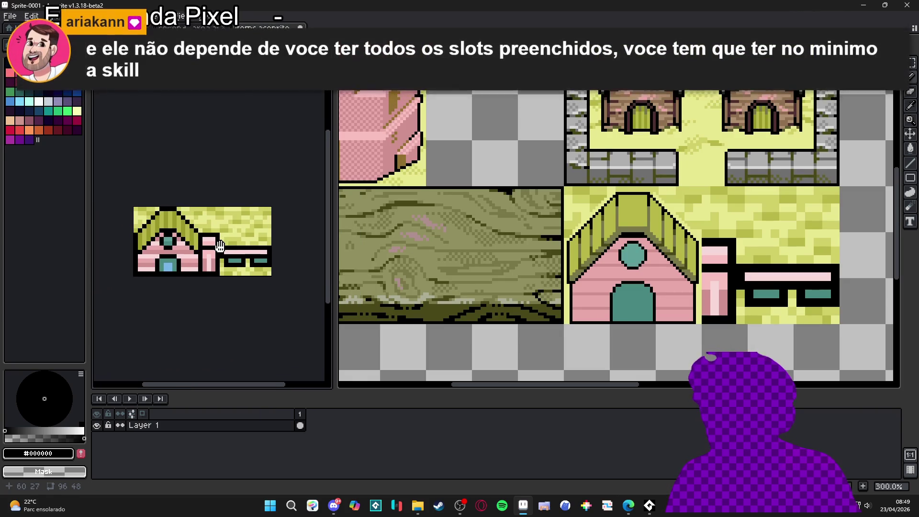
pyautogui.scroll(-2, 201, 249)
pyautogui.scroll(2, 218, 259)
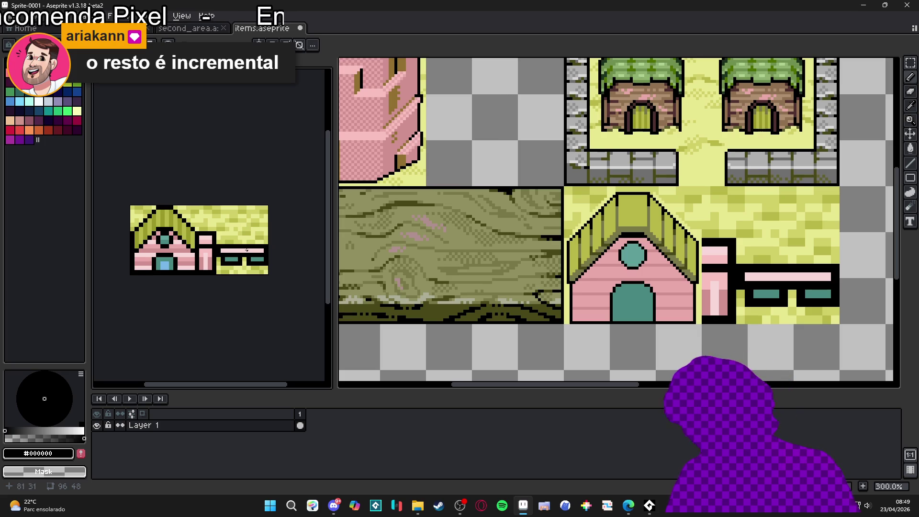
pyautogui.scroll(3, 671, 242)
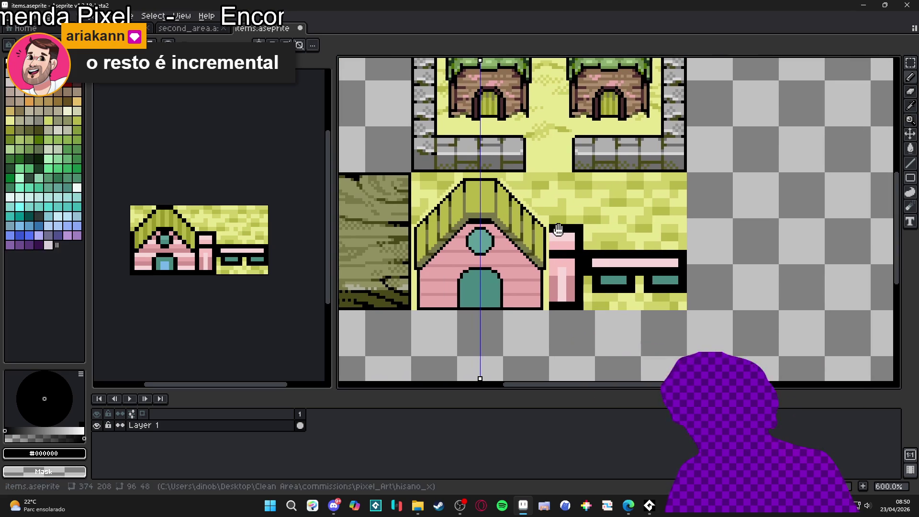
pyautogui.scroll(4, 521, 239)
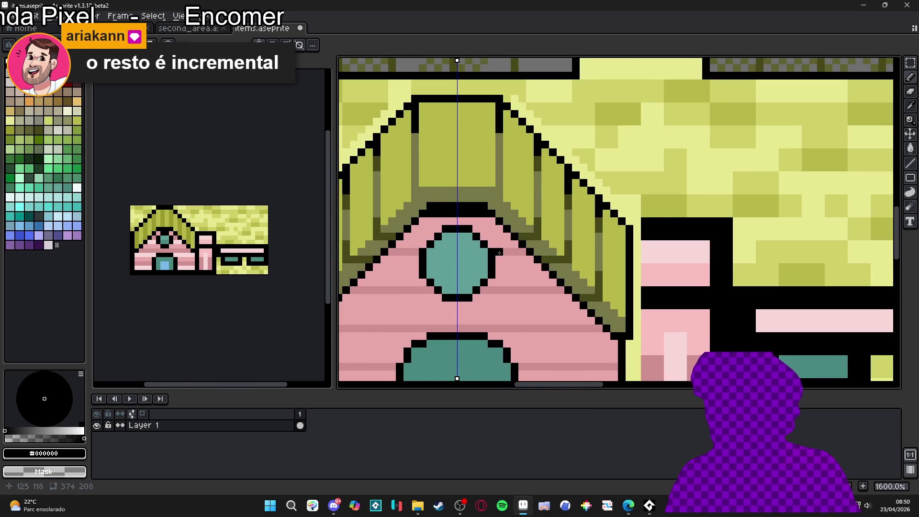
# - Fill the upper pink wall band with a darker pink using the Paint Bucket
pyautogui.keyDown('alt'); pyautogui.click(507, 271); pyautogui.keyUp('alt')
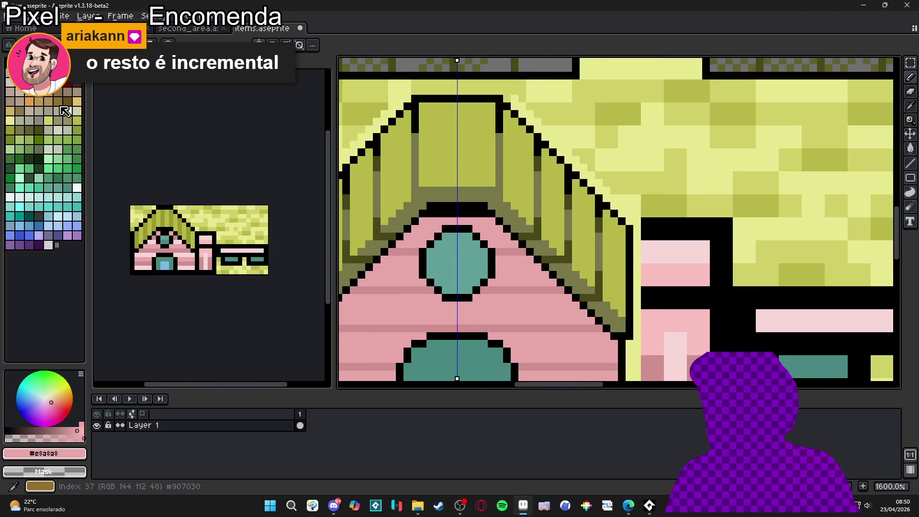
pyautogui.click(51, 93)
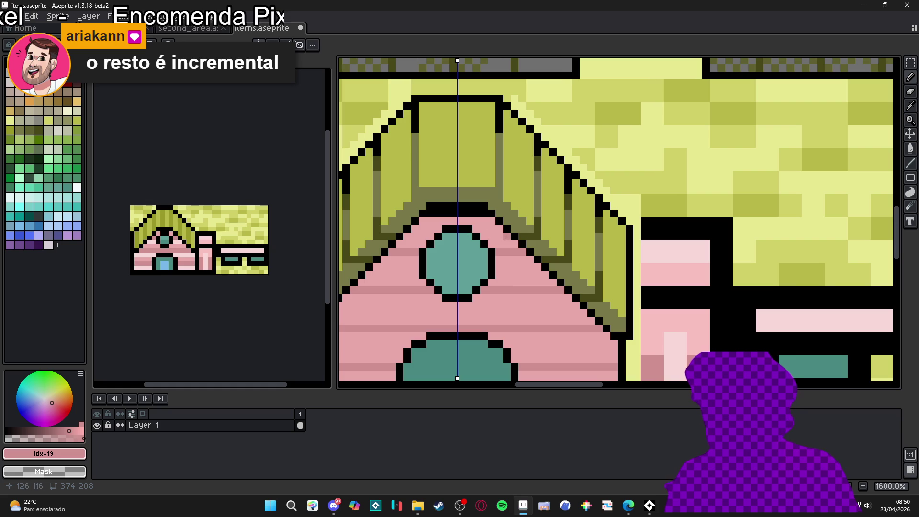
pyautogui.press('g')
pyautogui.click(503, 239)
pyautogui.press('b')
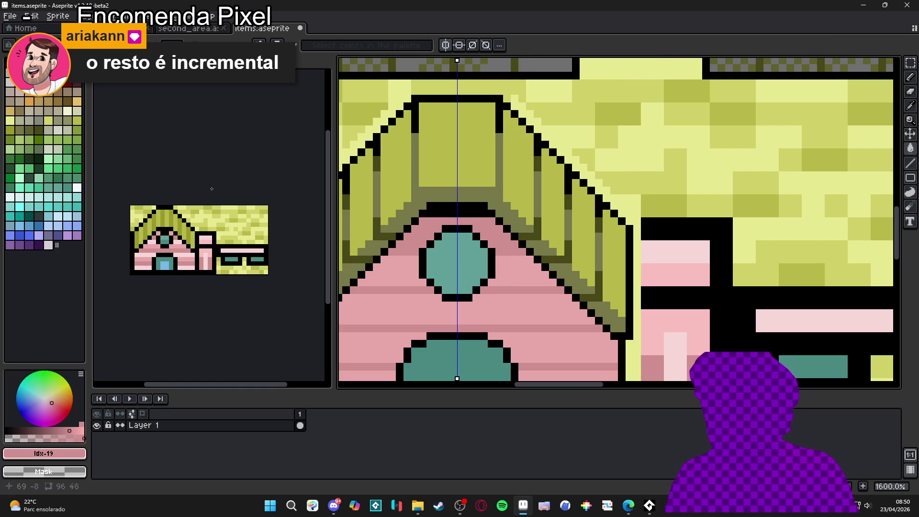
# - Draw brown wood-grain lines along the upper and lower wall bands
pyautogui.click(58, 92)
pyautogui.click(525, 252)
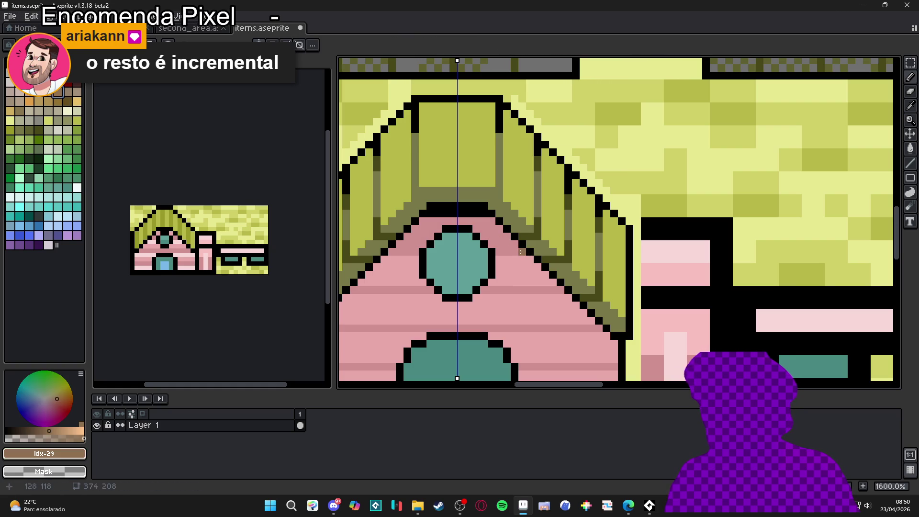
pyautogui.keyDown('shift'); pyautogui.click(391, 251); pyautogui.keyUp('shift')
pyautogui.click(560, 290)
pyautogui.keyDown('shift'); pyautogui.click(353, 290); pyautogui.keyUp('shift')
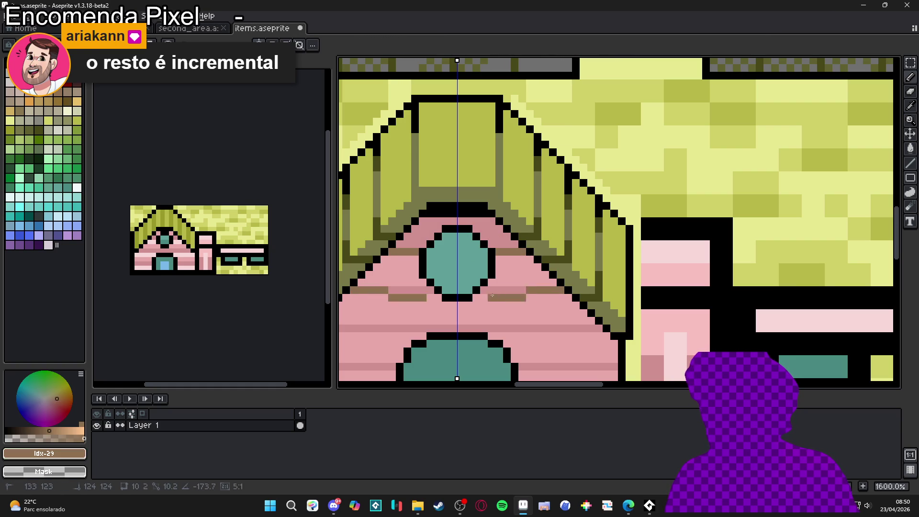
# - Fill the area around the window and the band under the brown stripe with darker pink #d09090
pyautogui.keyDown('alt'); pyautogui.click(505, 268); pyautogui.keyUp('alt')
pyautogui.moveTo(505, 269)
pyautogui.mouseDown()
pyautogui.moveTo(509, 225)
pyautogui.moveTo(532, 236)
pyautogui.mouseUp()
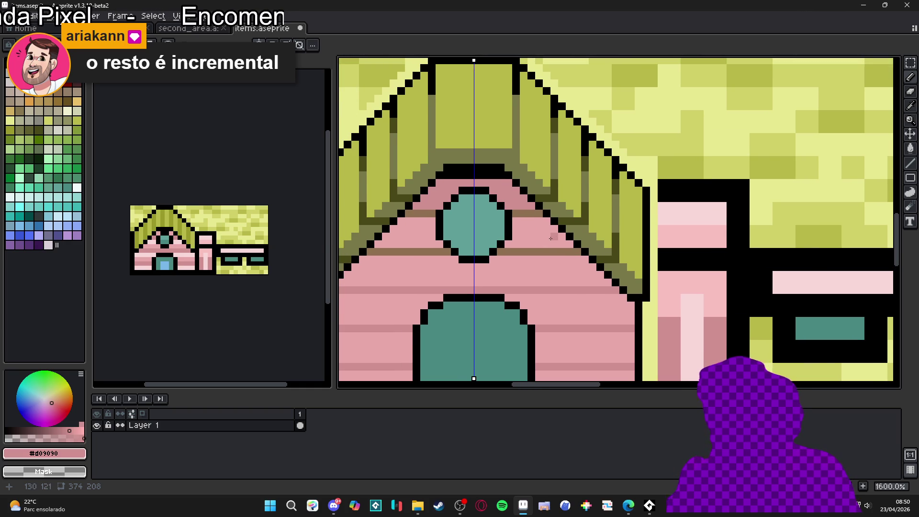
pyautogui.press('g')
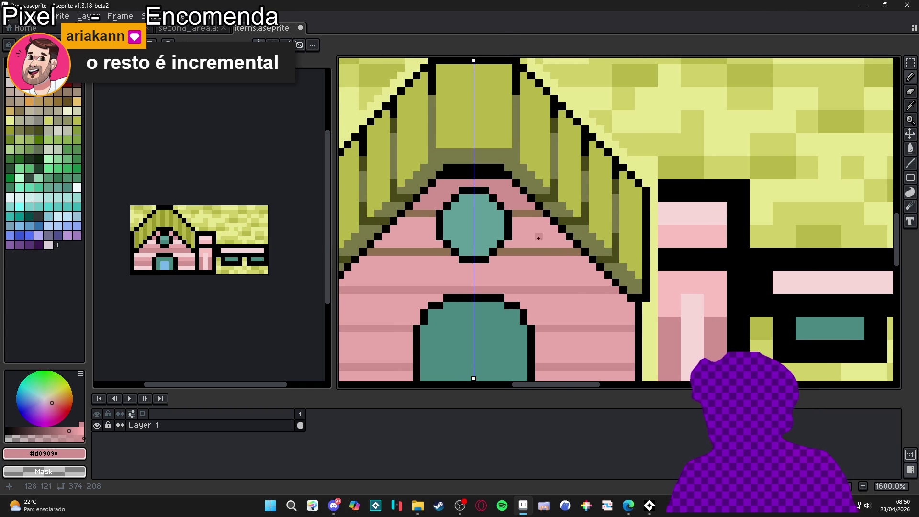
pyautogui.click(537, 230)
pyautogui.click(539, 272)
pyautogui.moveTo(538, 273); pyautogui.dragTo(531, 244)
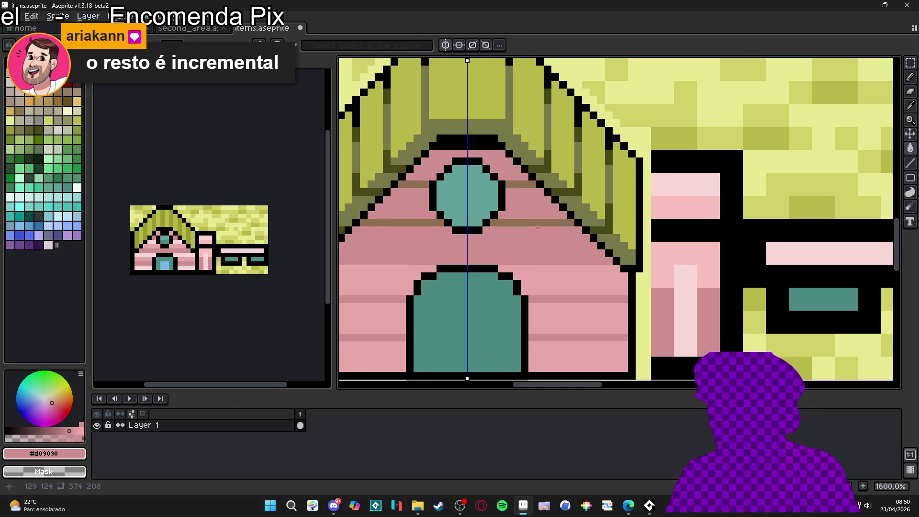
# - Try brown #907050 fills and a brown line across the gable band, undoing each one
pyautogui.keyDown('alt'); pyautogui.click(543, 221); pyautogui.keyUp('alt')
pyautogui.click(611, 259)
pyautogui.hotkey('ctrl', 'z')
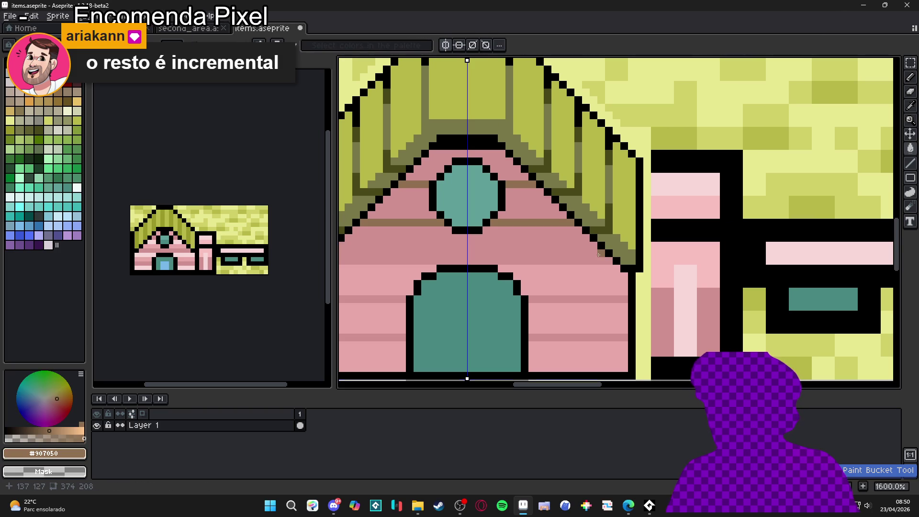
pyautogui.click(610, 259)
pyautogui.hotkey('ctrl', 'z')
pyautogui.press('l')
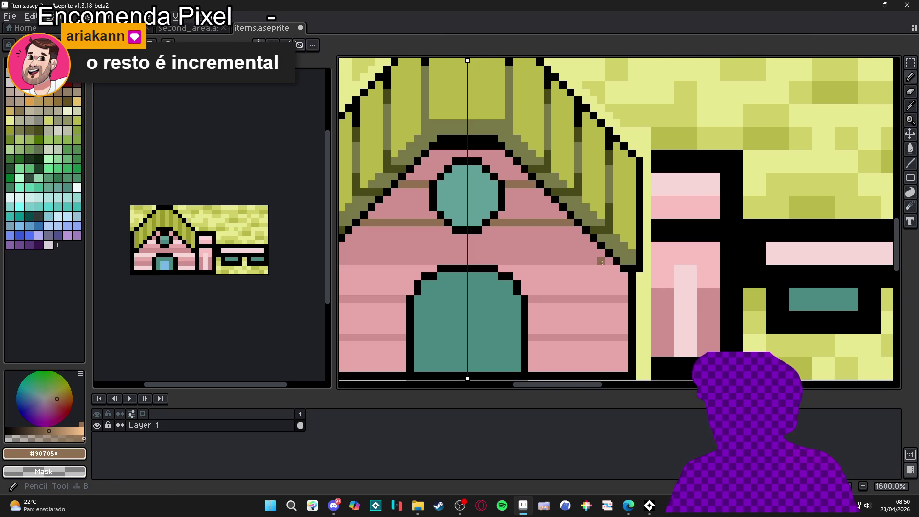
pyautogui.moveTo(610, 260); pyautogui.dragTo(489, 256)
pyautogui.hotkey('ctrl', 'z')
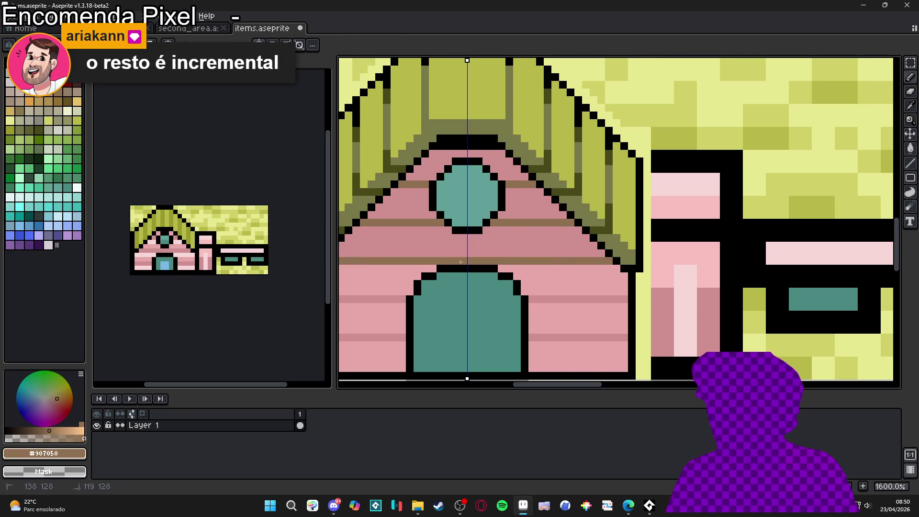
# - Draw a short darker pink line under the roof edge, then sample the pinks and brown
pyautogui.keyDown('alt'); pyautogui.click(587, 247); pyautogui.keyUp('alt')
pyautogui.moveTo(618, 271)
pyautogui.mouseDown()
pyautogui.moveTo(601, 272)
pyautogui.moveTo(622, 281)
pyautogui.mouseUp()
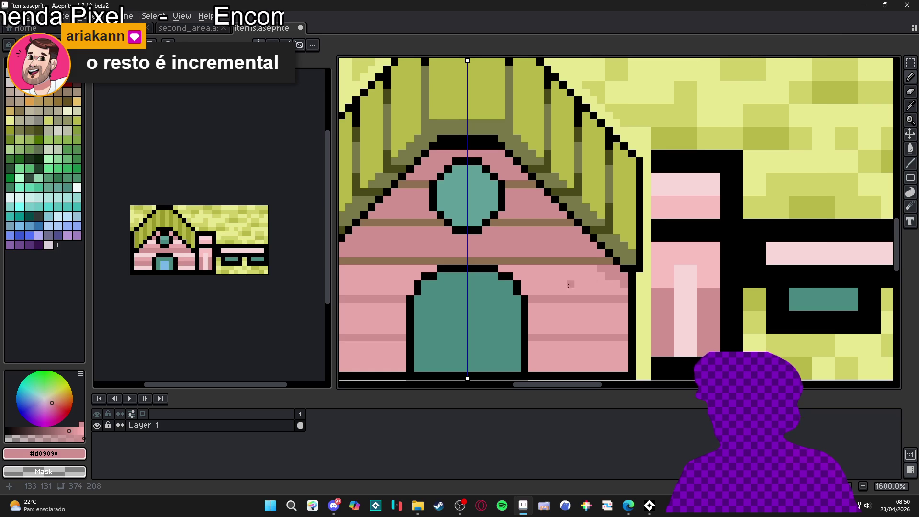
pyautogui.moveTo(532, 283); pyautogui.dragTo(637, 248)
pyautogui.keyDown('alt'); pyautogui.click(449, 239); pyautogui.keyUp('alt')
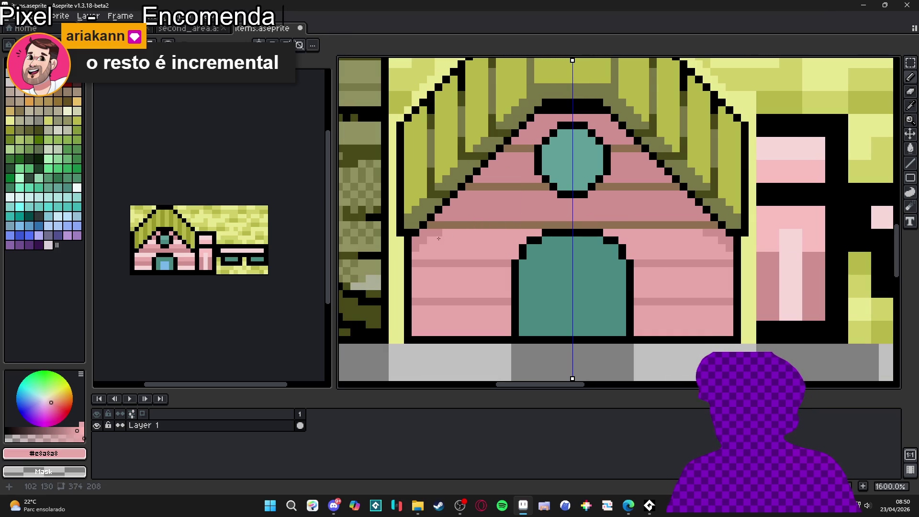
pyautogui.keyDown('alt'); pyautogui.click(435, 232); pyautogui.keyUp('alt')
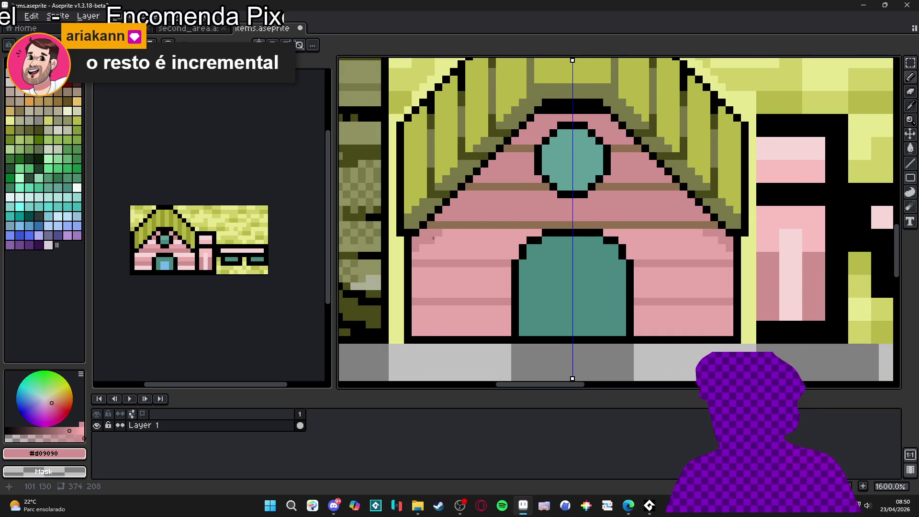
pyautogui.keyDown('alt'); pyautogui.click(442, 223); pyautogui.keyUp('alt')
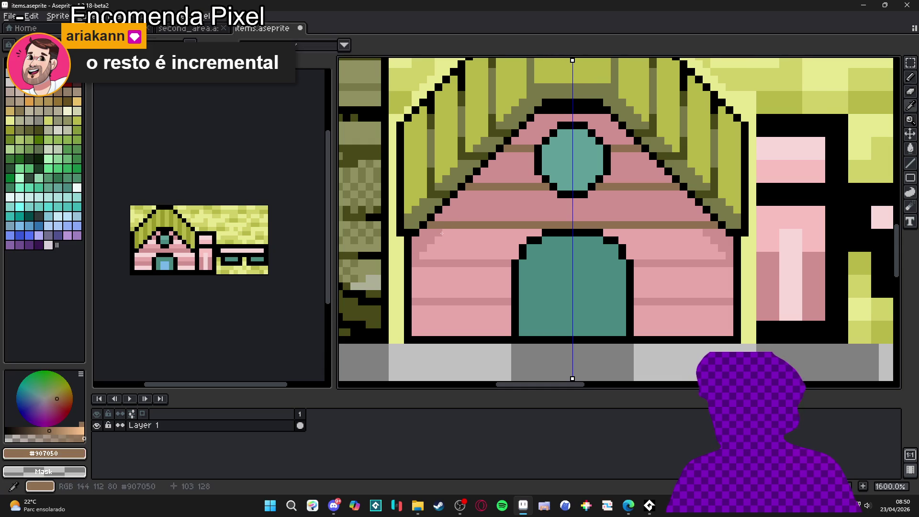
pyautogui.moveTo(502, 215); pyautogui.dragTo(474, 273)
# - Lighten the gable with mirrored light-pink diagonals, a filled band, and pixels beside the window
pyautogui.keyDown('alt'); pyautogui.click(454, 286); pyautogui.keyUp('alt')
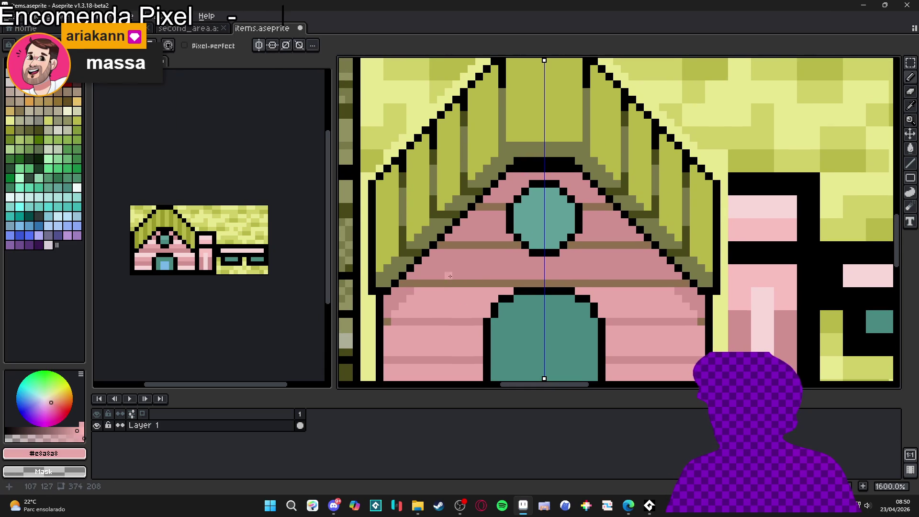
pyautogui.moveTo(433, 277); pyautogui.dragTo(455, 253)
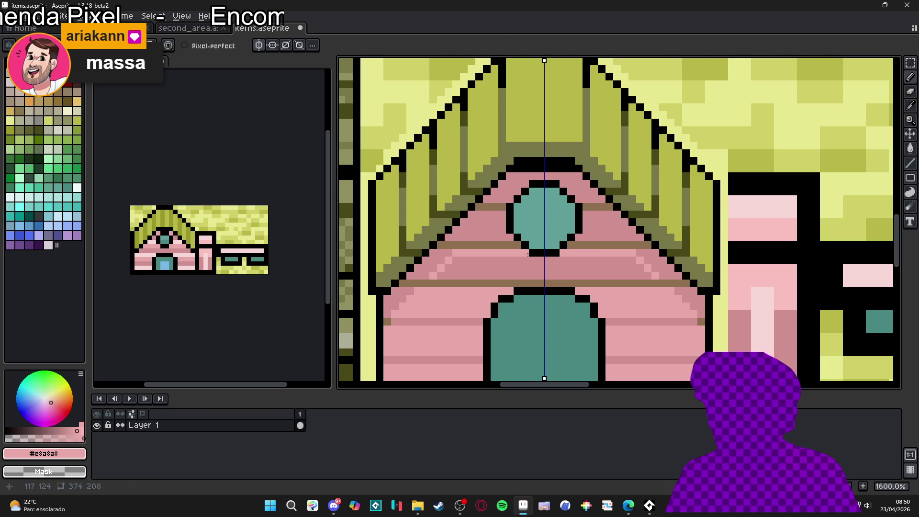
pyautogui.click(524, 261)
pyautogui.press('b')
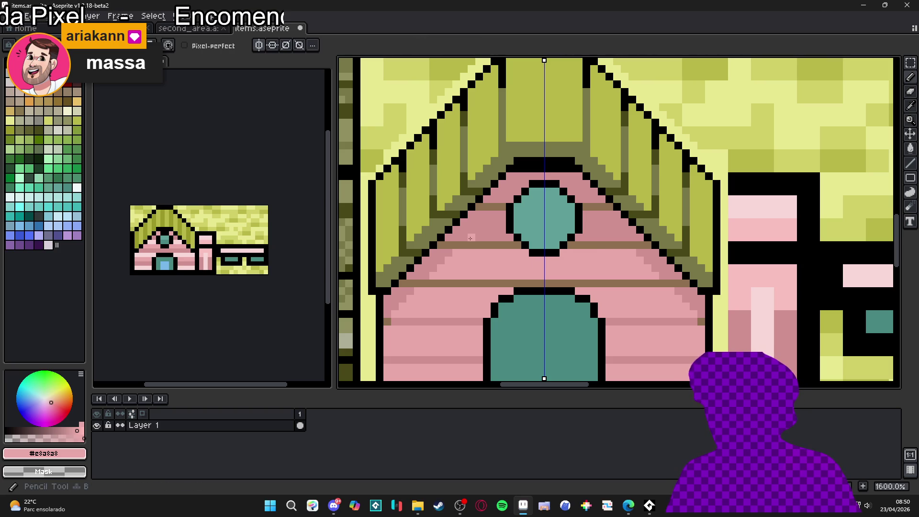
pyautogui.moveTo(475, 237)
pyautogui.mouseDown()
pyautogui.moveTo(500, 238)
pyautogui.moveTo(486, 231)
pyautogui.mouseUp()
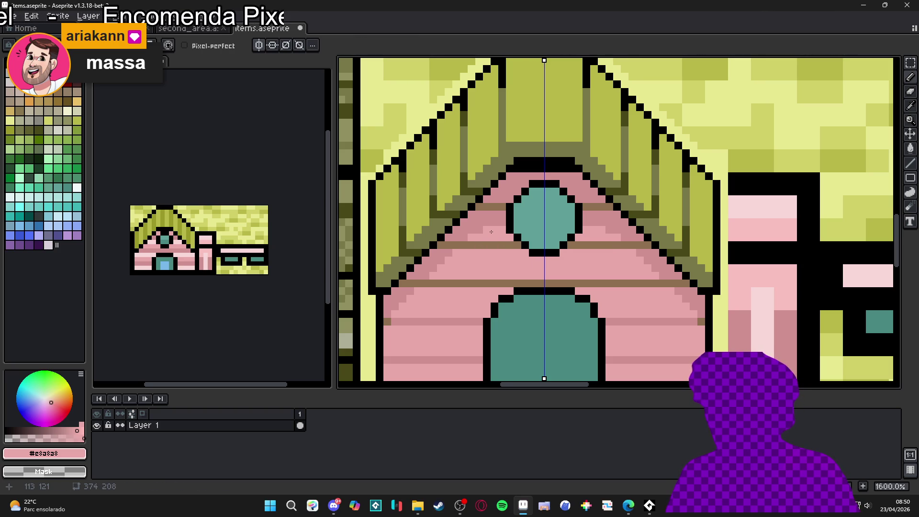
# - Open the F7 full-sprite preview
pyautogui.scroll(-2, 491, 231)
pyautogui.scroll(1, 561, 253)
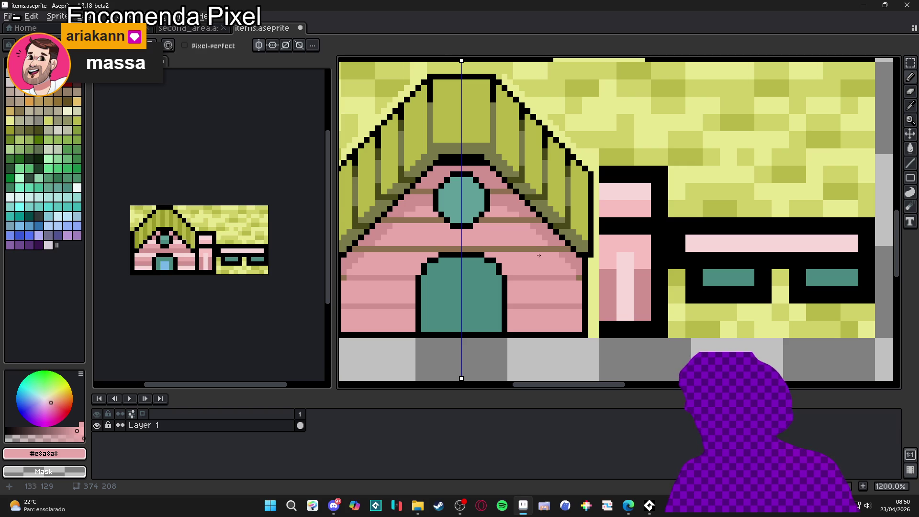
pyautogui.scroll(-2, 540, 248)
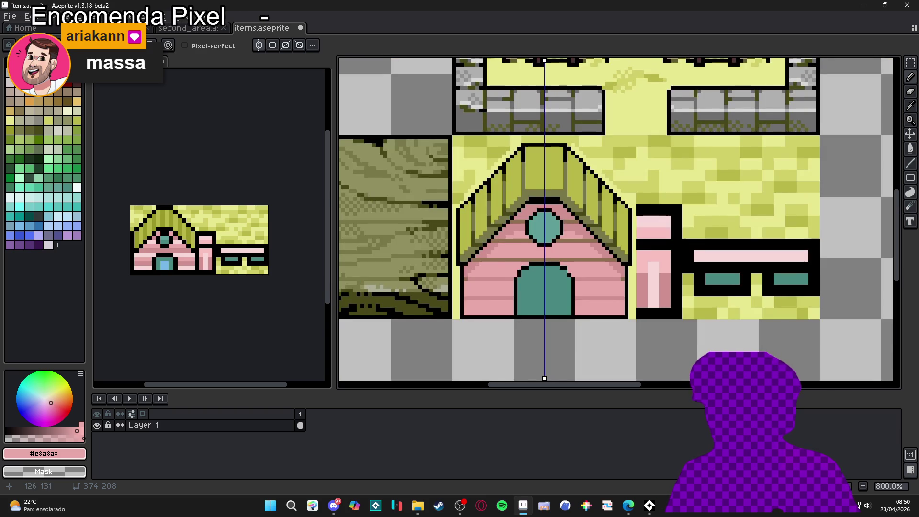
pyautogui.press('F7')
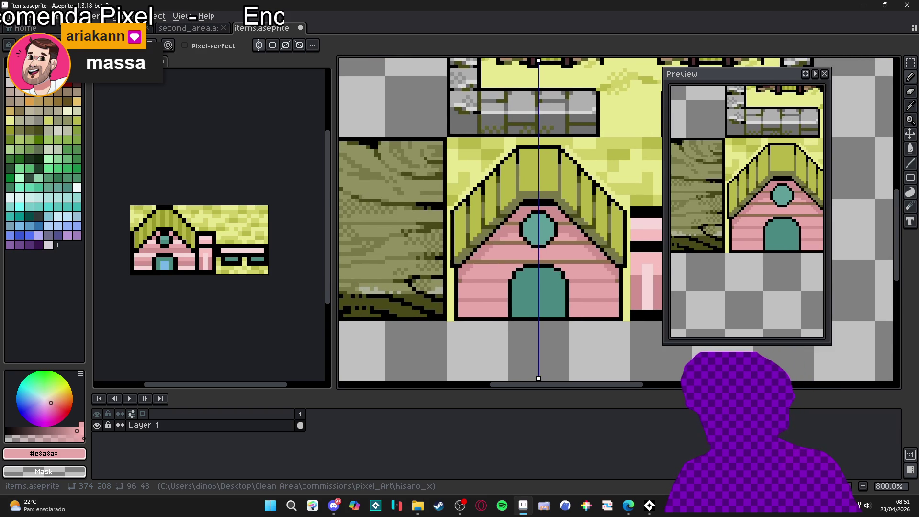
pyautogui.scroll(2, 515, 211)
# - Paint a brown stripe across the gable's top row beneath the roof peak
pyautogui.keyDown('alt'); pyautogui.click(544, 199); pyautogui.keyUp('alt')
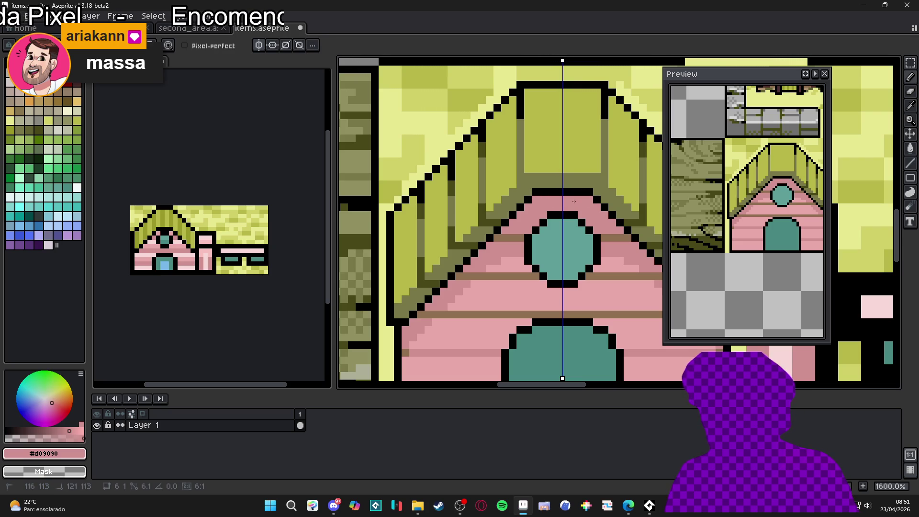
pyautogui.scroll(-2, 503, 234)
pyautogui.scroll(2, 451, 250)
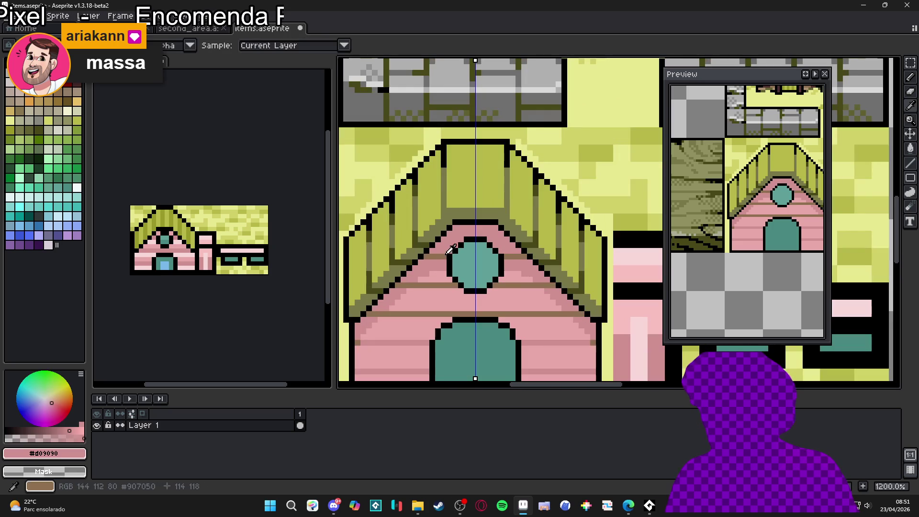
pyautogui.keyDown('alt'); pyautogui.click(449, 254); pyautogui.keyUp('alt')
pyautogui.scroll(3, 451, 250)
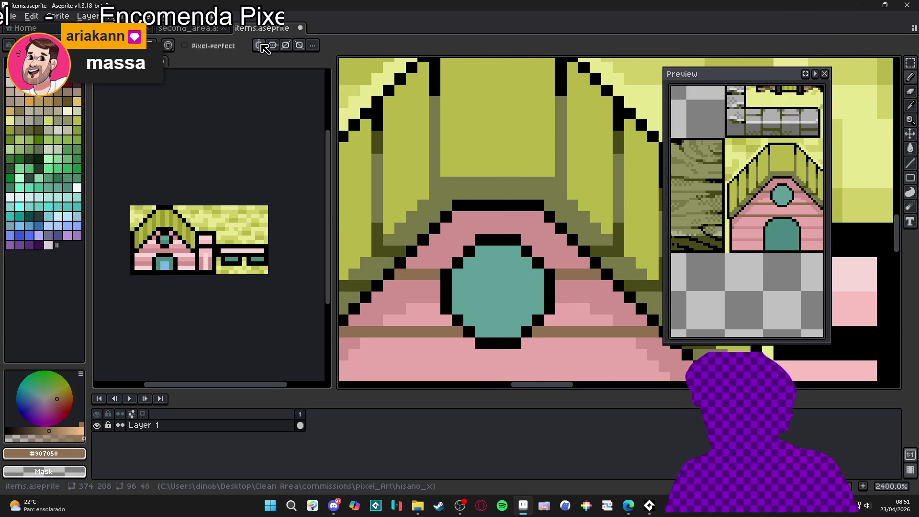
pyautogui.click(457, 217)
pyautogui.click(475, 221)
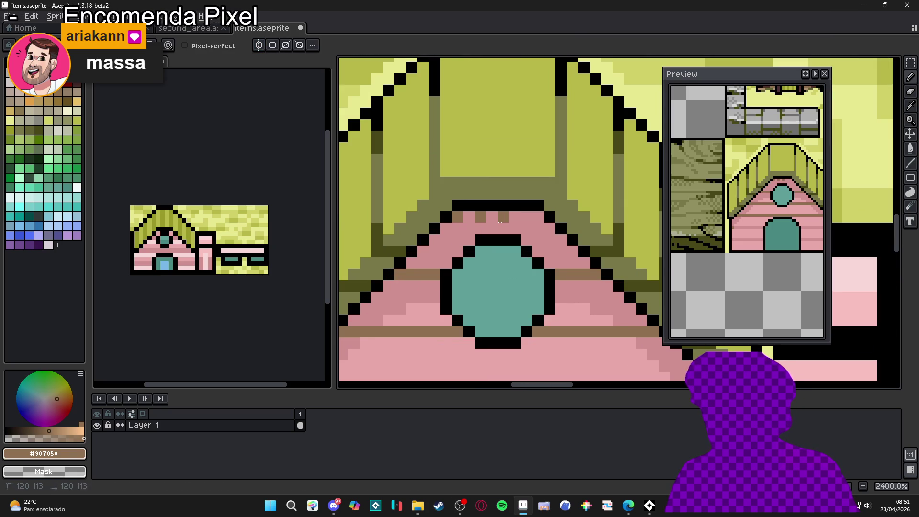
pyautogui.moveTo(480, 220)
pyautogui.mouseDown()
pyautogui.moveTo(538, 218)
pyautogui.moveTo(534, 231)
pyautogui.mouseUp()
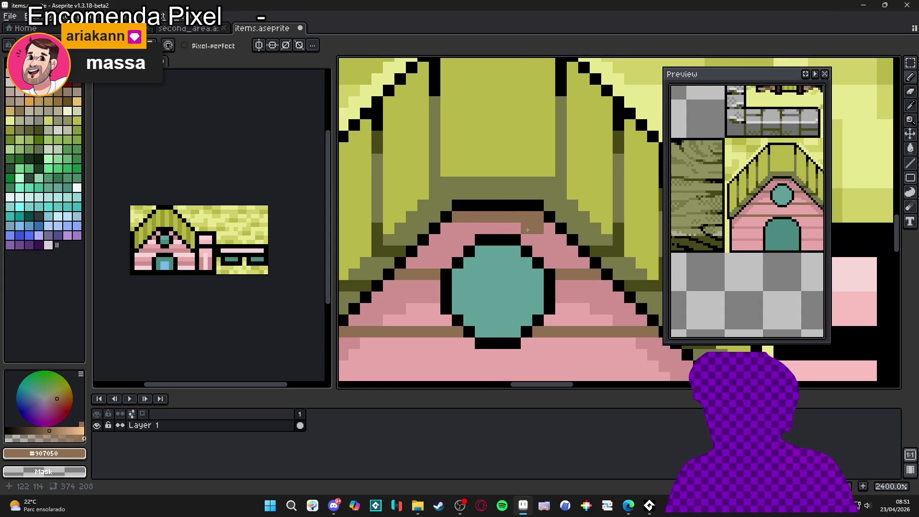
pyautogui.scroll(-5, 495, 229)
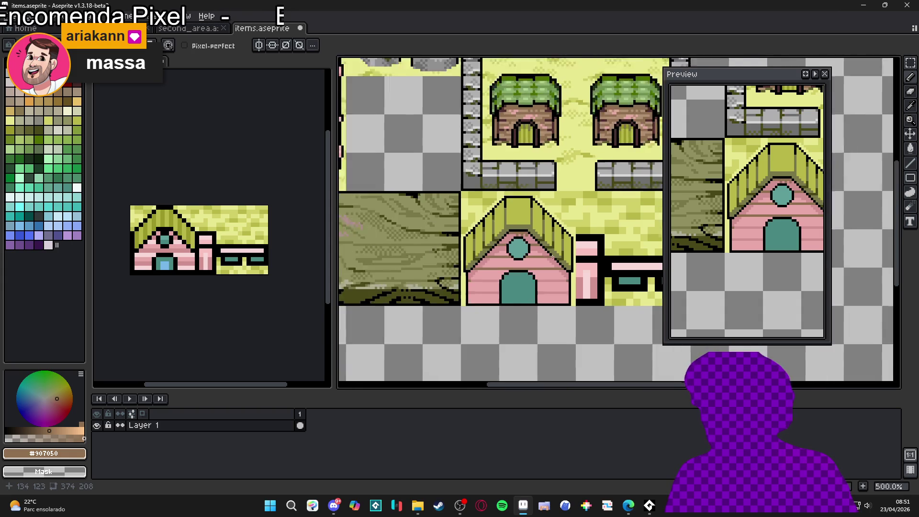
pyautogui.scroll(5, 549, 257)
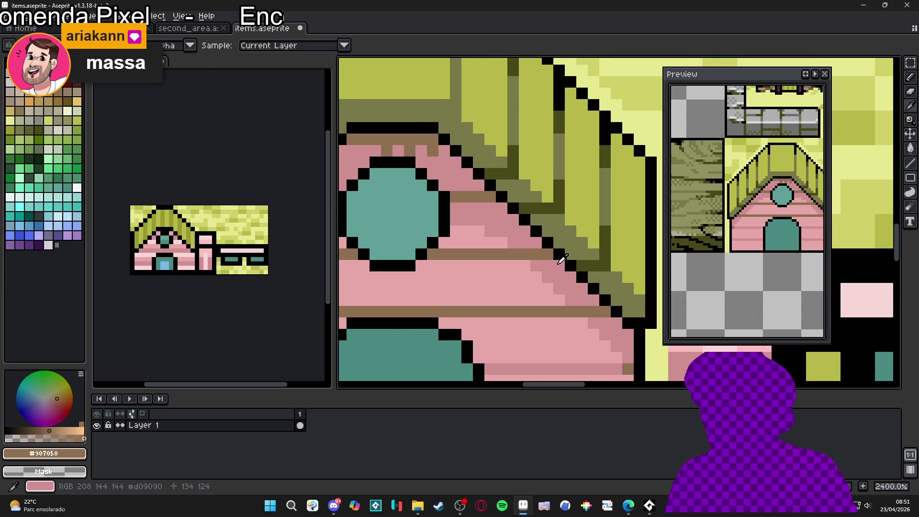
# - Try a darker pink pixel inside the brown stripe, then undo it
pyautogui.keyDown('alt'); pyautogui.click(532, 262); pyautogui.keyUp('alt')
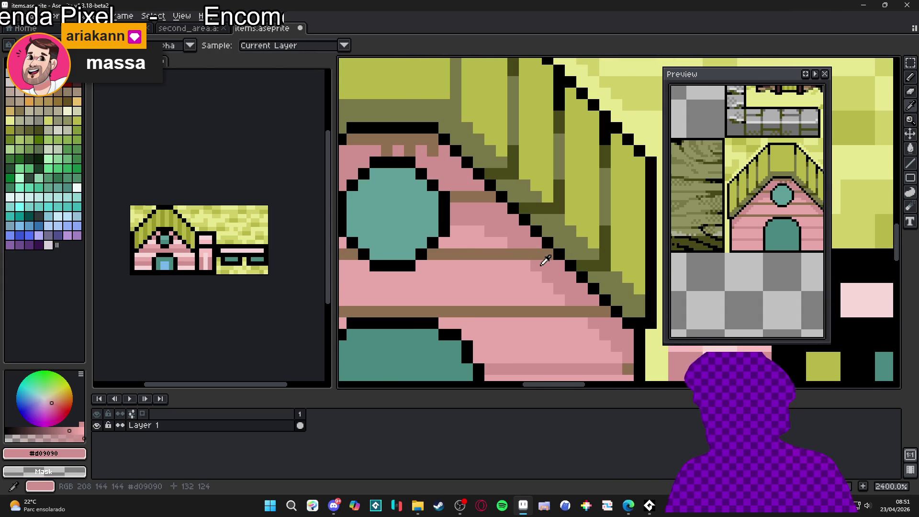
pyautogui.press('alt')
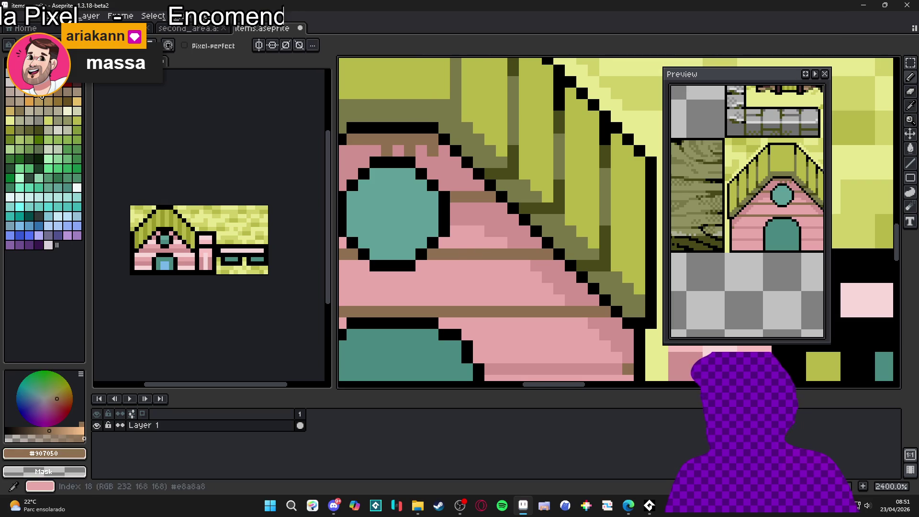
pyautogui.click(503, 254)
pyautogui.hotkey('ctrl', 'z')
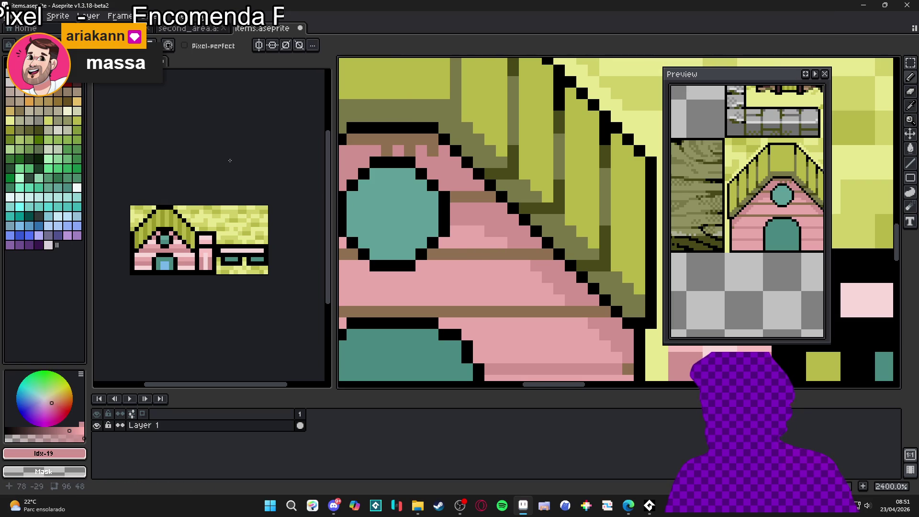
pyautogui.click(10, 245)
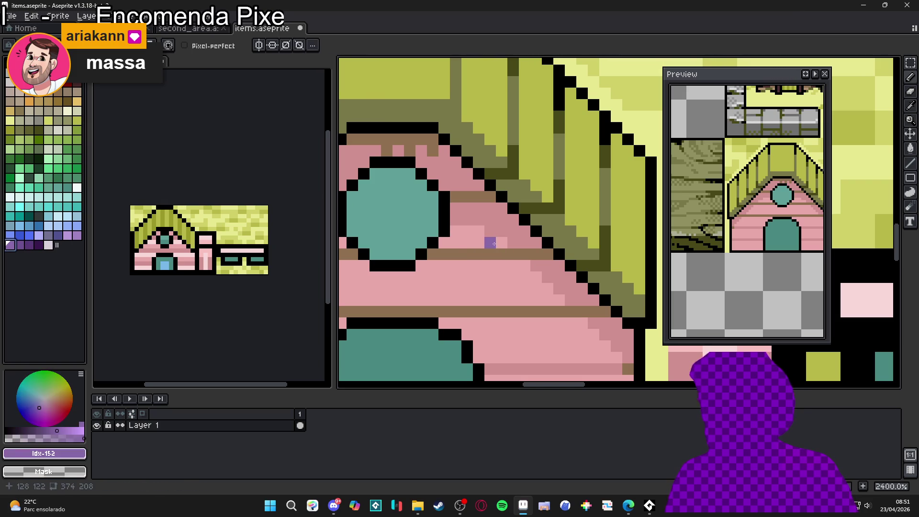
pyautogui.click(19, 244)
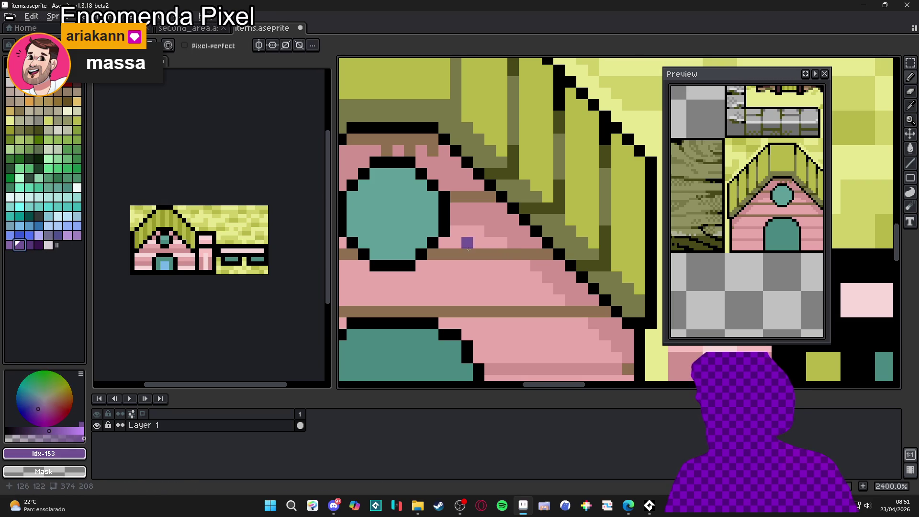
pyautogui.moveTo(515, 253)
pyautogui.mouseDown()
pyautogui.moveTo(431, 254)
pyautogui.moveTo(568, 262)
pyautogui.mouseUp()
pyautogui.click(502, 258)
pyautogui.hotkey('ctrl', 'z')
pyautogui.hotkey('ctrl', 'z')
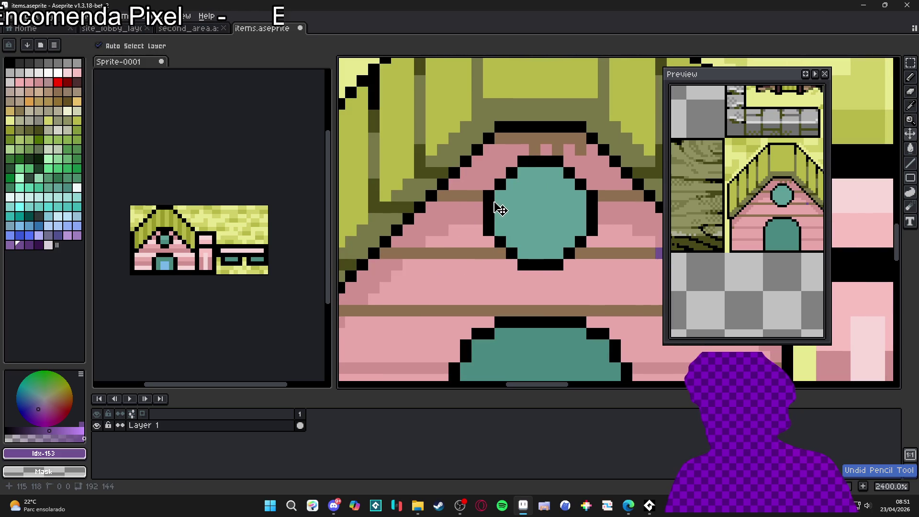
pyautogui.click(408, 253)
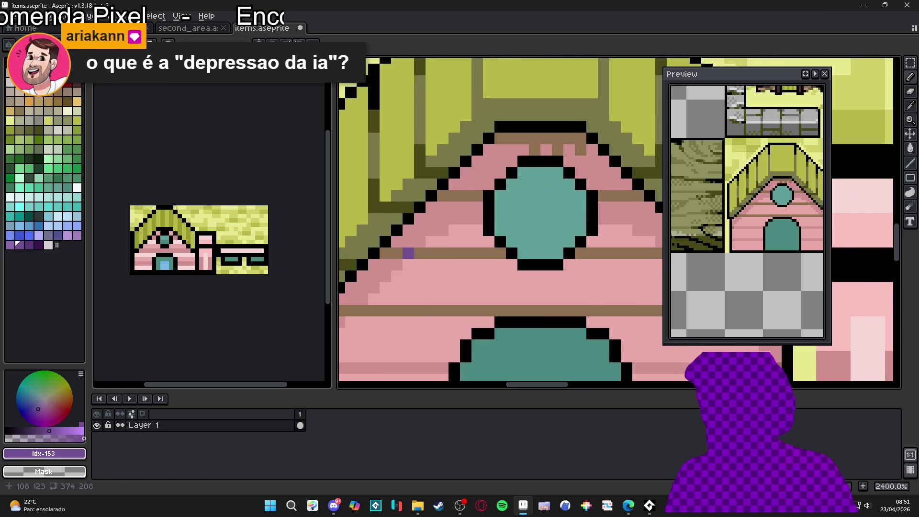
pyautogui.hscroll(2, 476, 243)
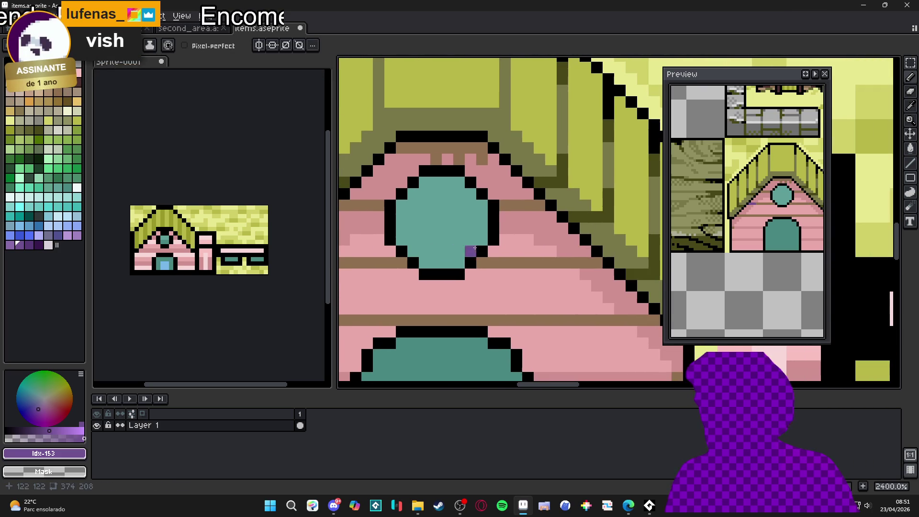
pyautogui.moveTo(587, 258)
pyautogui.mouseDown()
pyautogui.moveTo(574, 261)
pyautogui.moveTo(598, 261)
pyautogui.mouseUp()
pyautogui.scroll(-2, 593, 254)
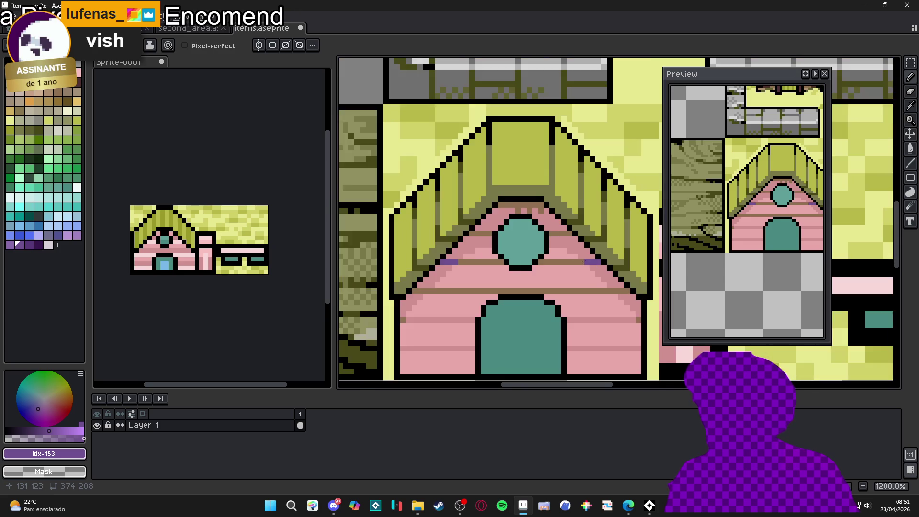
pyautogui.scroll(2, 567, 230)
pyautogui.moveTo(568, 230); pyautogui.dragTo(529, 225)
pyautogui.click(404, 222)
pyautogui.moveTo(405, 222); pyautogui.dragTo(365, 224)
pyautogui.scroll(-5, 477, 269)
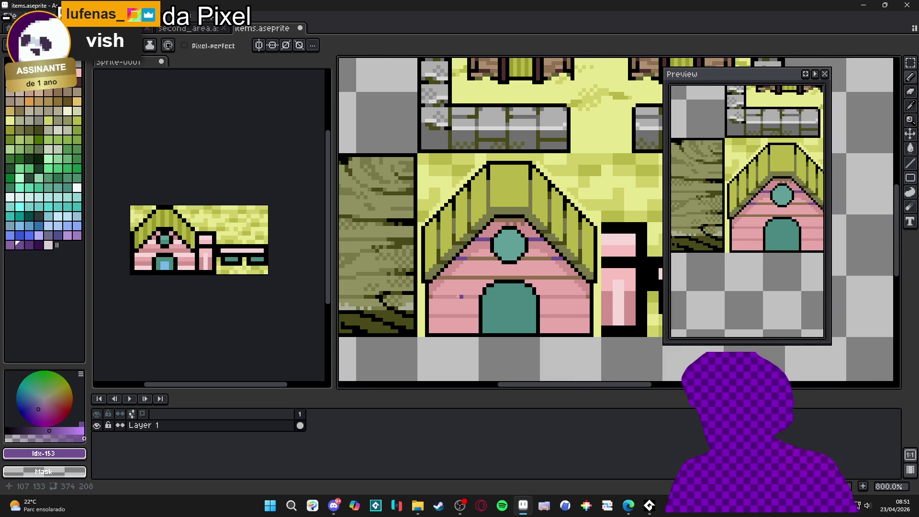
pyautogui.scroll(6, 475, 298)
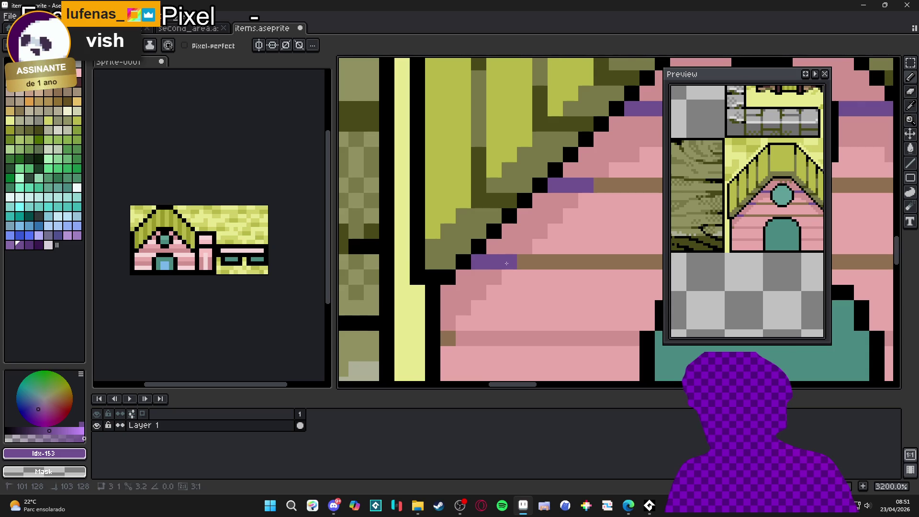
pyautogui.scroll(-1, 481, 262)
pyautogui.moveTo(689, 239); pyautogui.dragTo(464, 269)
pyautogui.scroll(-1, 465, 268)
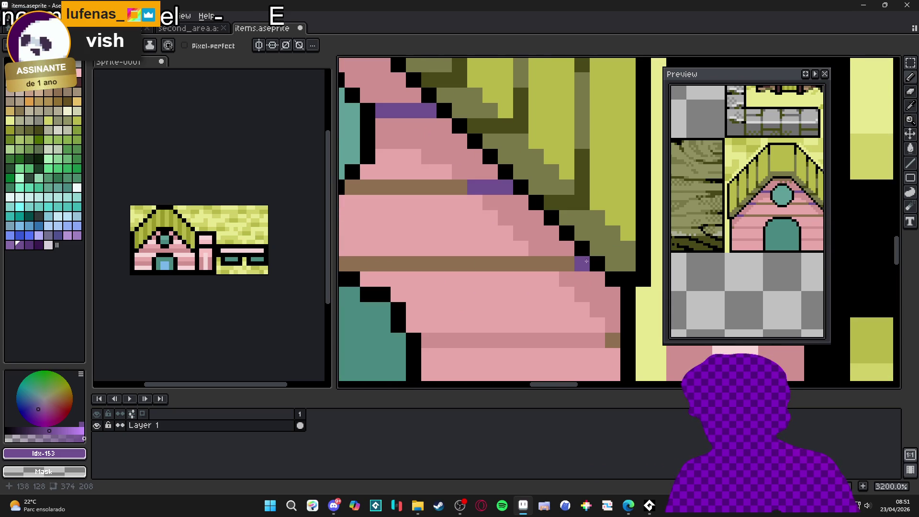
pyautogui.scroll(-1, 531, 276)
pyautogui.scroll(-1, 531, 277)
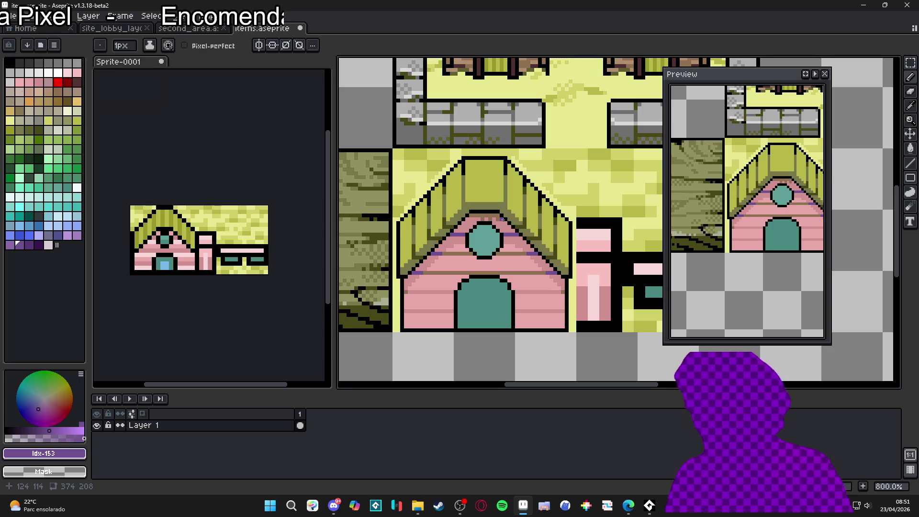
pyautogui.moveTo(490, 220); pyautogui.dragTo(469, 223)
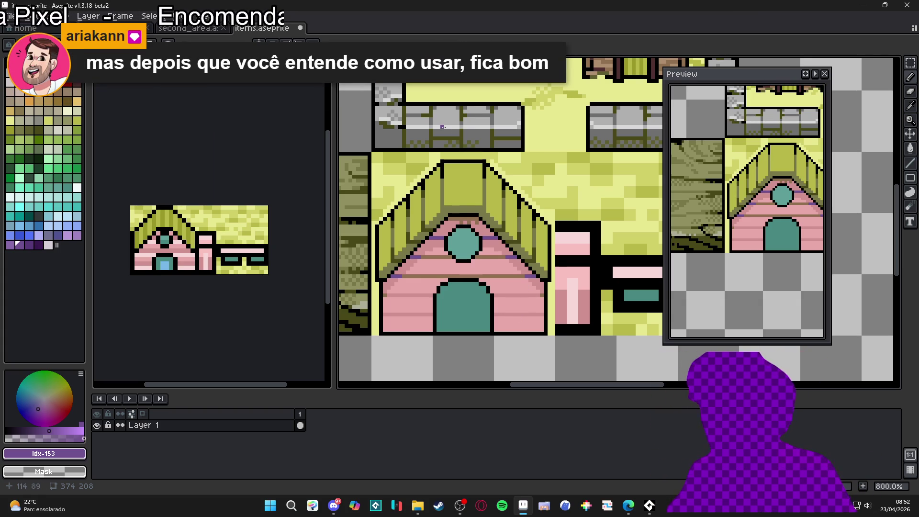
# - Sample the pink wall colour and centre the house with its round window in view
pyautogui.scroll(1, 490, 282)
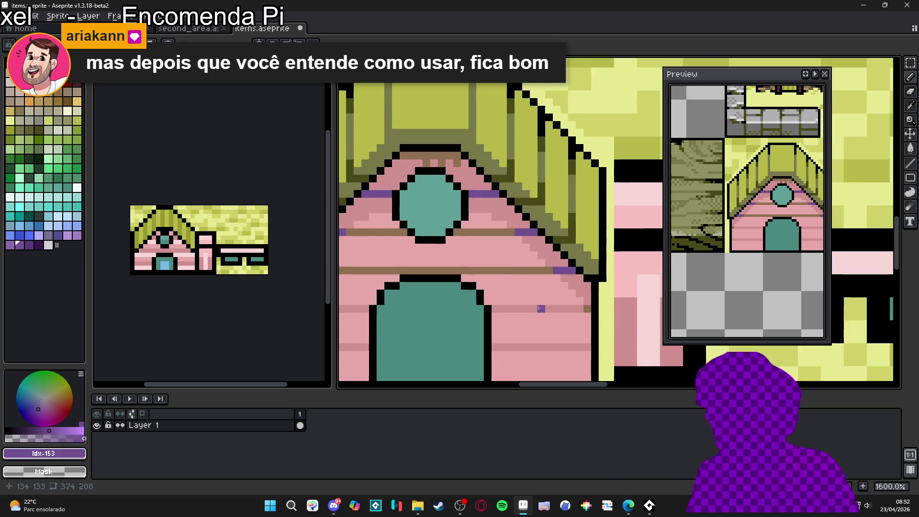
pyautogui.keyDown('alt'); pyautogui.click(537, 278); pyautogui.keyUp('alt')
pyautogui.moveTo(466, 277); pyautogui.dragTo(611, 286)
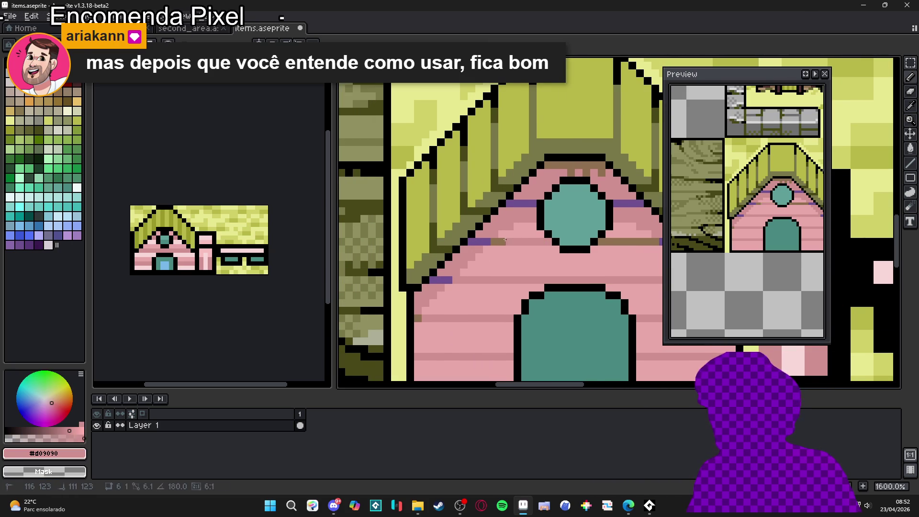
pyautogui.moveTo(646, 247); pyautogui.dragTo(593, 264)
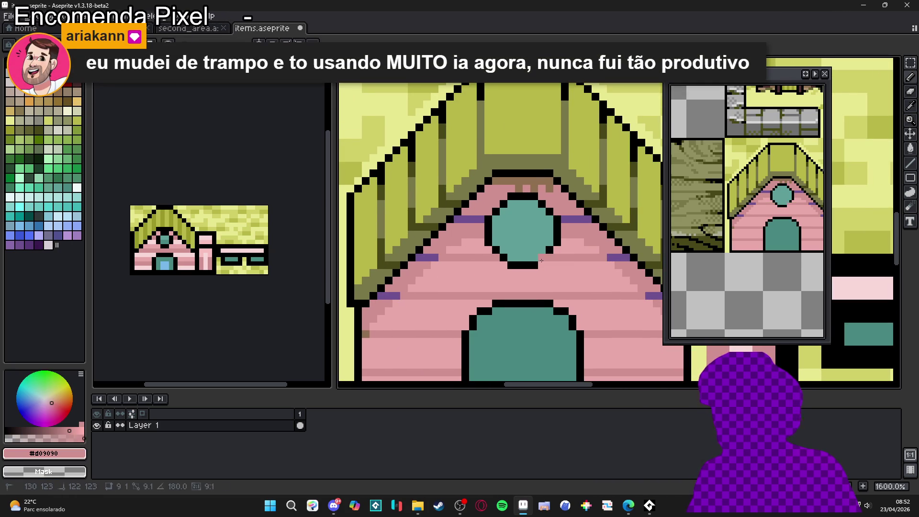
pyautogui.scroll(-1, 512, 261)
pyautogui.moveTo(513, 261); pyautogui.dragTo(495, 255)
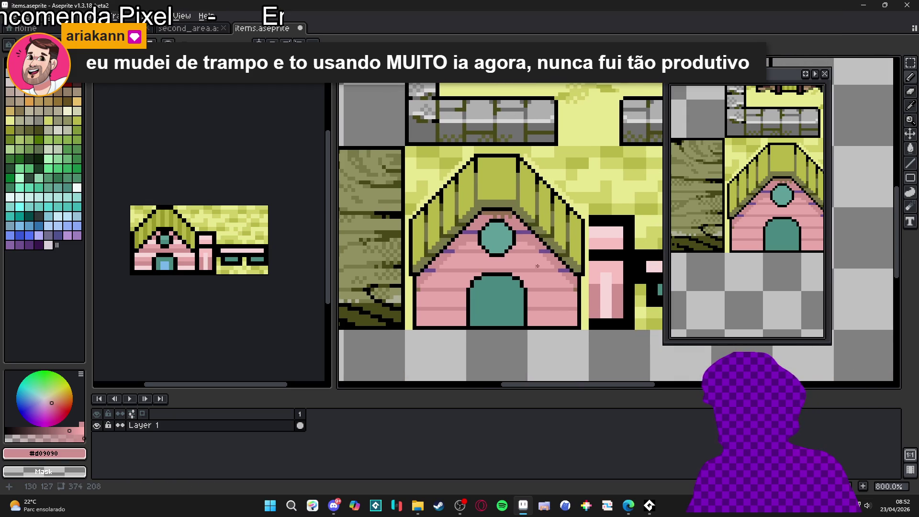
pyautogui.scroll(3, 506, 244)
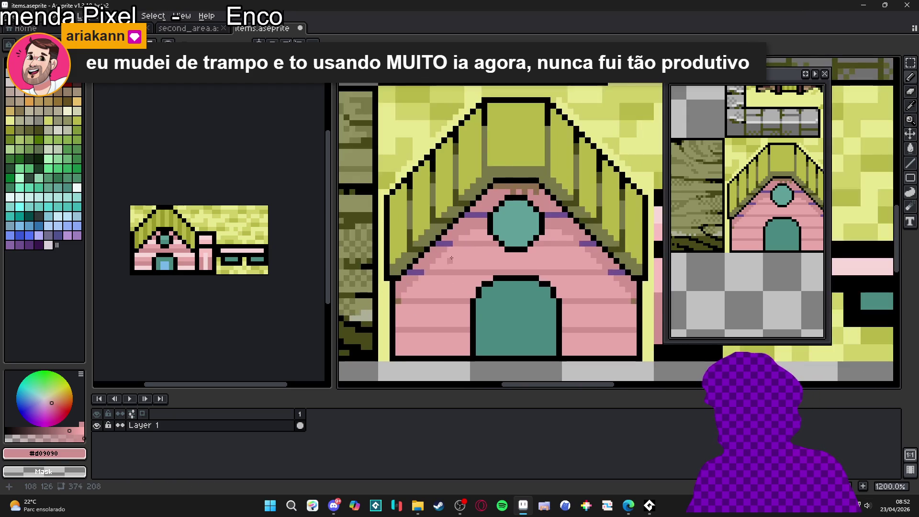
# - Eyedrop purple #705090 and paint a purple pixel on the wall below the window
pyautogui.keyDown('alt'); pyautogui.click(457, 243); pyautogui.keyUp('alt')
pyautogui.scroll(-1, 456, 242)
pyautogui.moveTo(639, 363); pyautogui.dragTo(587, 264)
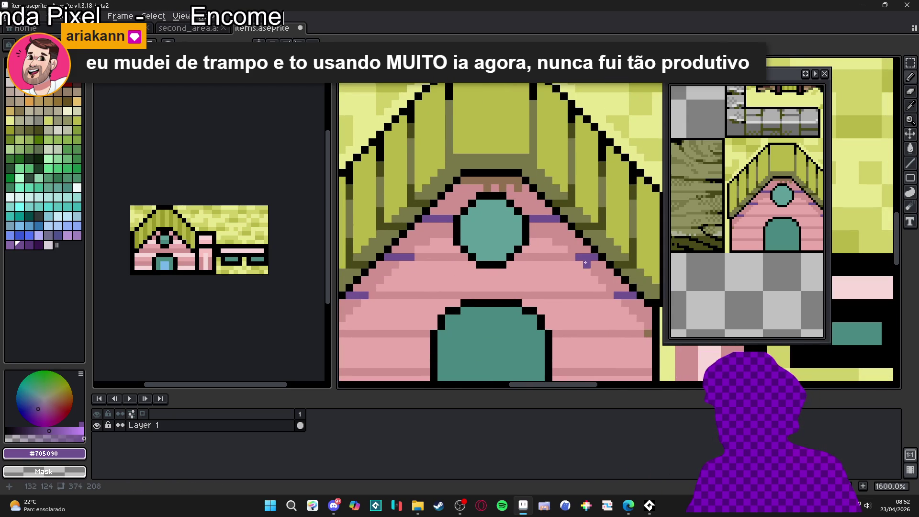
pyautogui.hscroll(1, 584, 277)
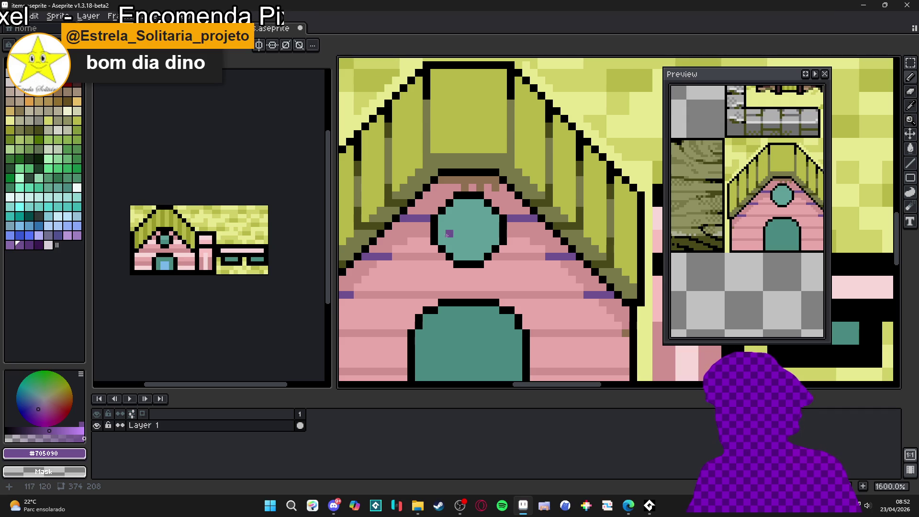
pyautogui.scroll(-1, 447, 238)
pyautogui.scroll(1, 445, 234)
pyautogui.scroll(1, 443, 229)
pyautogui.click(462, 223)
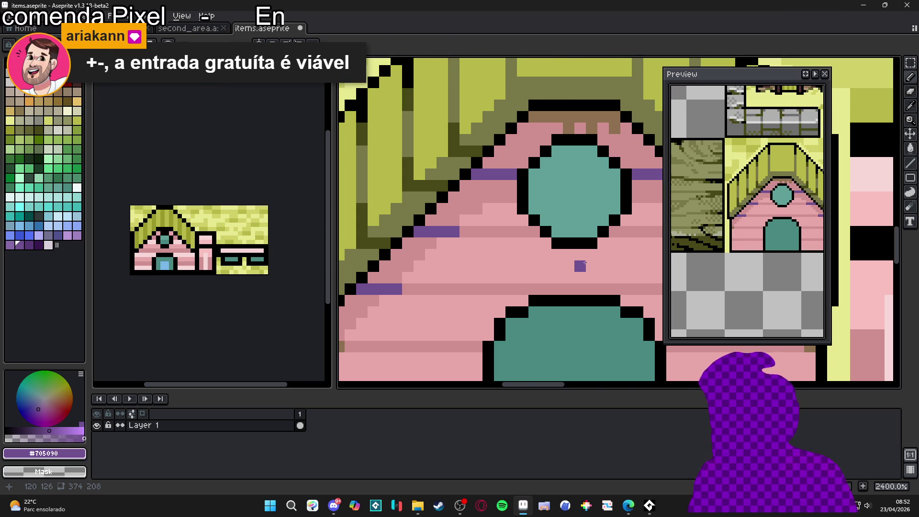
# - Draw a purple stripe along the round window's top edge at 3200% zoom
pyautogui.scroll(-5, 481, 220)
pyautogui.scroll(5, 498, 218)
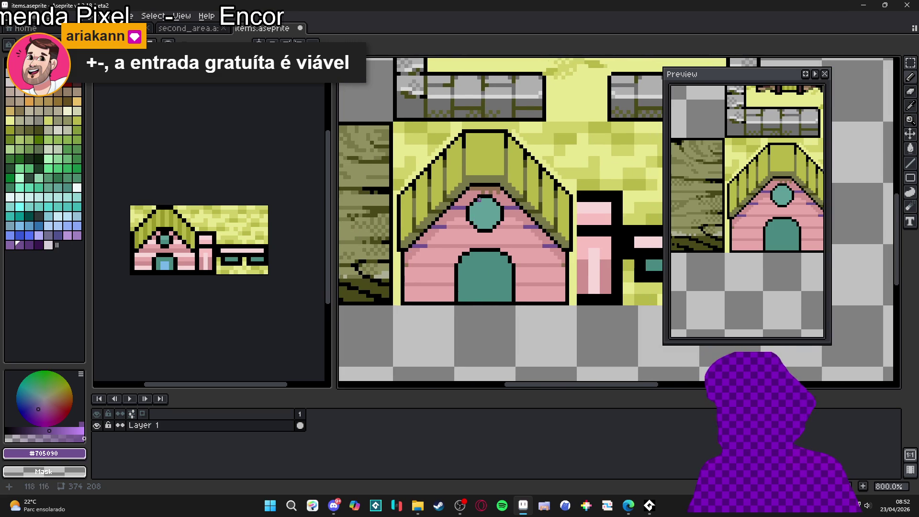
pyautogui.scroll(-1, 507, 217)
pyautogui.scroll(1, 474, 184)
pyautogui.moveTo(510, 191); pyautogui.dragTo(410, 190)
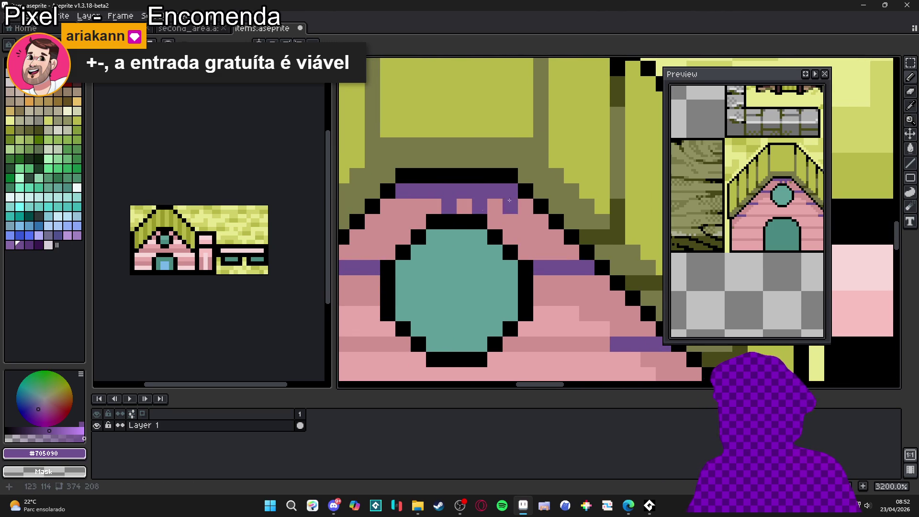
# - Zoom out to the whole house and eyedrop the light pink #e8a8a8
pyautogui.scroll(-4, 526, 205)
pyautogui.moveTo(543, 236); pyautogui.dragTo(516, 227)
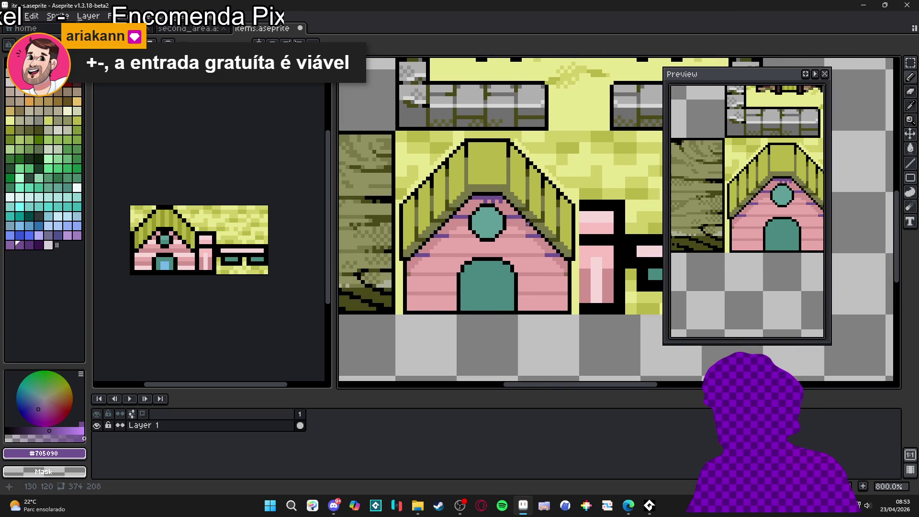
pyautogui.scroll(1, 507, 210)
pyautogui.scroll(-5, 517, 230)
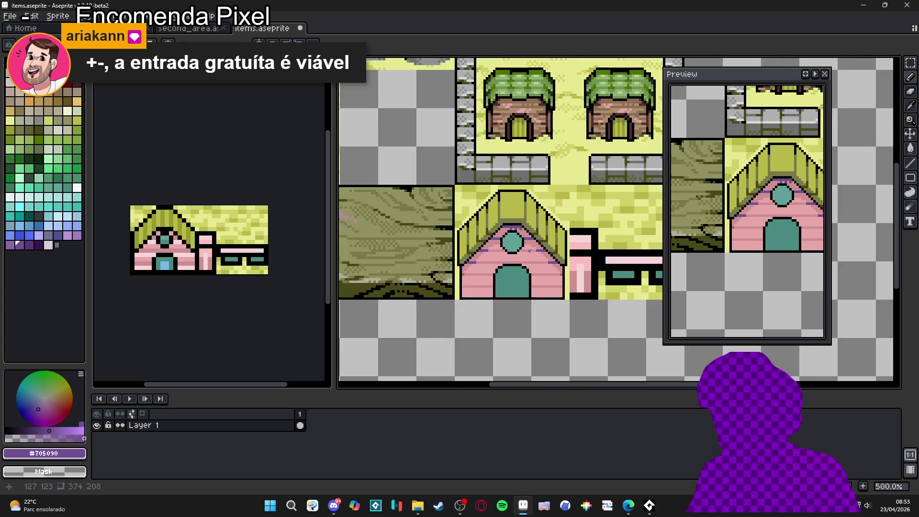
pyautogui.scroll(5, 537, 254)
pyautogui.keyDown('alt'); pyautogui.click(511, 232); pyautogui.keyUp('alt')
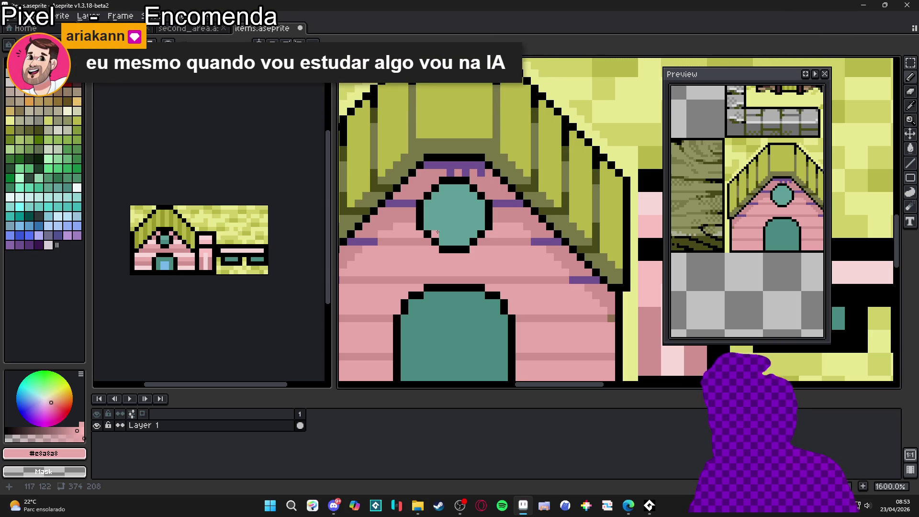
# - Undo the last stroke near the round window and eyedrop the pink #d09090
pyautogui.hotkey('ctrl', 'z')
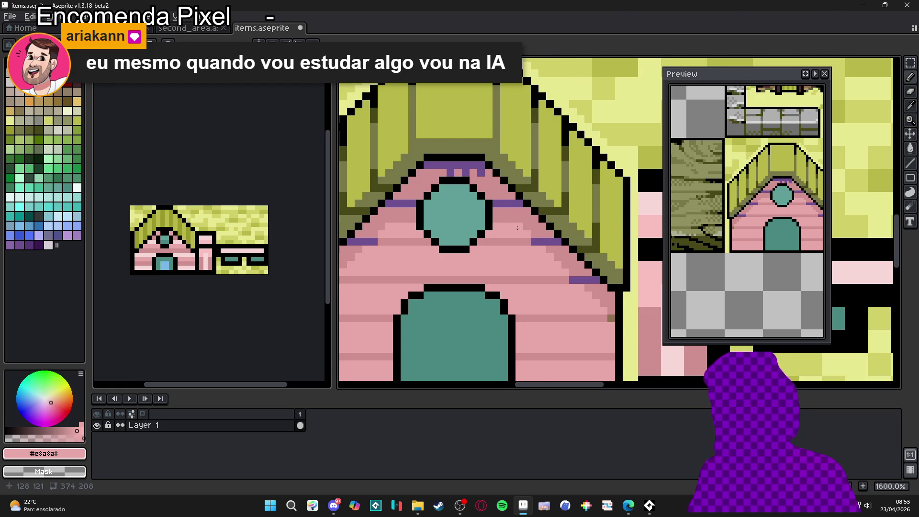
pyautogui.scroll(1, 517, 227)
pyautogui.keyDown('alt'); pyautogui.click(466, 260); pyautogui.keyUp('alt')
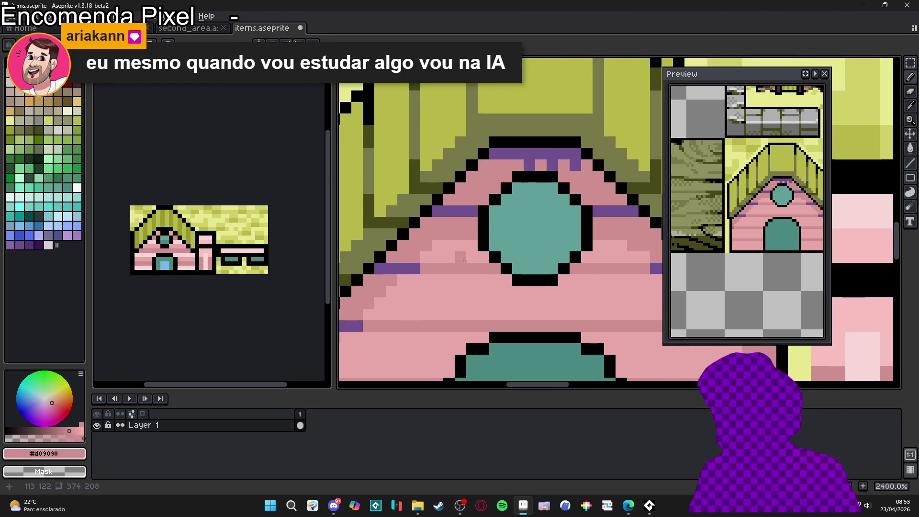
pyautogui.scroll(-3, 466, 261)
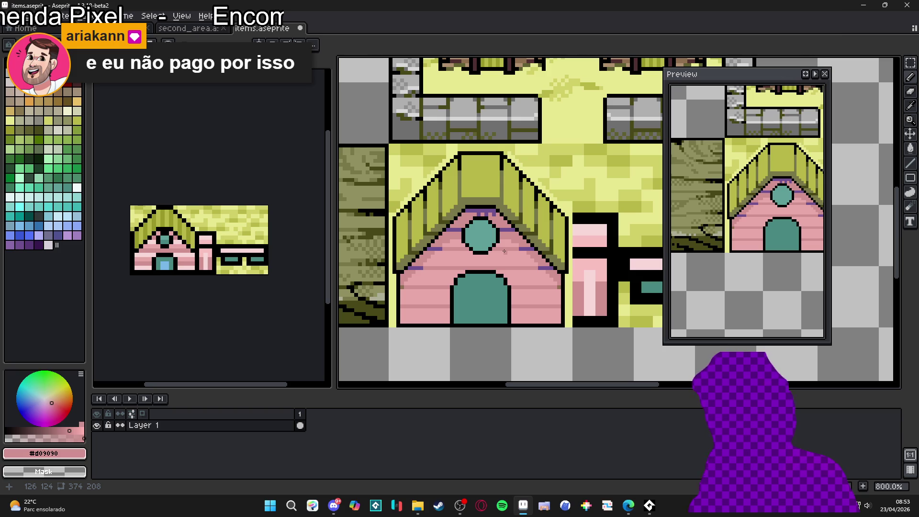
pyautogui.scroll(1, 509, 246)
pyautogui.scroll(1, 508, 246)
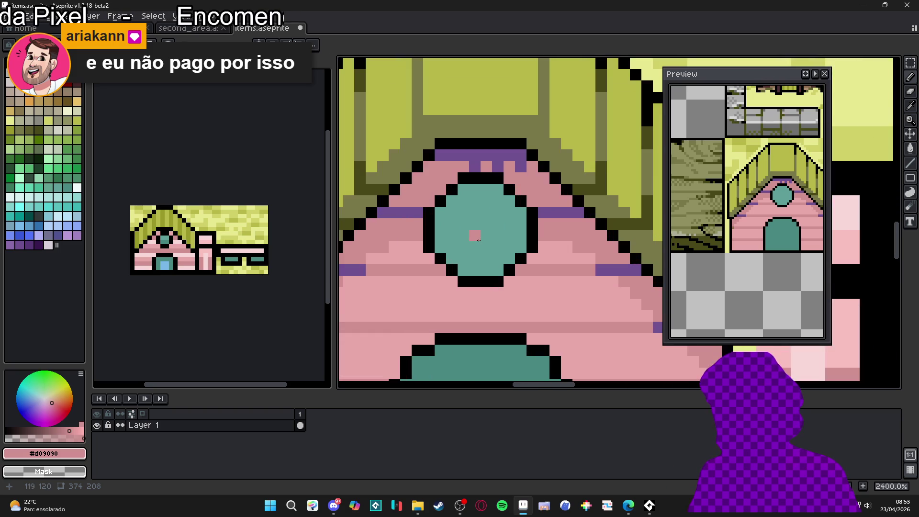
pyautogui.scroll(-2, 509, 245)
# - Eyedrop the purple #705090 from the house again
pyautogui.moveTo(484, 242); pyautogui.dragTo(500, 222)
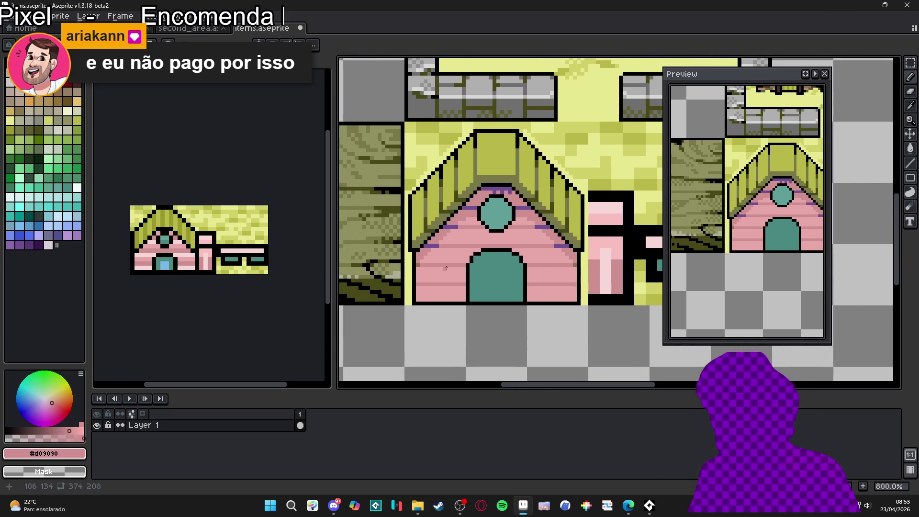
pyautogui.scroll(2, 445, 268)
pyautogui.keyDown('alt'); pyautogui.click(434, 232); pyautogui.keyUp('alt')
pyautogui.scroll(-3, 454, 271)
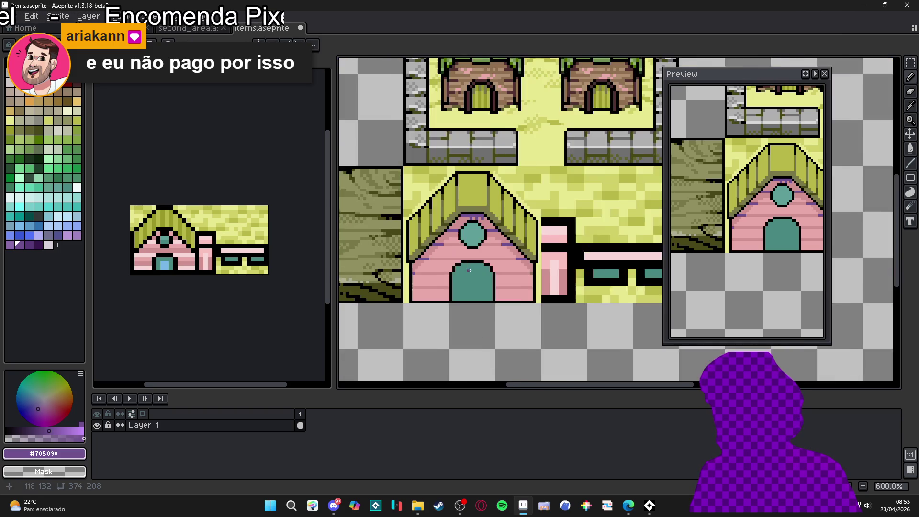
pyautogui.scroll(1, 479, 275)
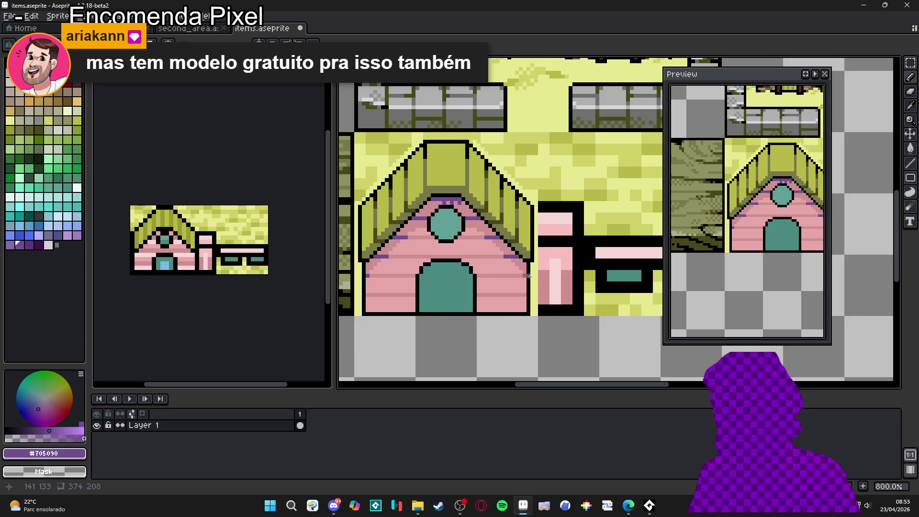
pyautogui.scroll(-1, 528, 276)
pyautogui.scroll(1, 531, 273)
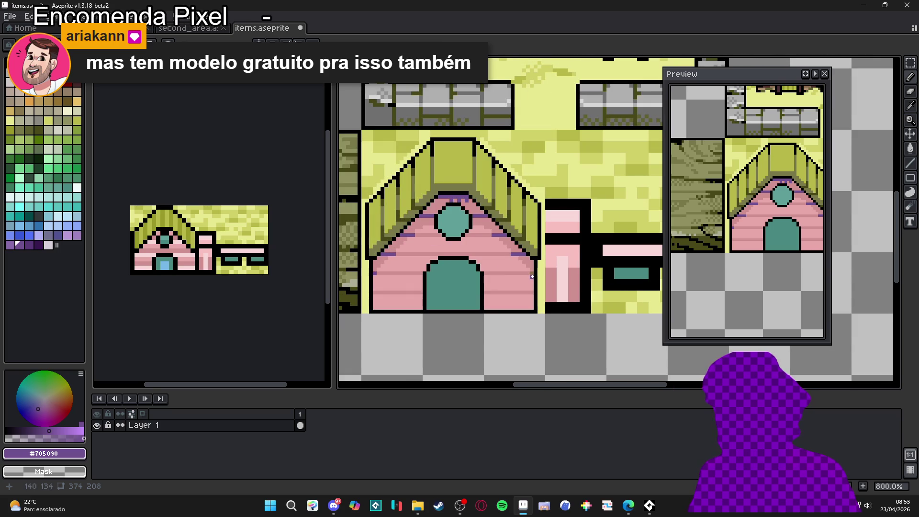
pyautogui.scroll(-2, 448, 277)
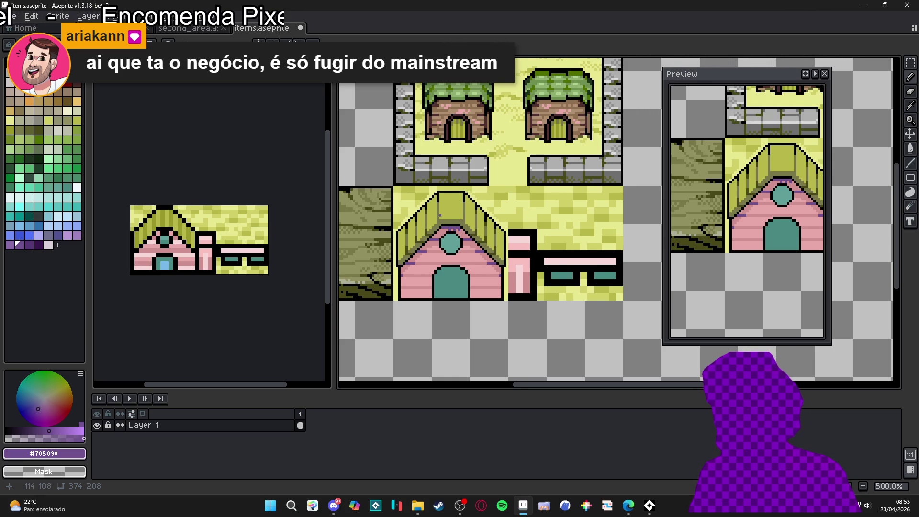
# - Zoom in on the roof and eyedrop the dark olive #484818, then black from the outline
pyautogui.moveTo(436, 217); pyautogui.dragTo(452, 220)
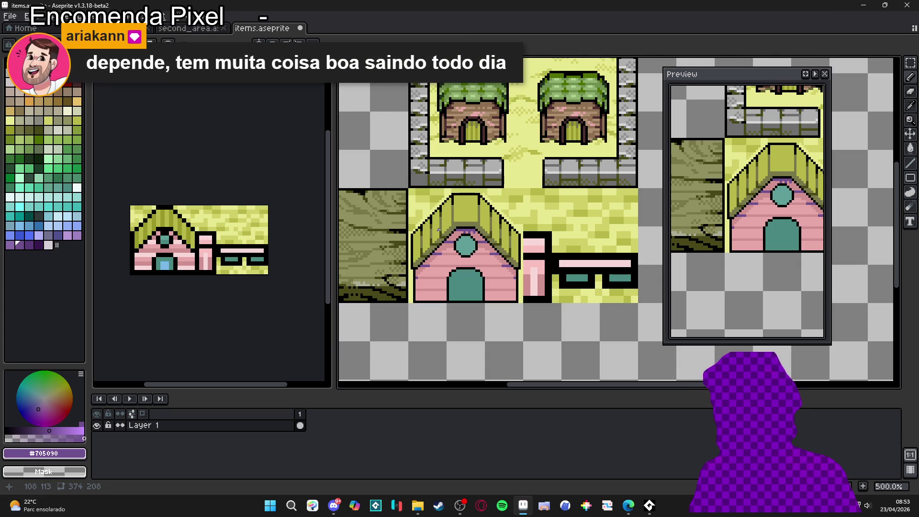
pyautogui.scroll(4, 442, 220)
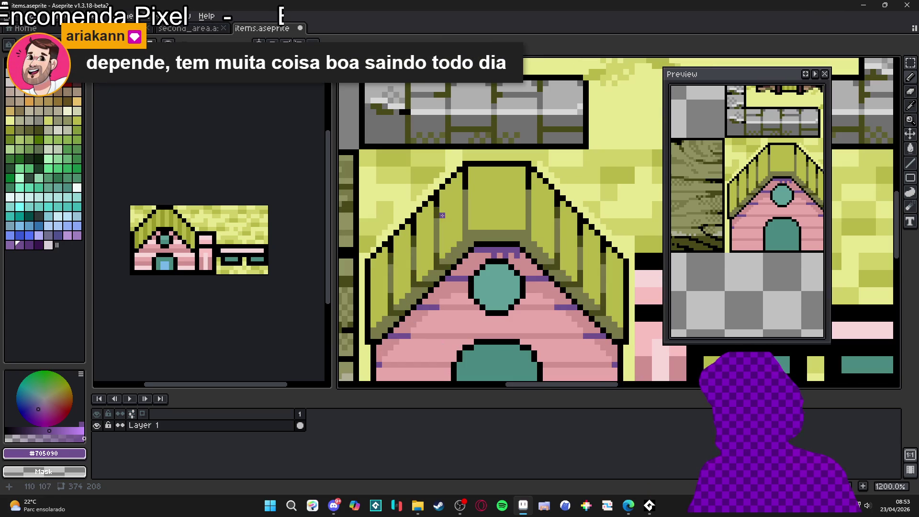
pyautogui.keyDown('alt'); pyautogui.click(434, 208); pyautogui.keyUp('alt')
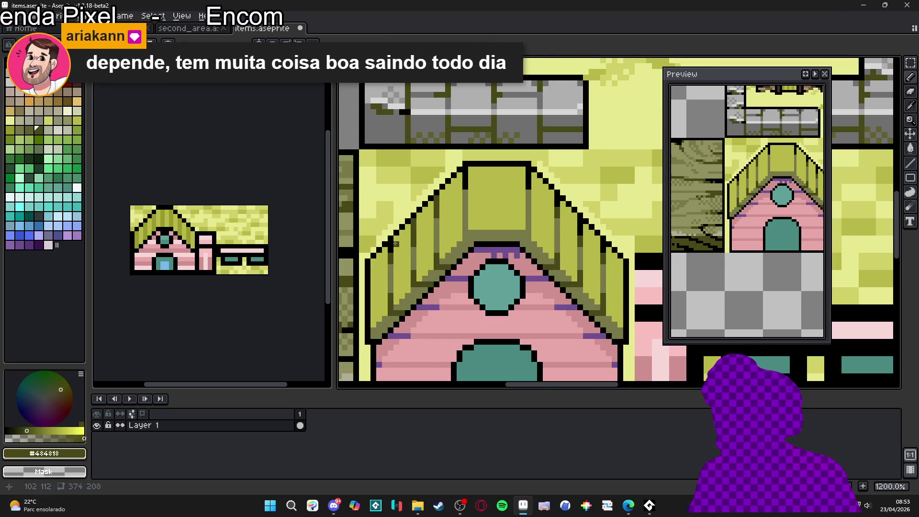
pyautogui.scroll(1, 446, 226)
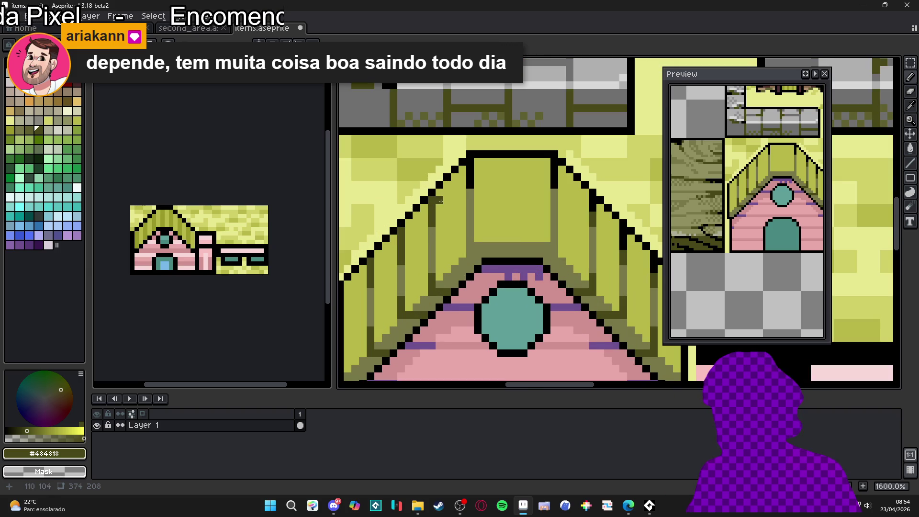
pyautogui.keyDown('alt'); pyautogui.click(436, 190); pyautogui.keyUp('alt')
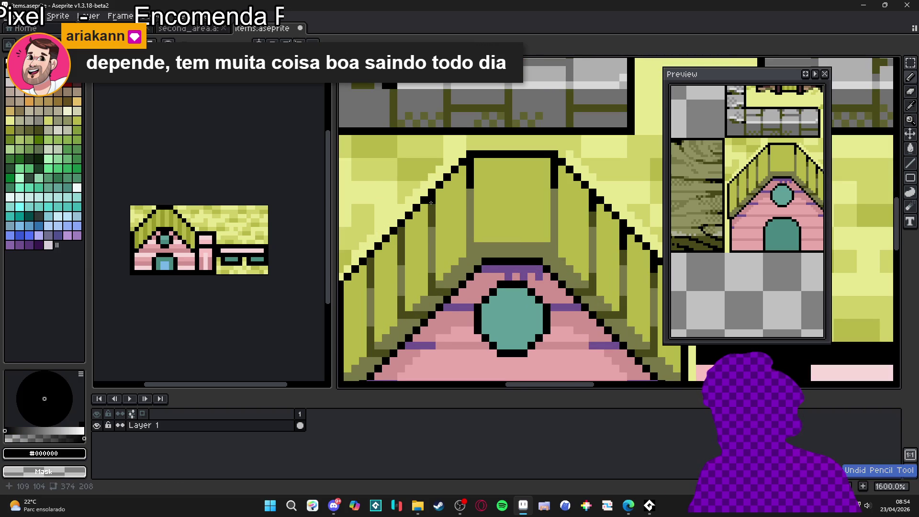
# - Pencil in black outline pixels along the roof's stepped right edge
pyautogui.moveTo(398, 230); pyautogui.dragTo(370, 262)
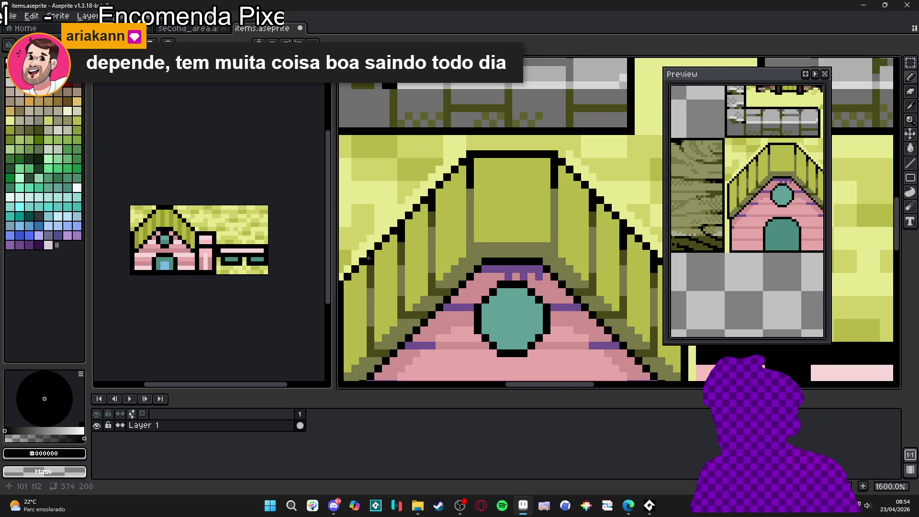
pyautogui.scroll(-1, 387, 339)
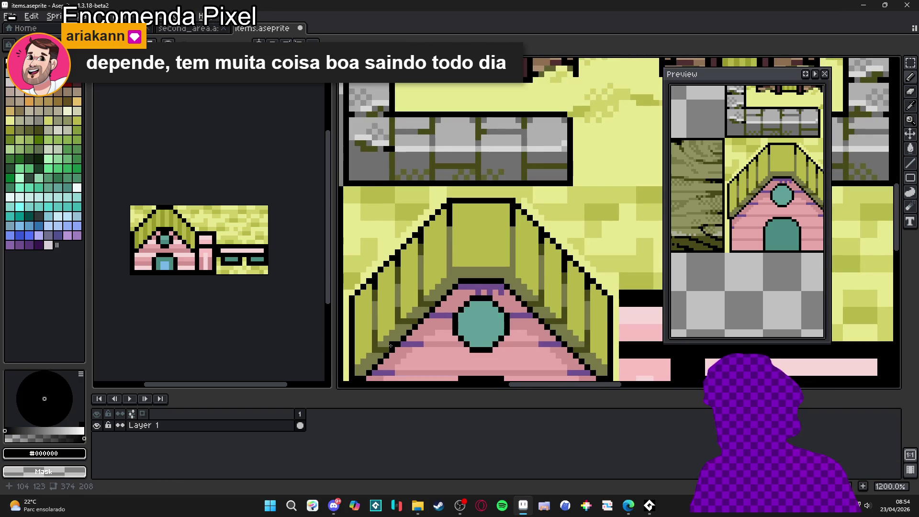
pyautogui.click(414, 322)
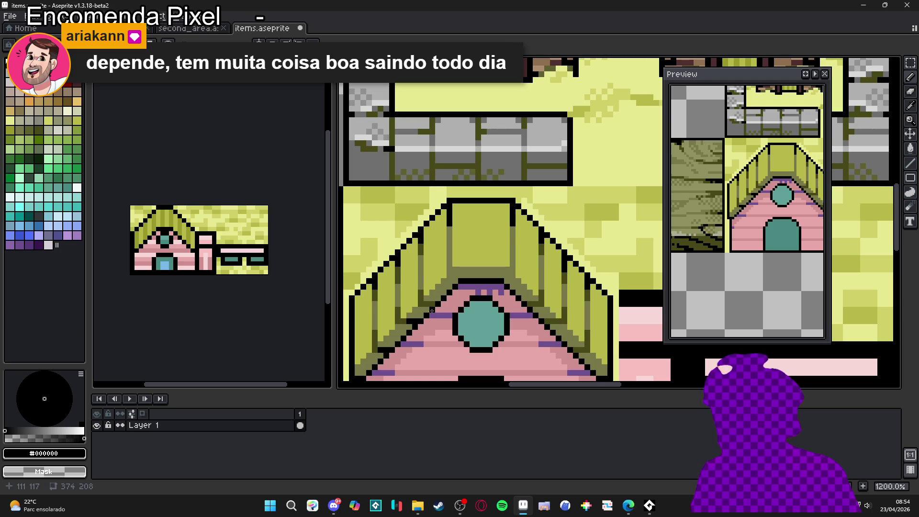
pyautogui.scroll(1, 434, 304)
pyautogui.hscroll(2, 449, 303)
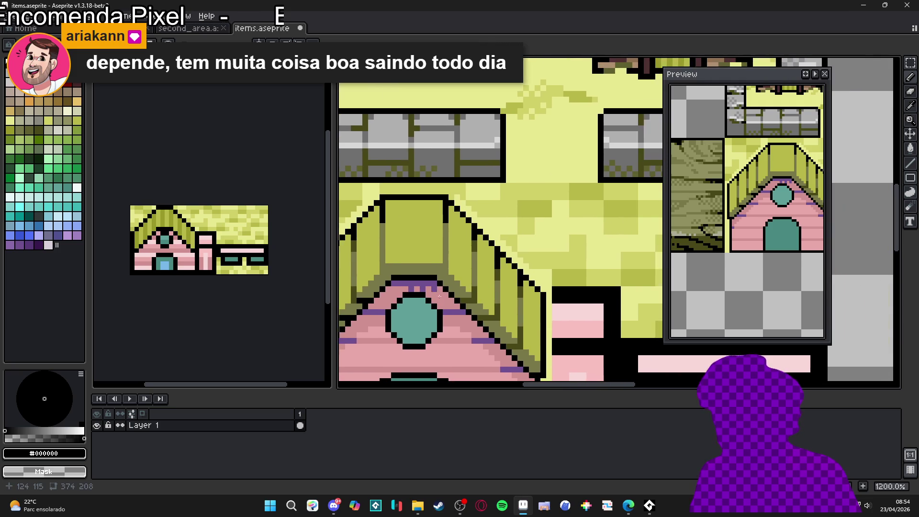
pyautogui.click(462, 303)
pyautogui.click(484, 326)
pyautogui.click(491, 326)
pyautogui.scroll(-1, 508, 339)
pyautogui.hscroll(1, 508, 339)
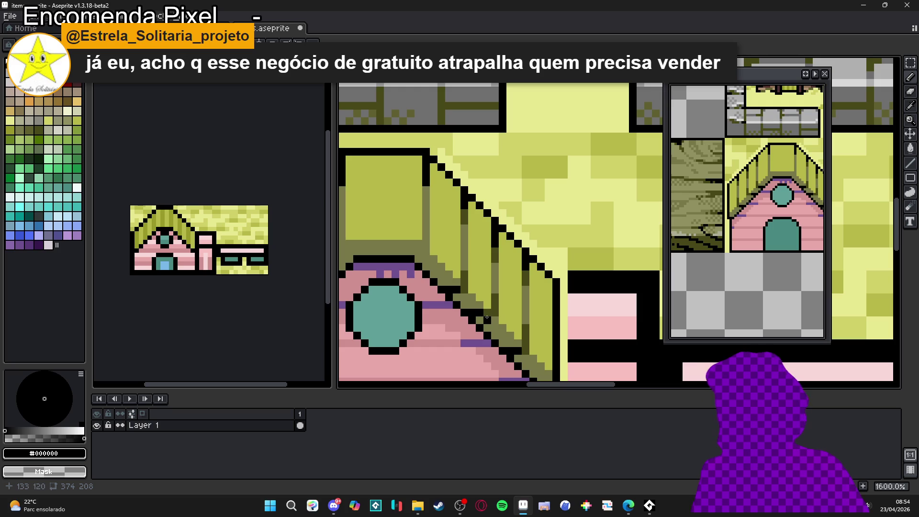
# - Eyedrop the roof's #b8b848, then #787848, then the darkest olive #484818
pyautogui.scroll(-3, 488, 292)
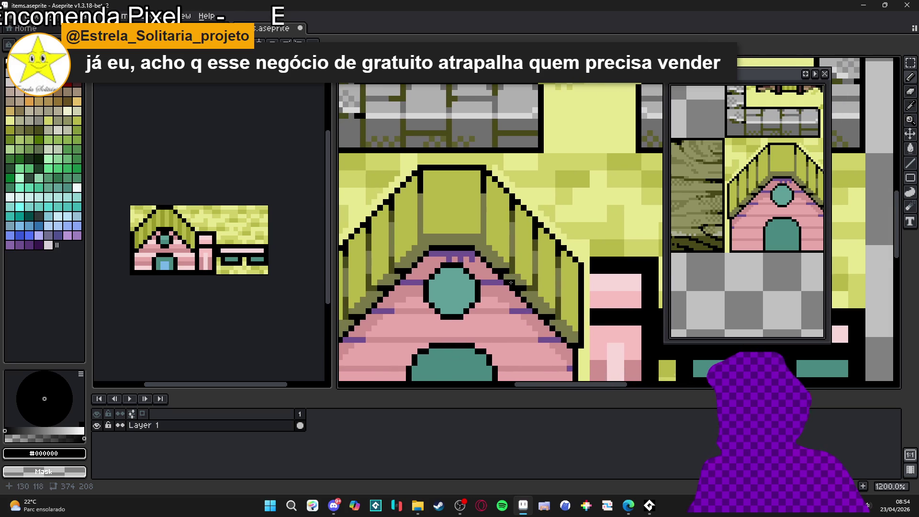
pyautogui.scroll(2, 431, 272)
pyautogui.keyDown('alt'); pyautogui.click(400, 221); pyautogui.keyUp('alt')
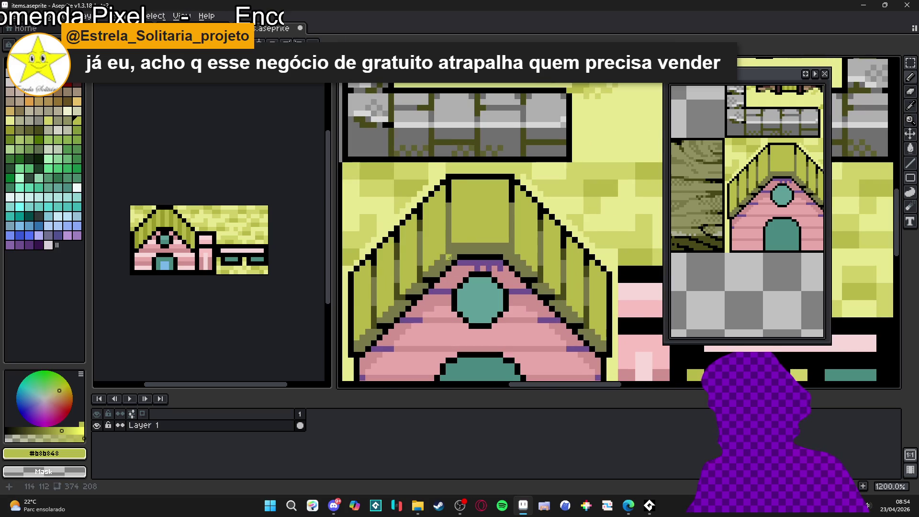
pyautogui.scroll(1, 458, 247)
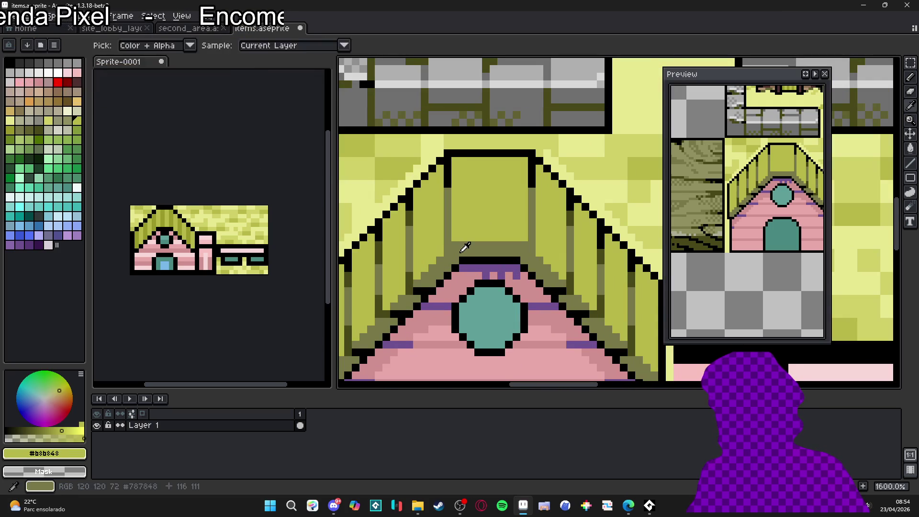
pyautogui.keyDown('alt'); pyautogui.click(458, 247); pyautogui.keyUp('alt')
pyautogui.keyDown('alt'); pyautogui.click(419, 281); pyautogui.keyUp('alt')
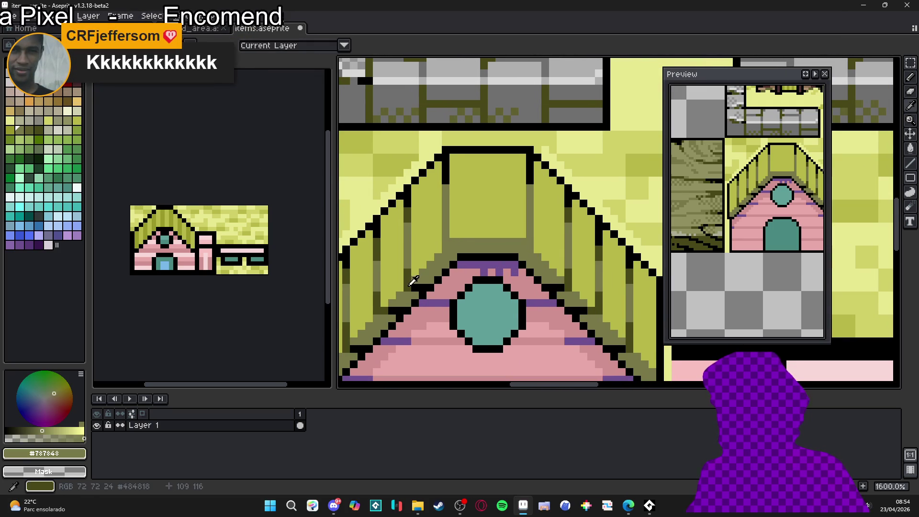
# - Paint a dark olive shading pixel at the roof base
pyautogui.click(469, 250)
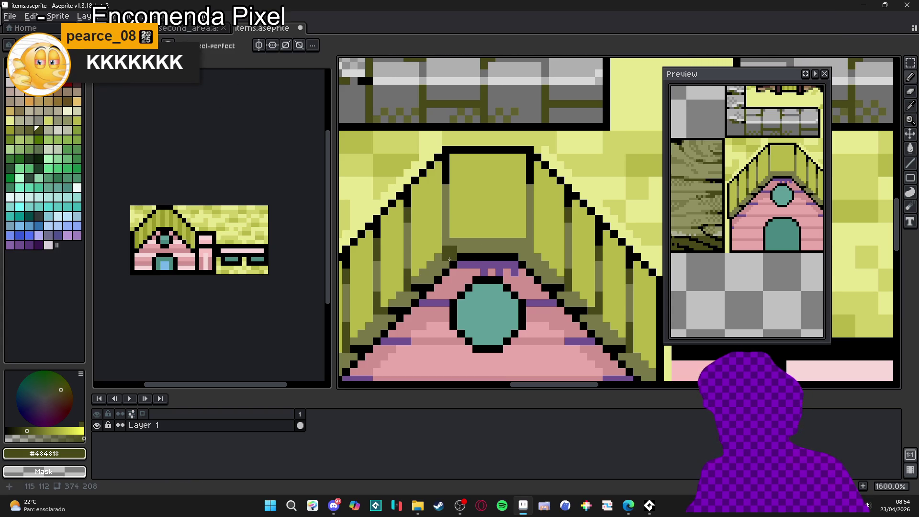
pyautogui.scroll(-2, 436, 256)
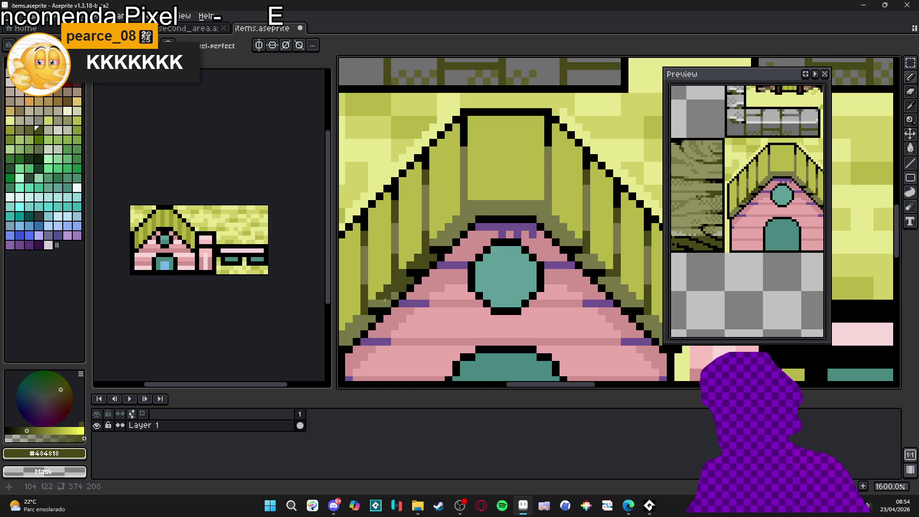
pyautogui.scroll(3, 381, 309)
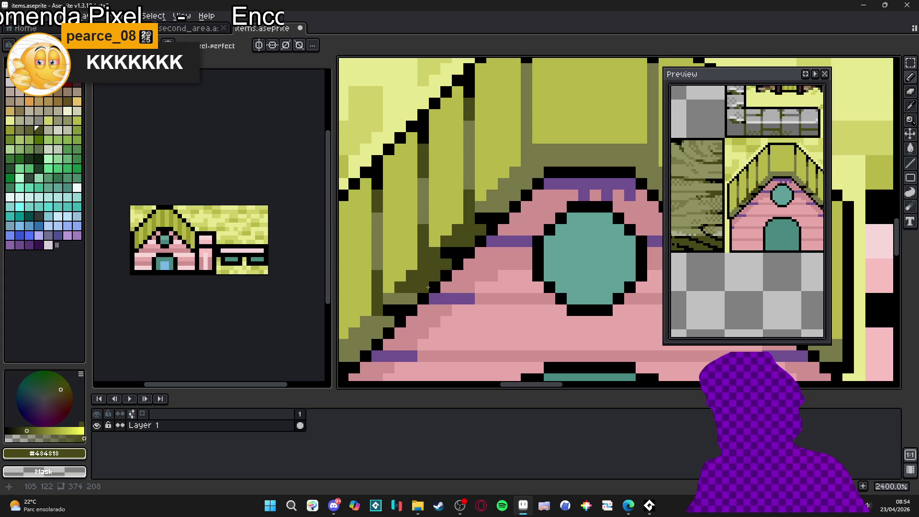
pyautogui.scroll(-4, 405, 301)
pyautogui.scroll(2, 440, 272)
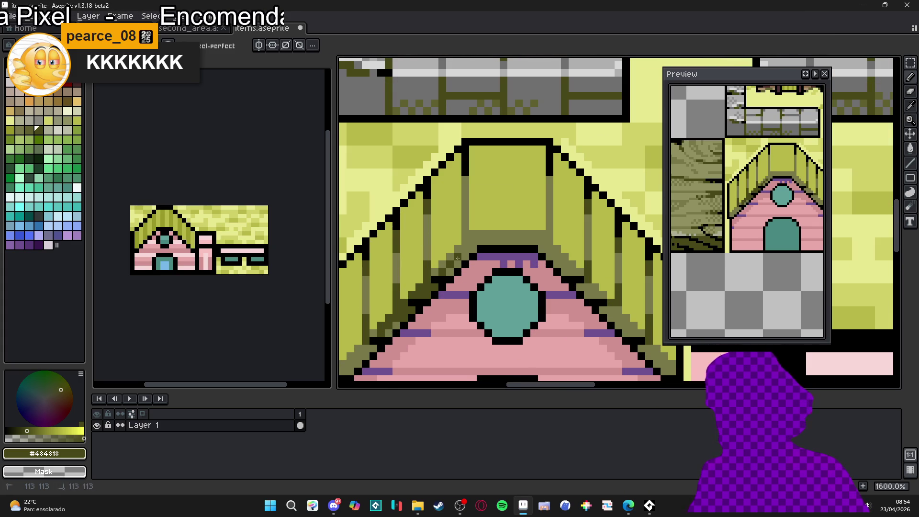
pyautogui.scroll(-3, 457, 258)
pyautogui.moveTo(497, 280); pyautogui.dragTo(473, 286)
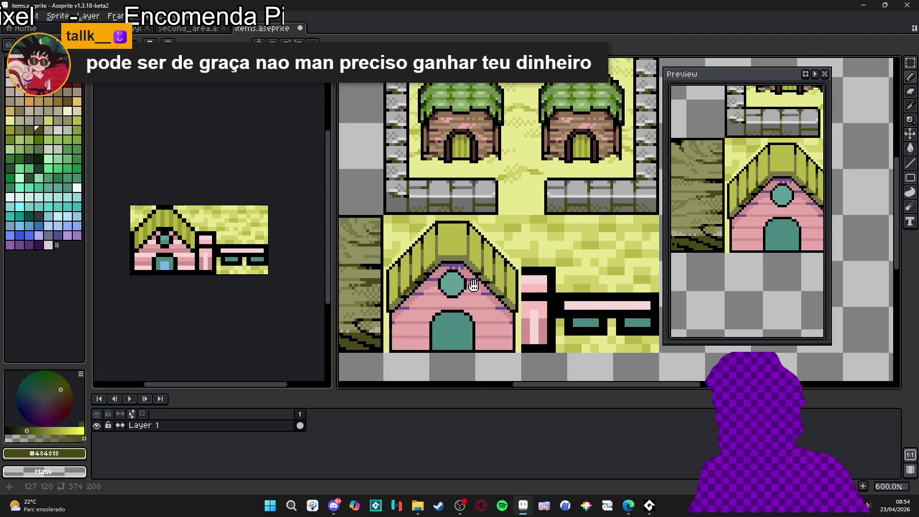
# - Draw a #484818 stroke along the roof's right diagonal edge
pyautogui.scroll(4, 518, 268)
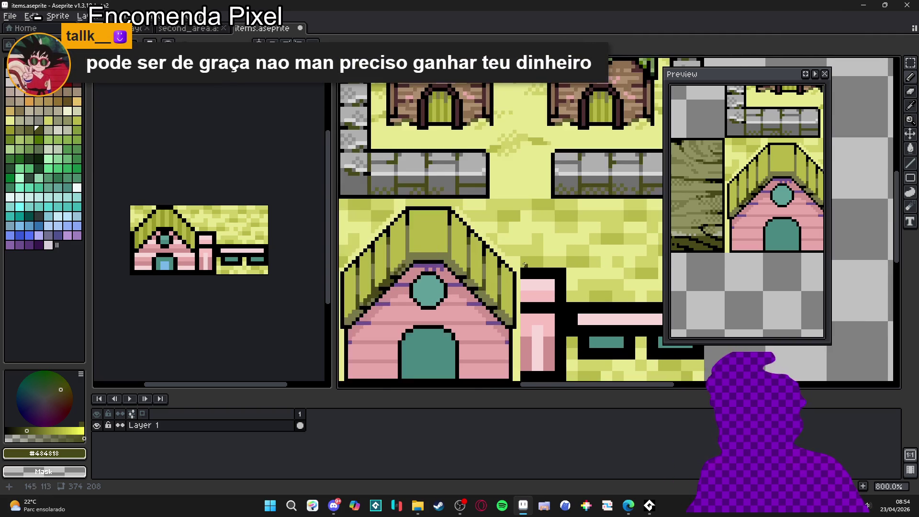
pyautogui.moveTo(405, 274); pyautogui.dragTo(428, 302)
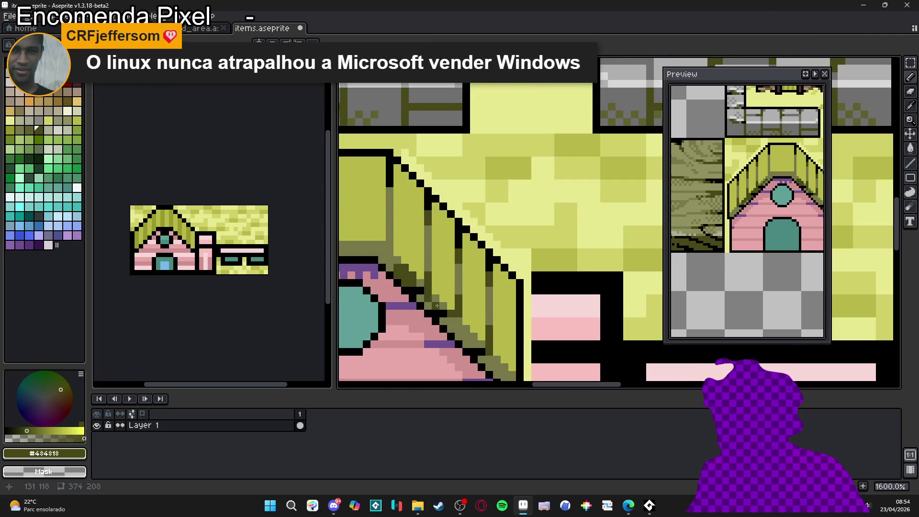
pyautogui.scroll(-1, 434, 305)
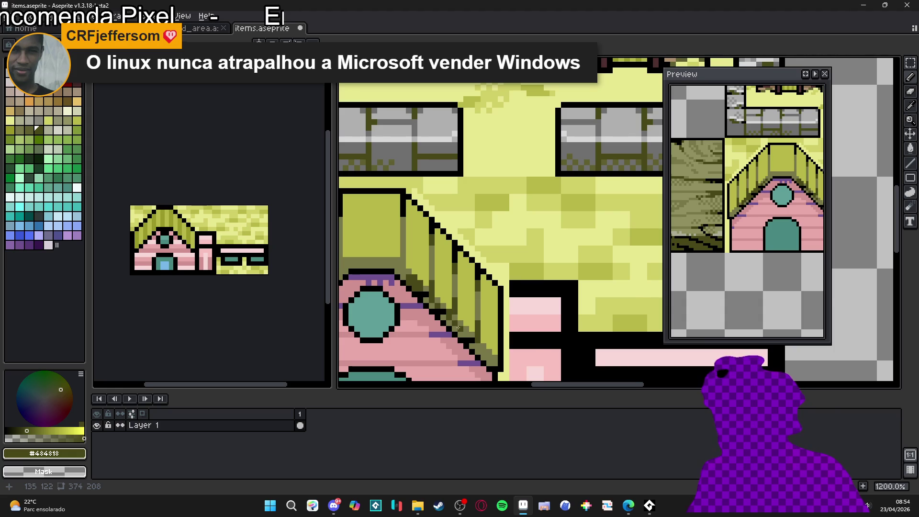
pyautogui.scroll(-3, 447, 319)
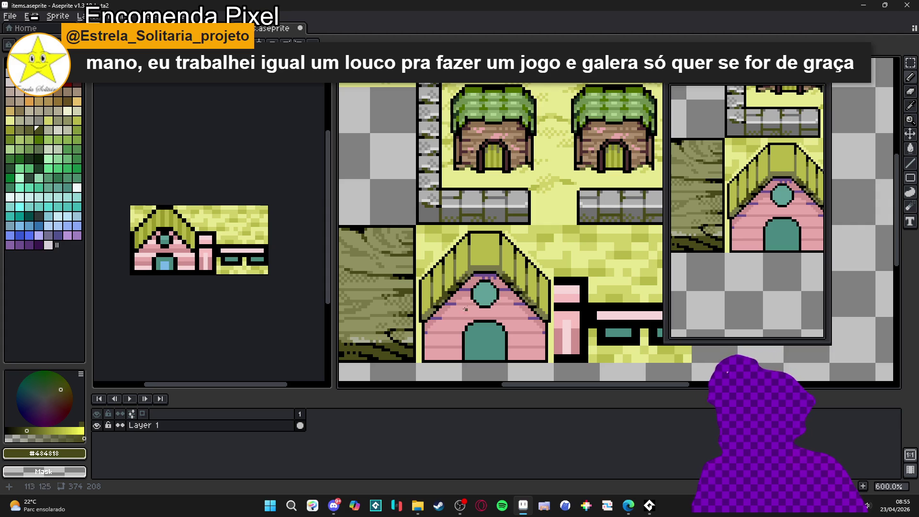
# - Eyedrop the mid olive #787848, then the darkest olive #484818 again
pyautogui.scroll(6, 457, 306)
pyautogui.keyDown('alt'); pyautogui.click(426, 311); pyautogui.keyUp('alt')
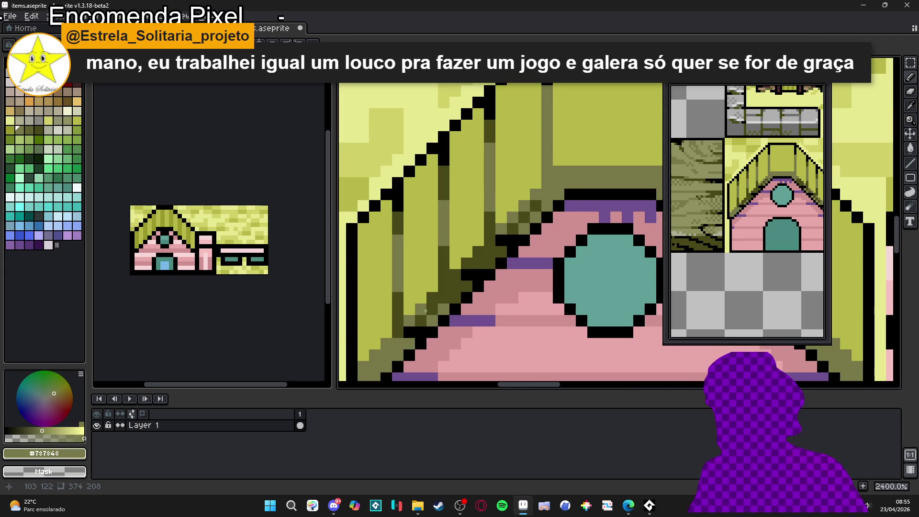
pyautogui.scroll(-6, 478, 313)
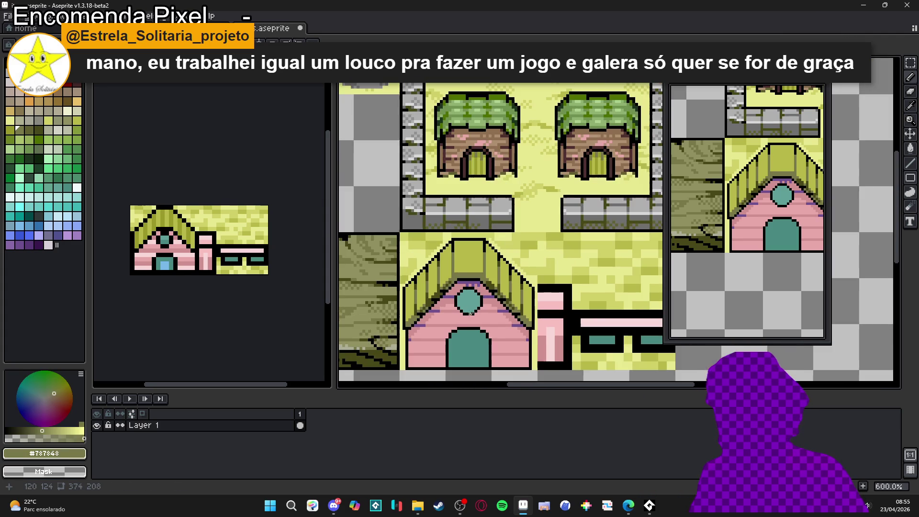
pyautogui.scroll(-2, 513, 307)
pyautogui.scroll(5, 479, 310)
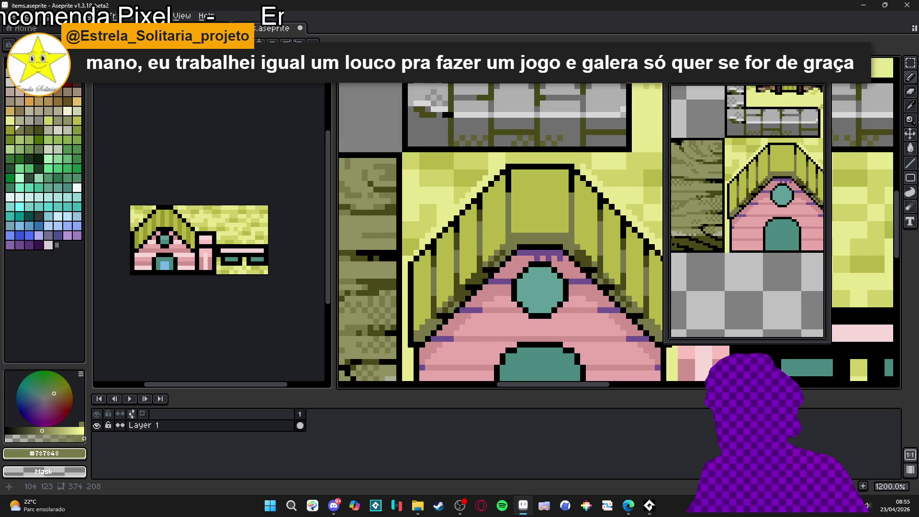
pyautogui.keyDown('alt'); pyautogui.click(445, 312); pyautogui.keyUp('alt')
# - Widen the dark olive block at the roof base on both sides
pyautogui.scroll(-1, 460, 299)
pyautogui.scroll(1, 493, 272)
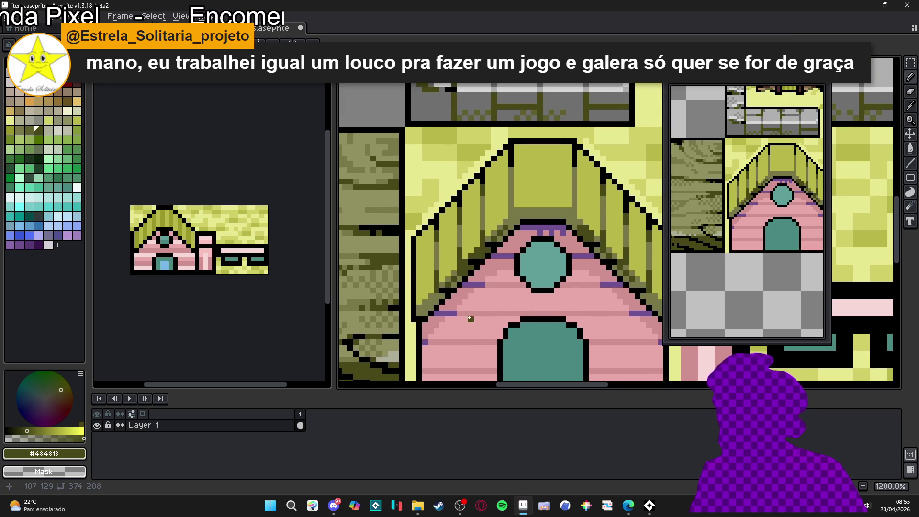
pyautogui.scroll(2, 435, 316)
pyautogui.scroll(-2, 439, 306)
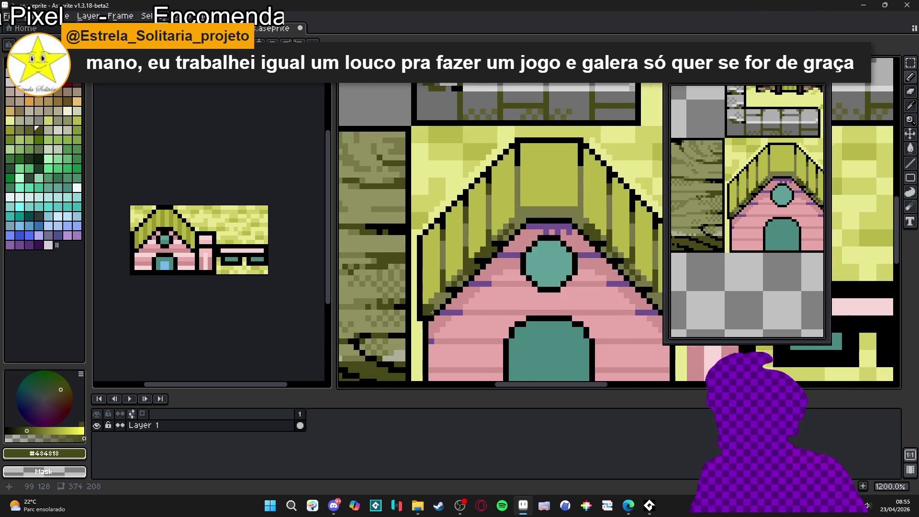
pyautogui.scroll(2, 440, 302)
pyautogui.scroll(-3, 448, 296)
pyautogui.scroll(2, 527, 311)
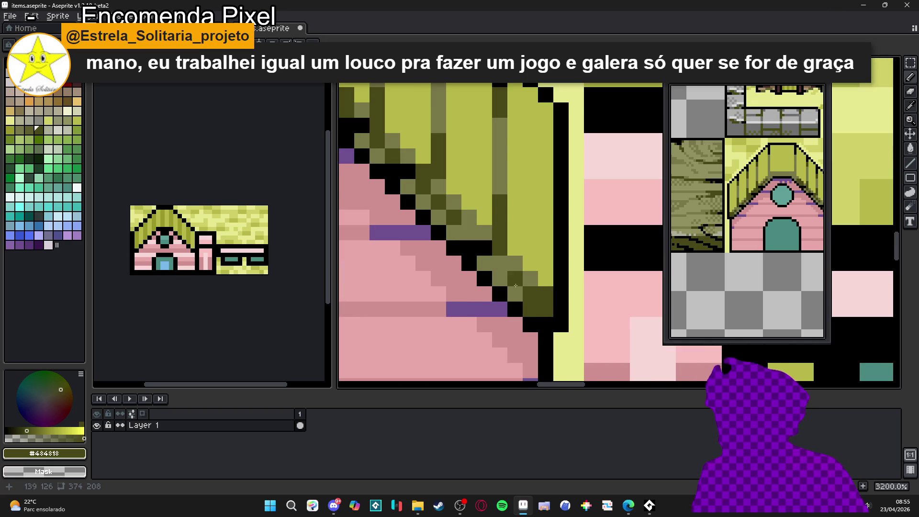
pyautogui.scroll(-3, 516, 306)
pyautogui.scroll(4, 455, 268)
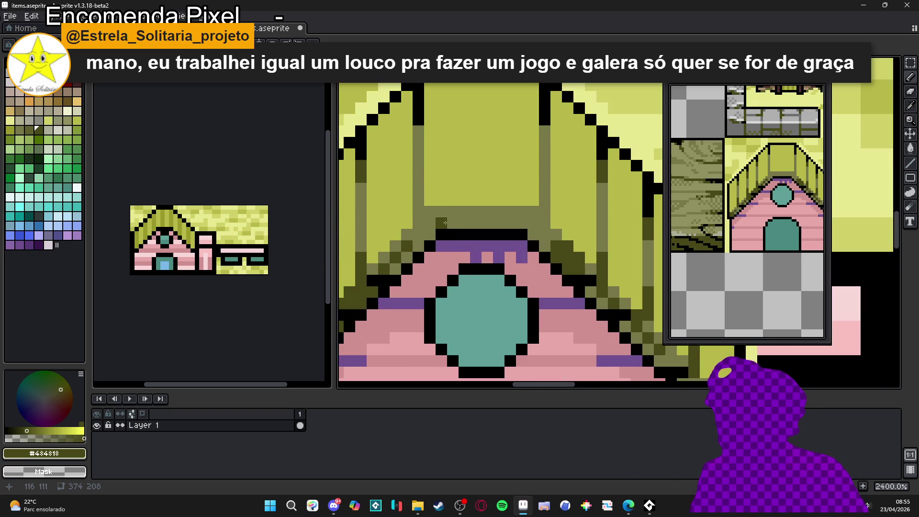
pyautogui.click(452, 222)
pyautogui.click(419, 218)
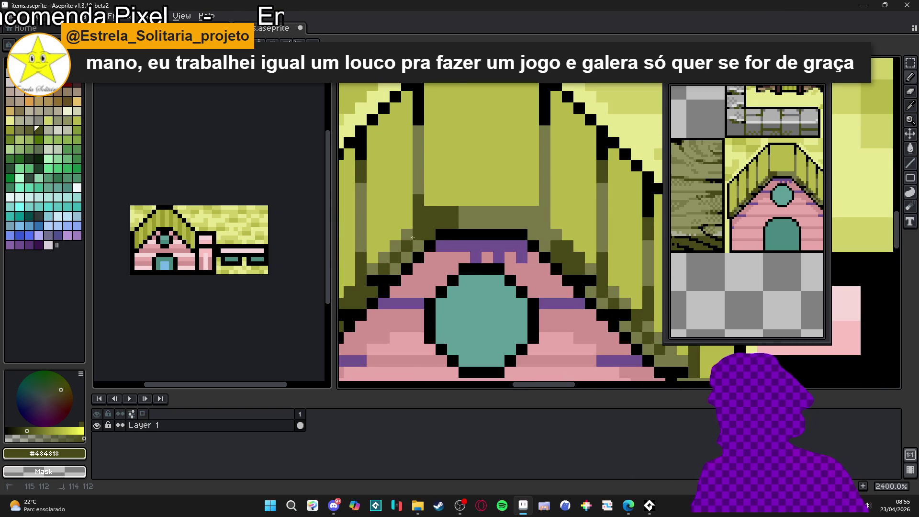
# - Eyedrop the olive shade #787848 from the roof
pyautogui.scroll(-5, 456, 267)
pyautogui.scroll(-1, 456, 260)
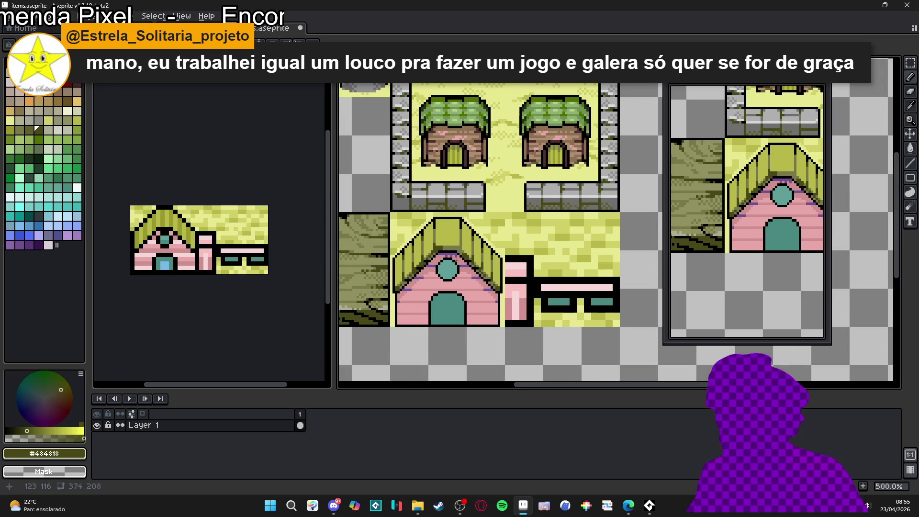
pyautogui.scroll(7, 455, 259)
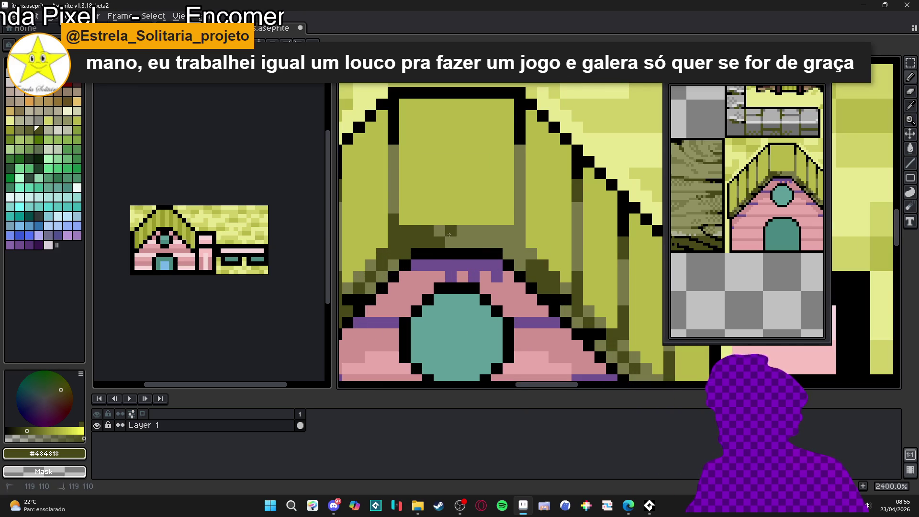
pyautogui.scroll(-5, 463, 243)
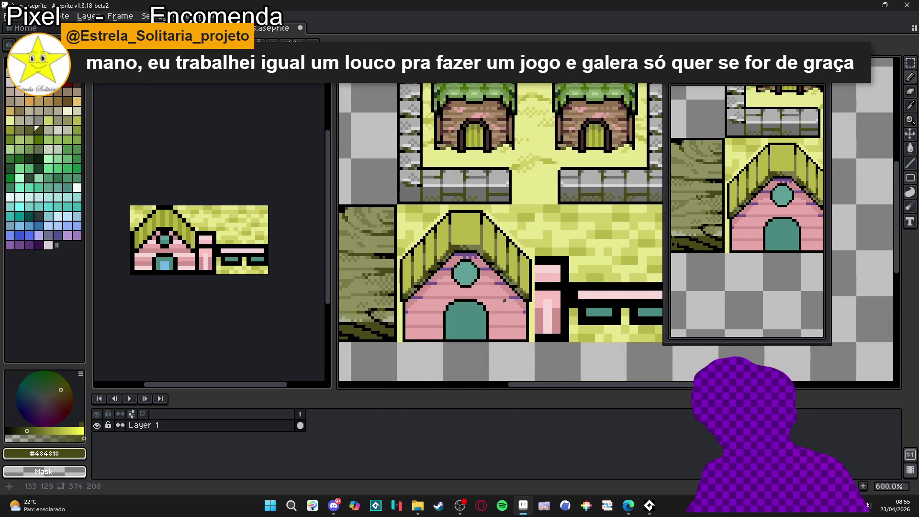
pyautogui.scroll(-2, 502, 298)
pyautogui.scroll(1, 498, 296)
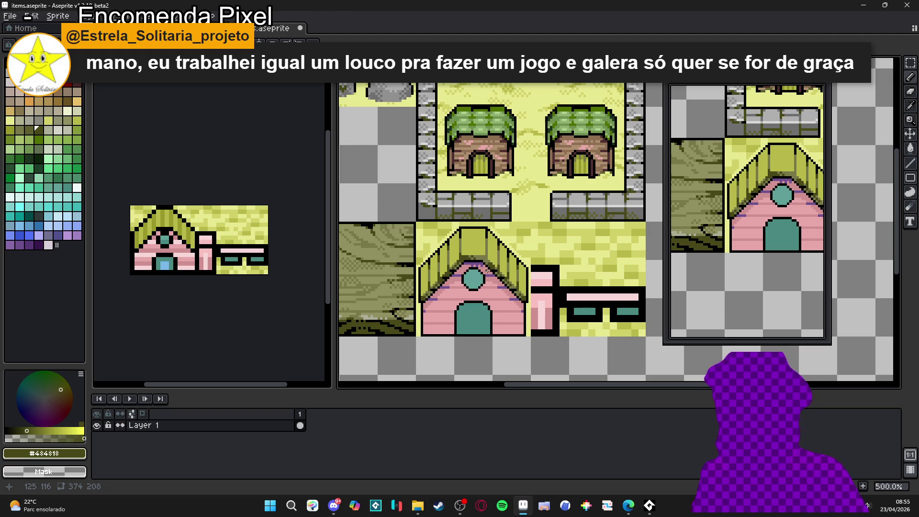
pyautogui.scroll(-1, 487, 271)
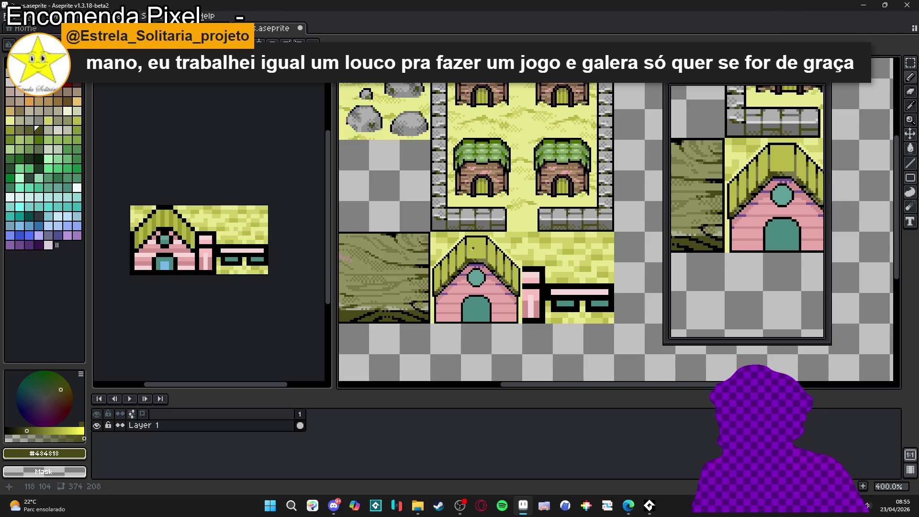
pyautogui.scroll(5, 471, 253)
pyautogui.keyDown('alt'); pyautogui.click(492, 253); pyautogui.keyUp('alt')
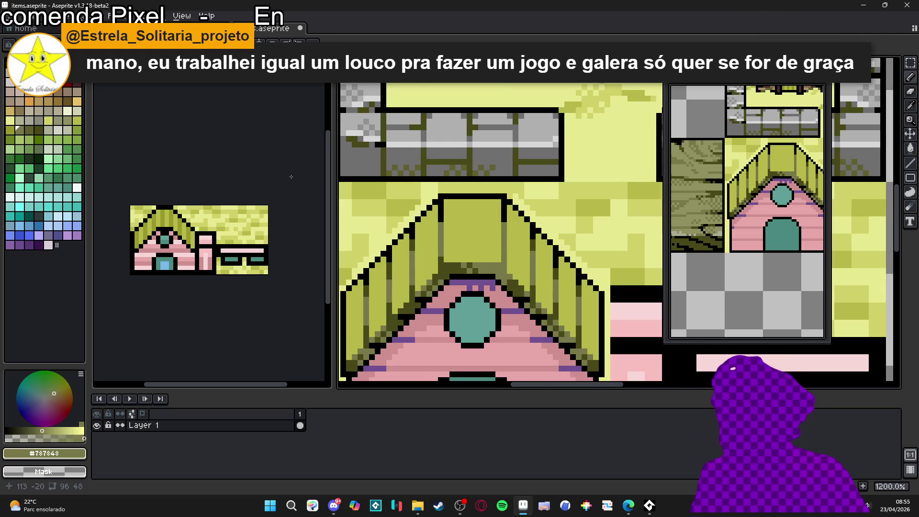
# - Select a darker olive palette swatch after sampling the roof's light olive
pyautogui.click(68, 120)
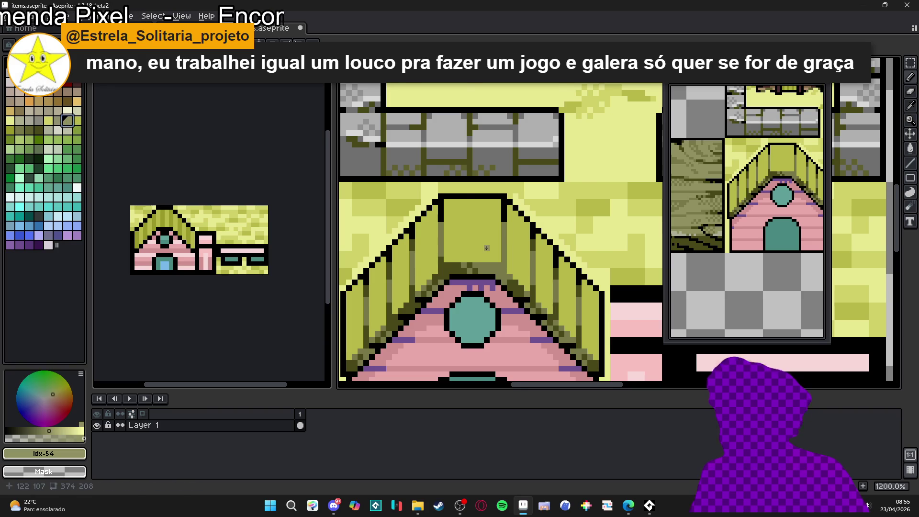
pyautogui.scroll(1, 468, 264)
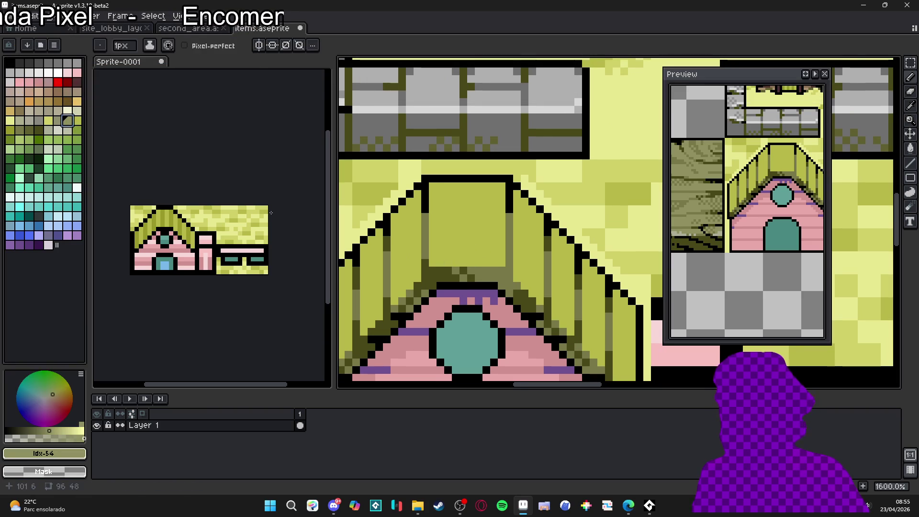
pyautogui.keyDown('alt'); pyautogui.click(437, 248); pyautogui.keyUp('alt')
pyautogui.click(10, 130)
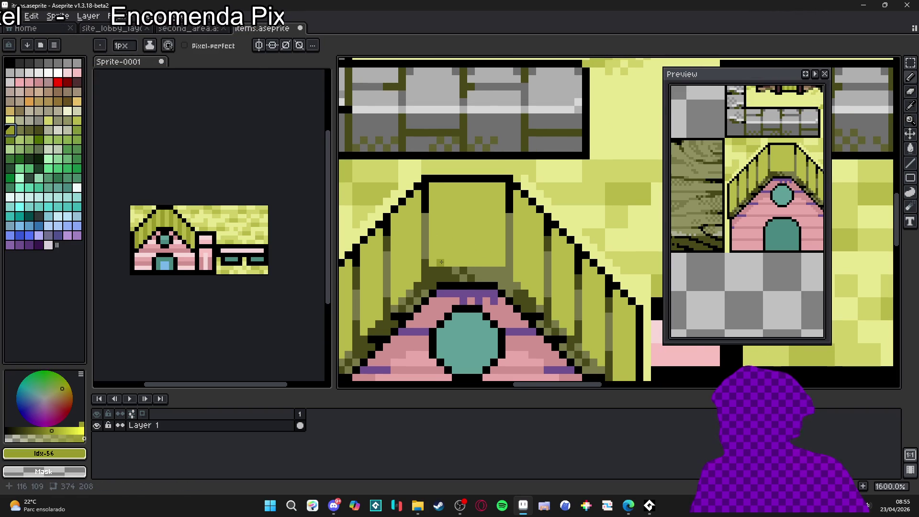
pyautogui.scroll(-5, 441, 262)
pyautogui.scroll(5, 479, 282)
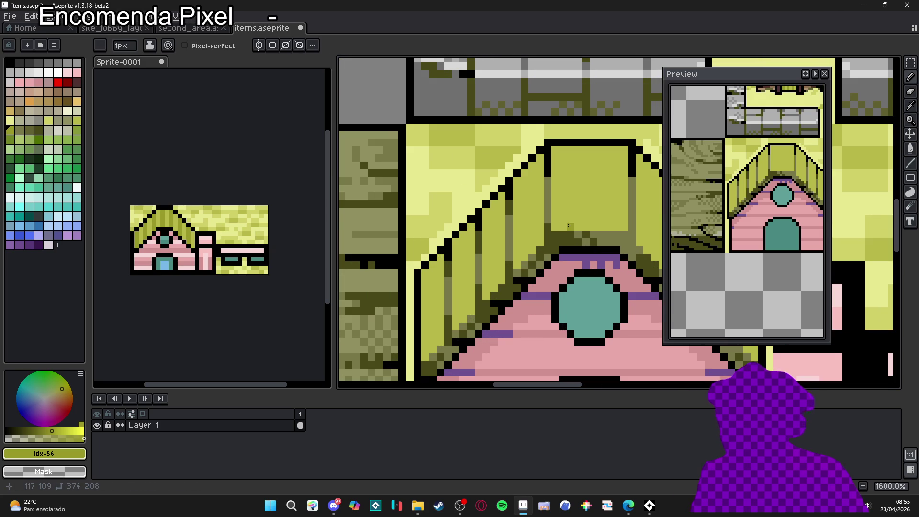
# - Paint a dark olive stripe up the roof's left slope
pyautogui.moveTo(569, 225)
pyautogui.mouseDown()
pyautogui.moveTo(551, 232)
pyautogui.moveTo(548, 201)
pyautogui.mouseUp()
pyautogui.scroll(-3, 558, 230)
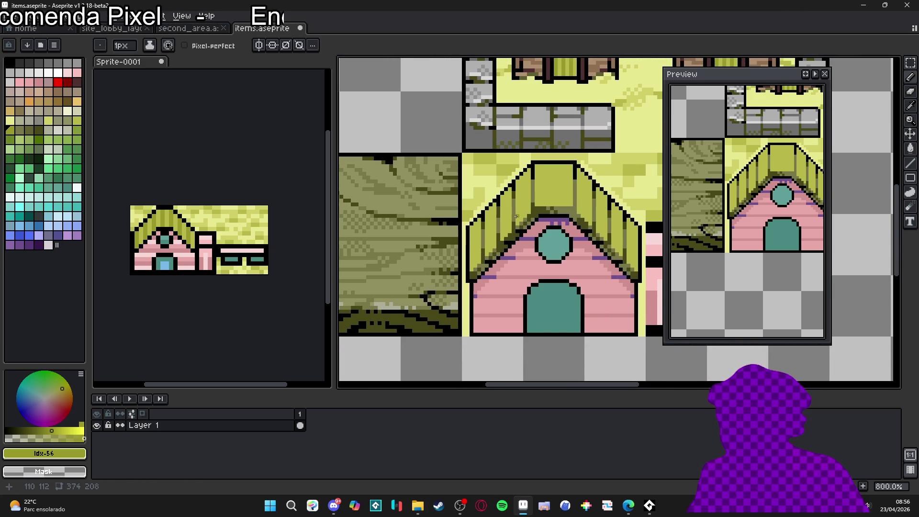
pyautogui.scroll(3, 516, 216)
pyautogui.moveTo(520, 212)
pyautogui.mouseDown()
pyautogui.moveTo(534, 134)
pyautogui.moveTo(510, 164)
pyautogui.mouseUp()
# - Eyedrop mid olive #989828 and add a short shading stroke and pixel touch-ups
pyautogui.keyDown('alt'); pyautogui.click(531, 150); pyautogui.keyUp('alt')
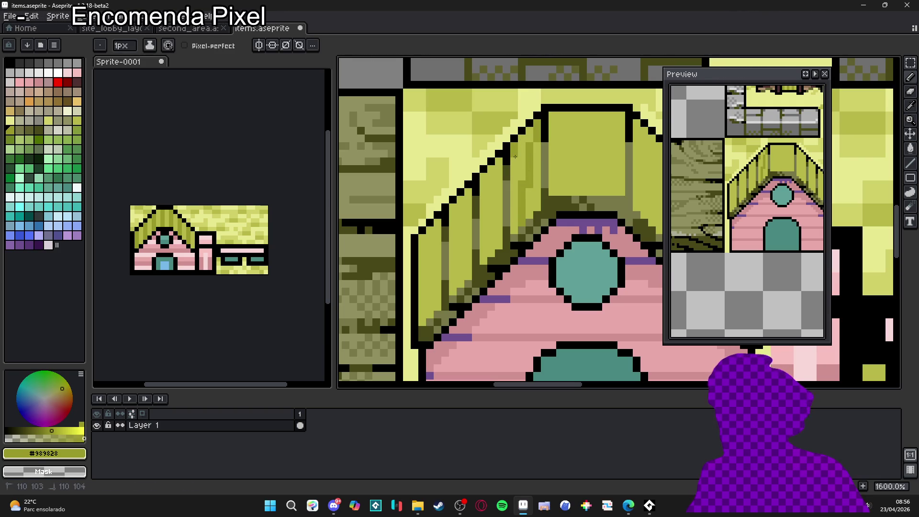
pyautogui.scroll(-1, 534, 196)
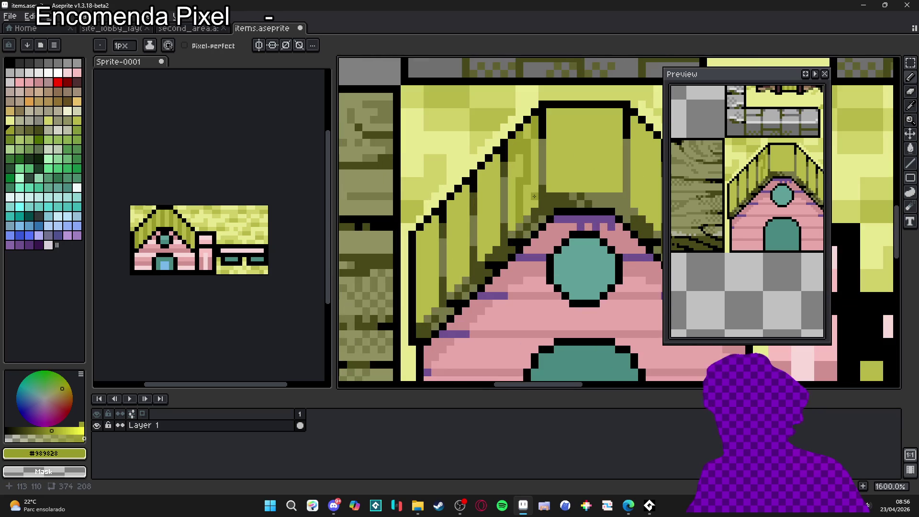
pyautogui.scroll(-1, 535, 200)
pyautogui.scroll(1, 510, 186)
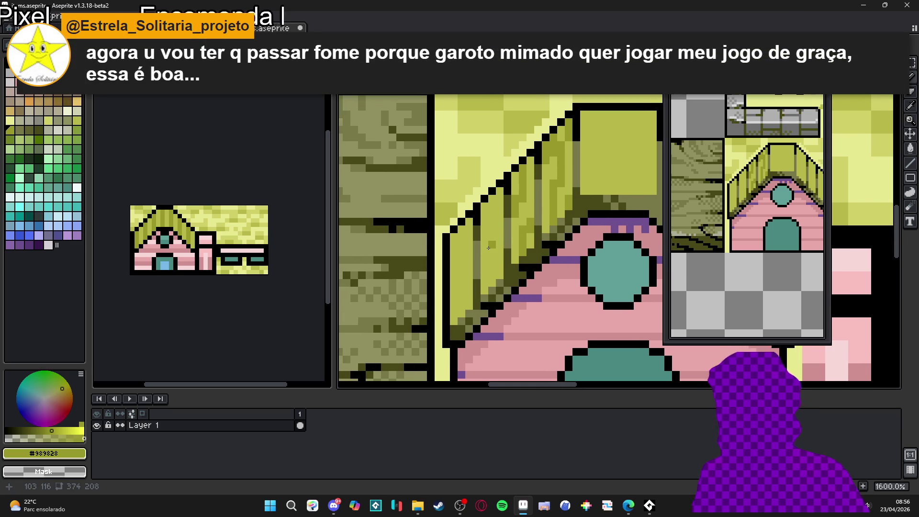
pyautogui.scroll(-1, 474, 242)
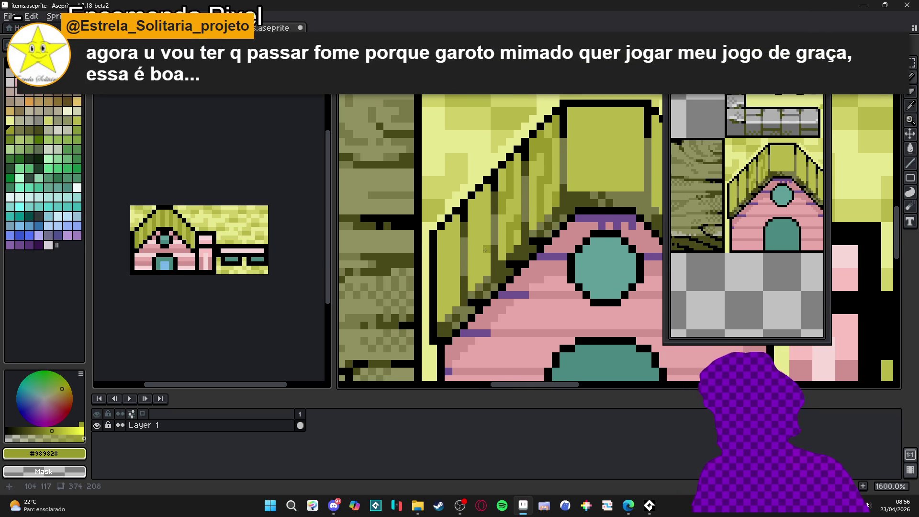
pyautogui.scroll(2, 488, 237)
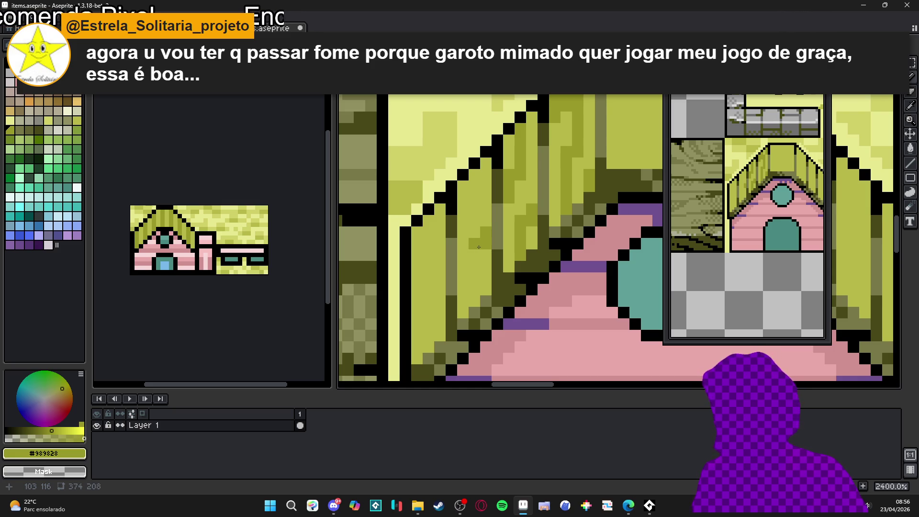
pyautogui.moveTo(476, 270); pyautogui.dragTo(471, 294)
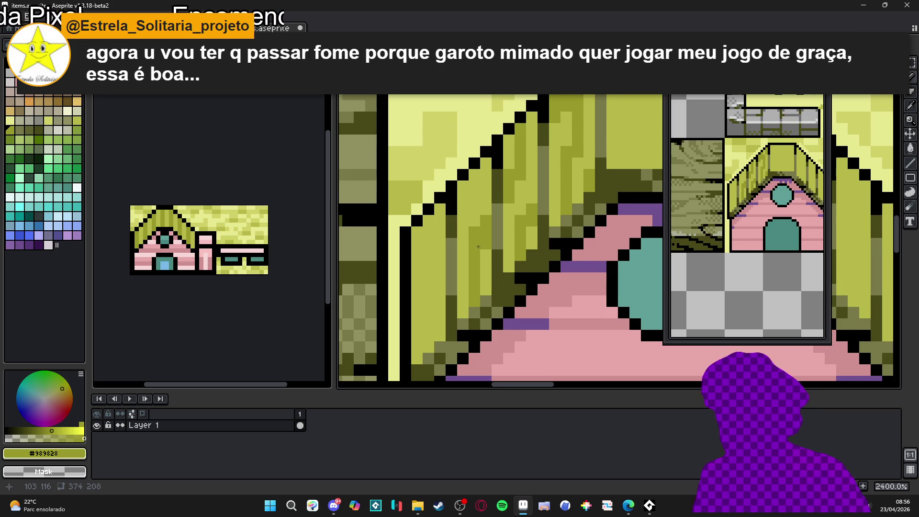
pyautogui.scroll(1, 478, 246)
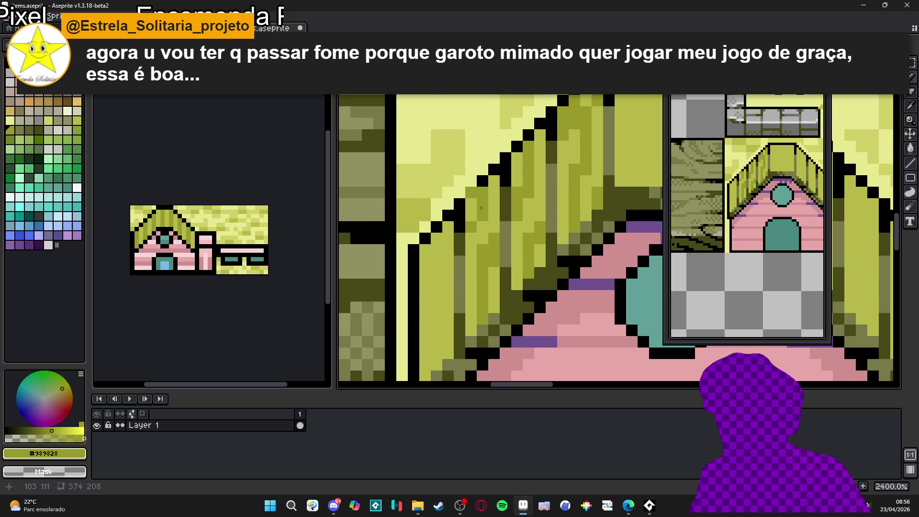
pyautogui.moveTo(483, 199); pyautogui.dragTo(483, 210)
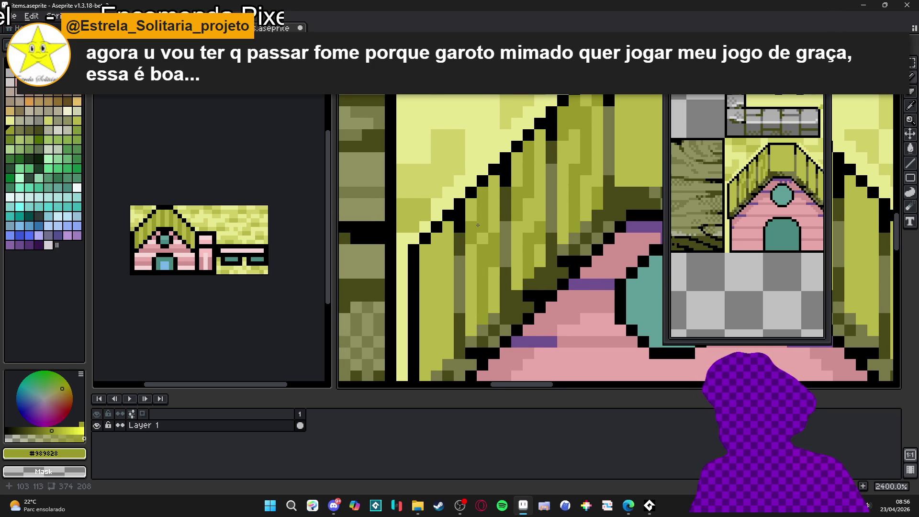
pyautogui.moveTo(471, 241); pyautogui.dragTo(470, 241)
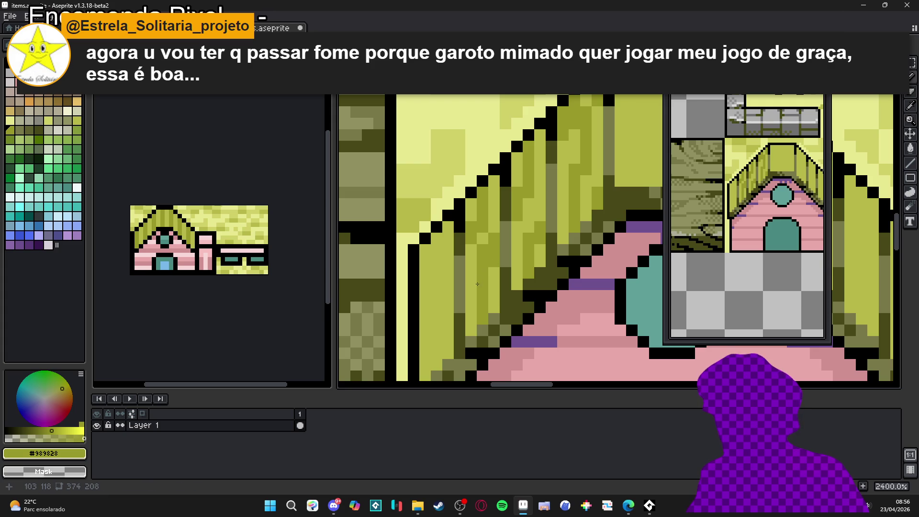
pyautogui.moveTo(477, 284); pyautogui.dragTo(482, 260)
# - Draw a mid olive stripe down the lower roof slope, then undo it
pyautogui.click(491, 237)
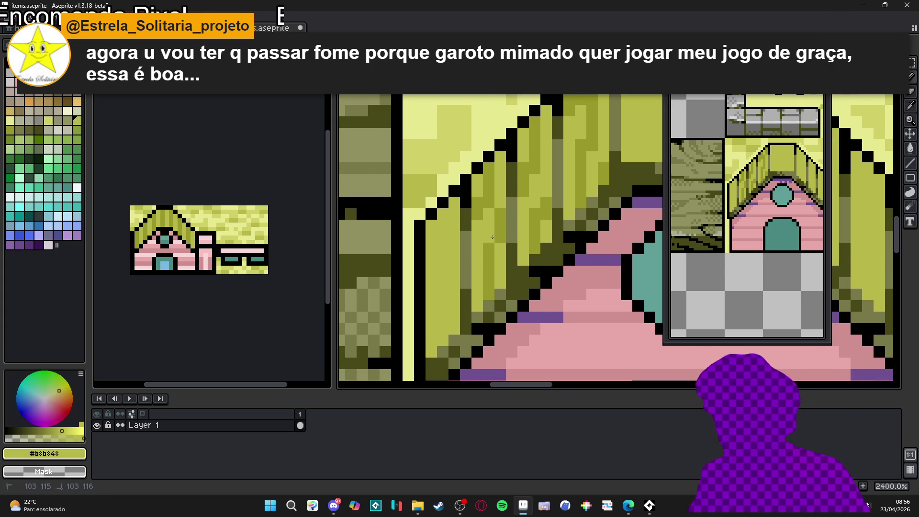
pyautogui.click(494, 263)
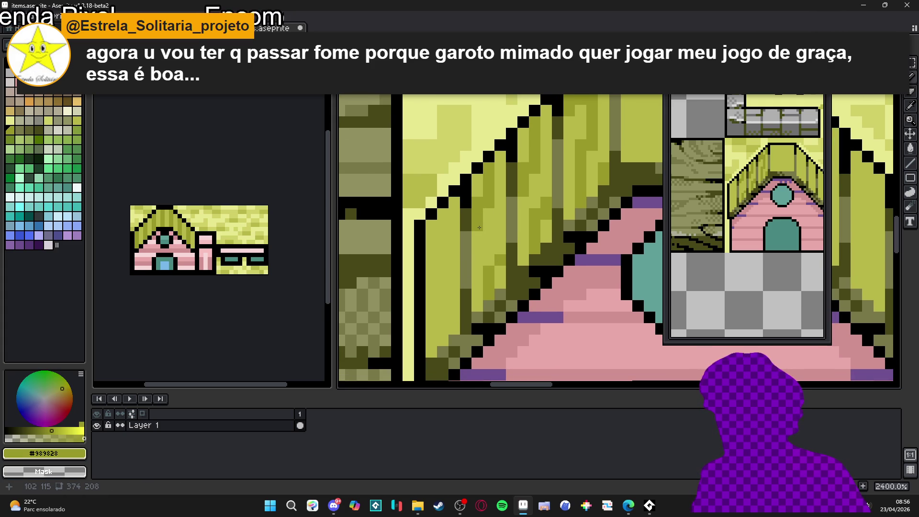
pyautogui.moveTo(431, 262); pyautogui.dragTo(448, 220)
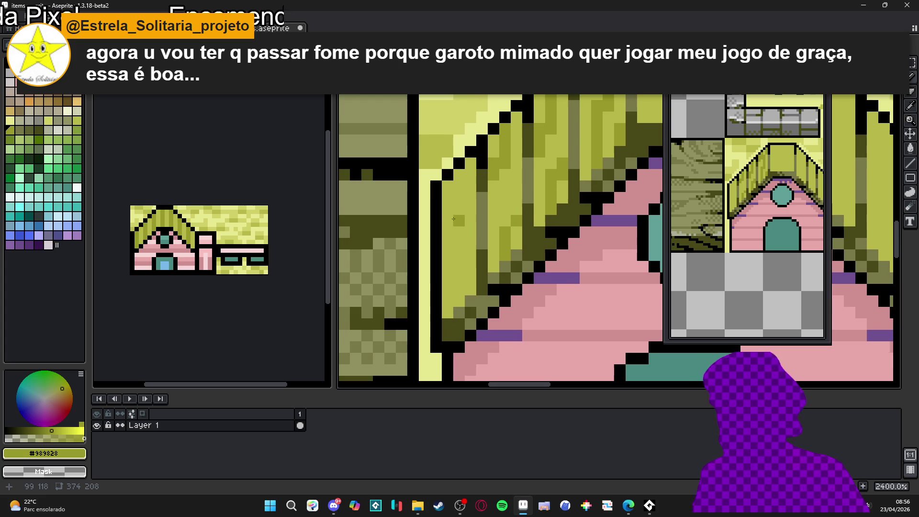
pyautogui.moveTo(460, 177)
pyautogui.mouseDown()
pyautogui.moveTo(459, 213)
pyautogui.moveTo(446, 190)
pyautogui.moveTo(447, 226)
pyautogui.moveTo(466, 250)
pyautogui.moveTo(468, 277)
pyautogui.moveTo(453, 308)
pyautogui.moveTo(449, 291)
pyautogui.mouseUp()
pyautogui.hotkey('ctrl', 'z')
pyautogui.hotkey('ctrl', 'z')
pyautogui.scroll(-3, 453, 289)
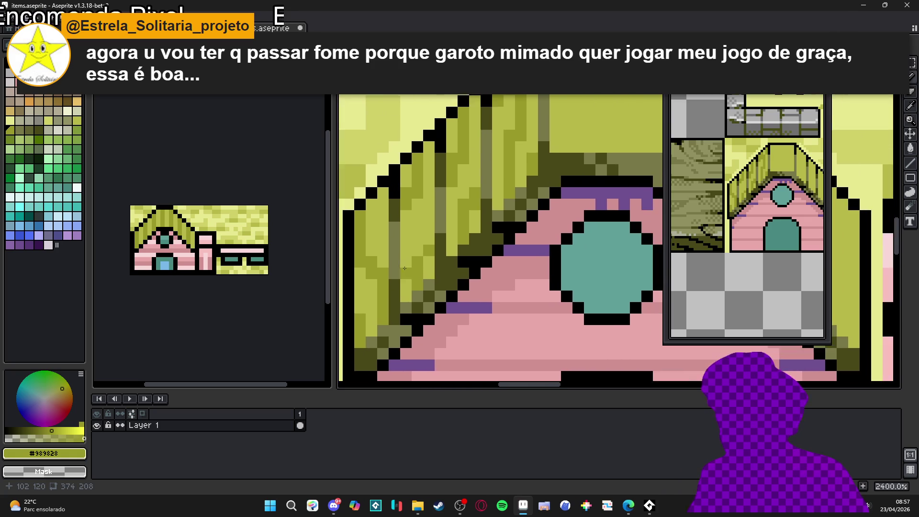
pyautogui.scroll(-1, 489, 259)
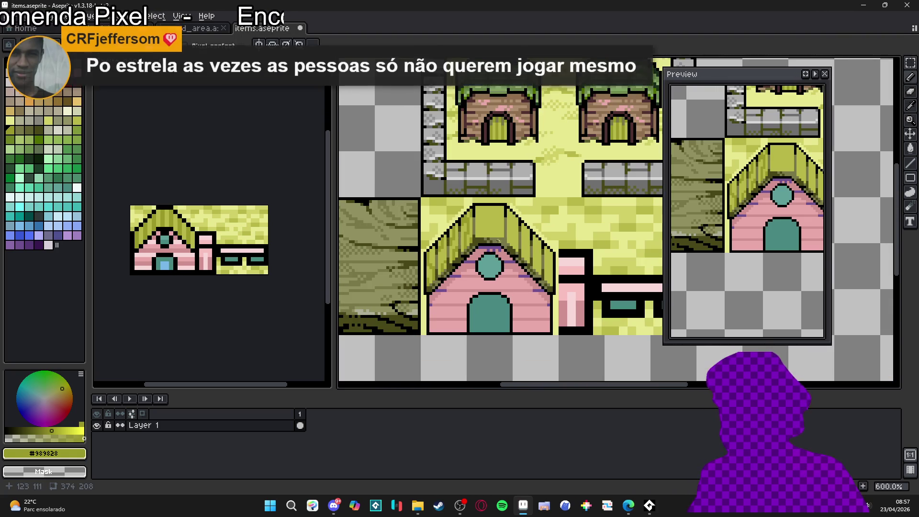
# - Paint olive columns up the right roof slope near its edge
pyautogui.scroll(1, 501, 223)
pyautogui.scroll(4, 526, 263)
pyautogui.moveTo(524, 276)
pyautogui.mouseDown()
pyautogui.moveTo(524, 230)
pyautogui.moveTo(543, 231)
pyautogui.moveTo(538, 215)
pyautogui.moveTo(555, 214)
pyautogui.mouseUp()
pyautogui.moveTo(555, 254); pyautogui.dragTo(554, 288)
pyautogui.scroll(2, 554, 288)
pyautogui.moveTo(532, 217)
pyautogui.mouseDown()
pyautogui.moveTo(516, 217)
pyautogui.moveTo(531, 217)
pyautogui.moveTo(548, 156)
pyautogui.moveTo(548, 187)
pyautogui.mouseUp()
pyautogui.moveTo(531, 155)
pyautogui.mouseDown()
pyautogui.moveTo(515, 155)
pyautogui.moveTo(515, 140)
pyautogui.moveTo(525, 232)
pyautogui.mouseUp()
pyautogui.click(515, 124)
# - Undo and redraw the dark column beside the roof edge, extending it down two columns
pyautogui.scroll(-3, 546, 207)
pyautogui.scroll(3, 517, 196)
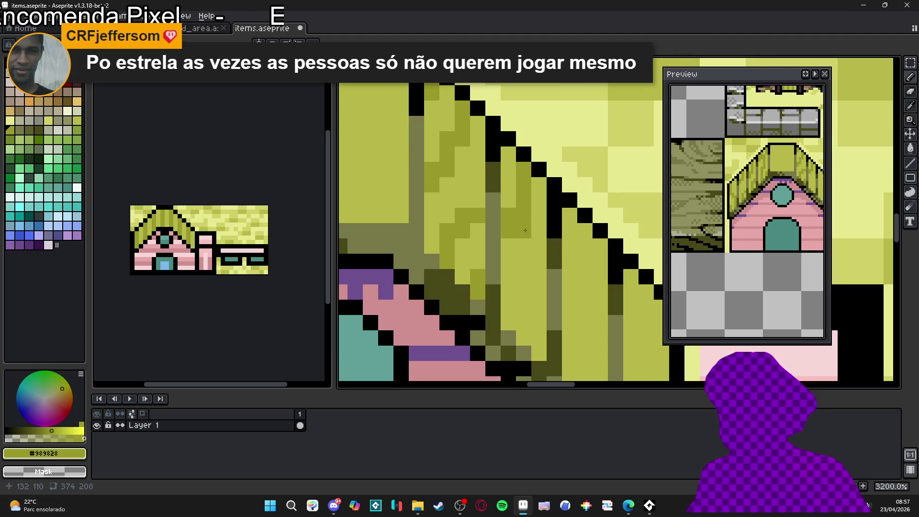
pyautogui.hotkey('ctrl', 'z')
pyautogui.hotkey('ctrl', 'z')
pyautogui.moveTo(523, 165)
pyautogui.mouseDown()
pyautogui.moveTo(524, 220)
pyautogui.moveTo(538, 228)
pyautogui.moveTo(522, 230)
pyautogui.moveTo(538, 330)
pyautogui.mouseUp()
pyautogui.click(538, 262)
pyautogui.scroll(-2, 539, 230)
pyautogui.moveTo(508, 300); pyautogui.dragTo(511, 265)
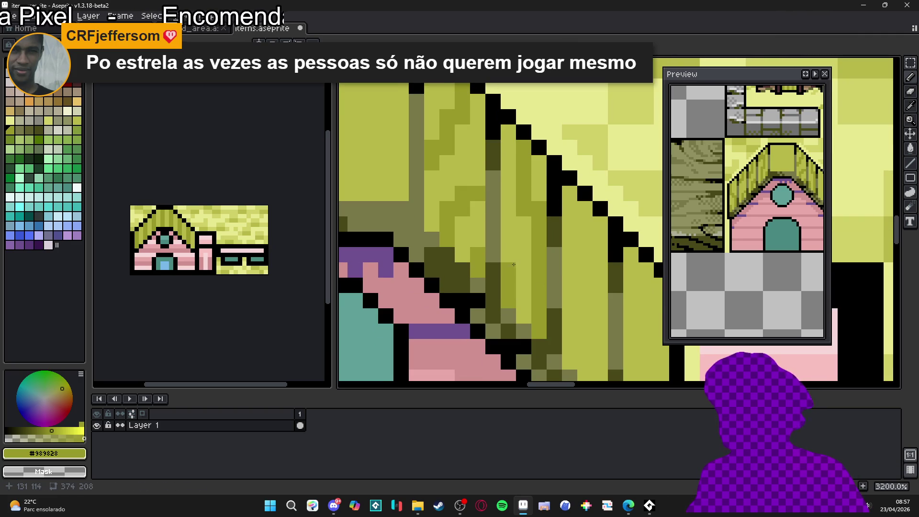
# - Draw darker olive lines down the upper right slope
pyautogui.scroll(-4, 511, 265)
pyautogui.scroll(-1, 512, 256)
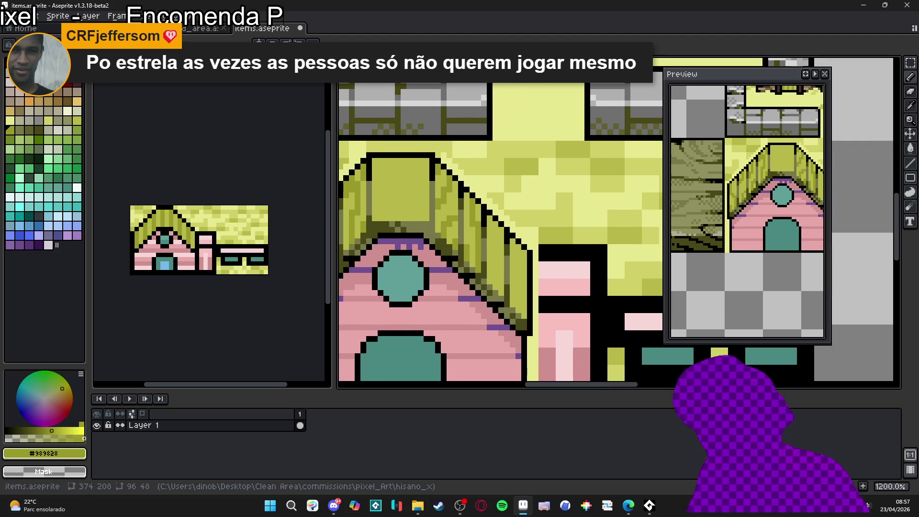
pyautogui.scroll(4, 495, 258)
pyautogui.moveTo(492, 191)
pyautogui.mouseDown()
pyautogui.moveTo(489, 290)
pyautogui.moveTo(506, 306)
pyautogui.moveTo(490, 283)
pyautogui.mouseUp()
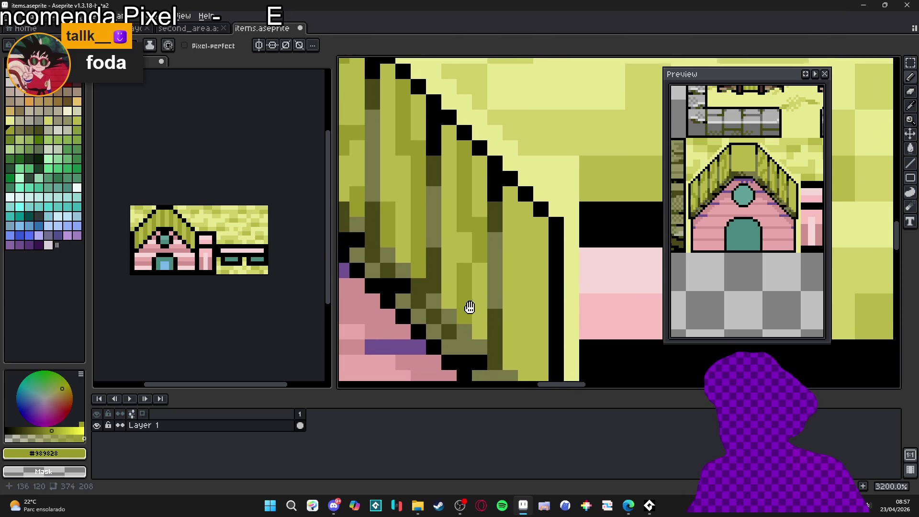
pyautogui.moveTo(525, 291); pyautogui.dragTo(487, 235)
pyautogui.moveTo(467, 146)
pyautogui.mouseDown()
pyautogui.moveTo(469, 223)
pyautogui.moveTo(470, 206)
pyautogui.moveTo(469, 223)
pyautogui.moveTo(496, 239)
pyautogui.moveTo(498, 345)
pyautogui.mouseUp()
pyautogui.moveTo(467, 299)
pyautogui.mouseDown()
pyautogui.moveTo(467, 316)
pyautogui.moveTo(472, 282)
pyautogui.mouseUp()
# - Eyedrop the light roof olive #b8b848
pyautogui.scroll(-4, 471, 283)
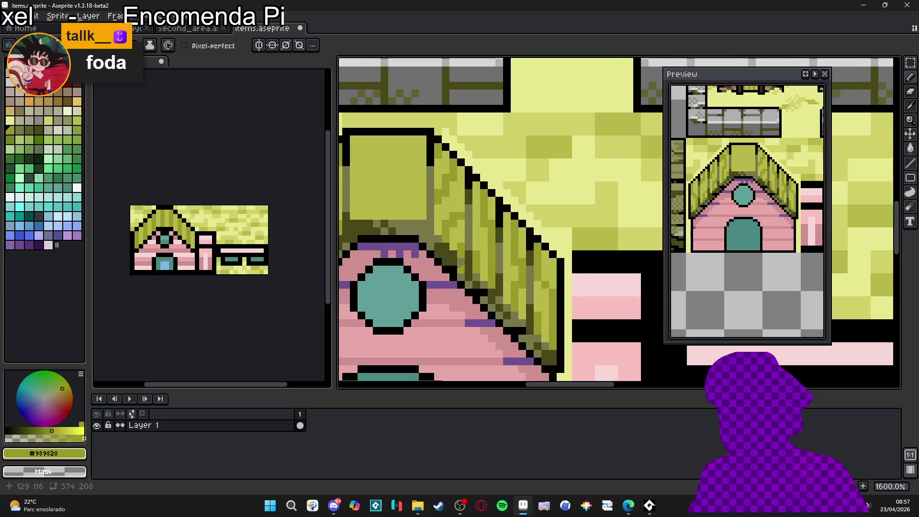
pyautogui.scroll(-2, 477, 274)
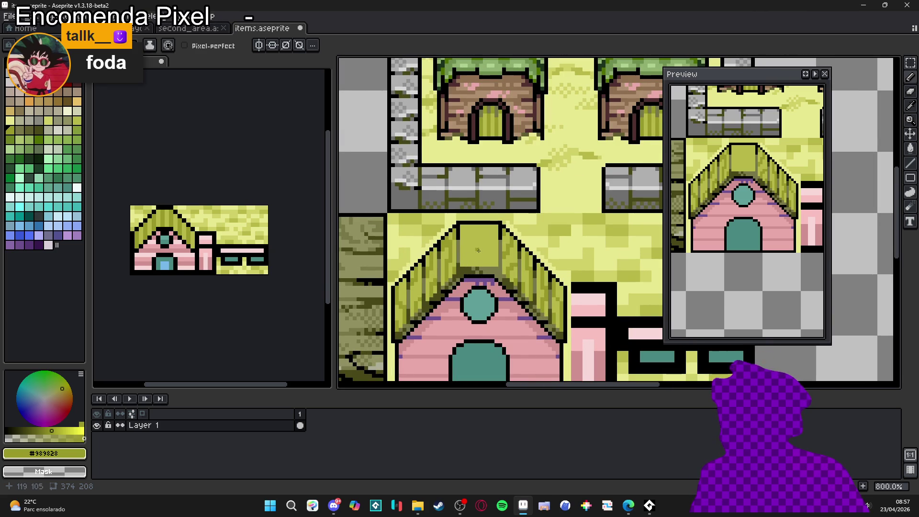
pyautogui.scroll(3, 478, 249)
pyautogui.keyDown('alt'); pyautogui.click(485, 262); pyautogui.keyUp('alt')
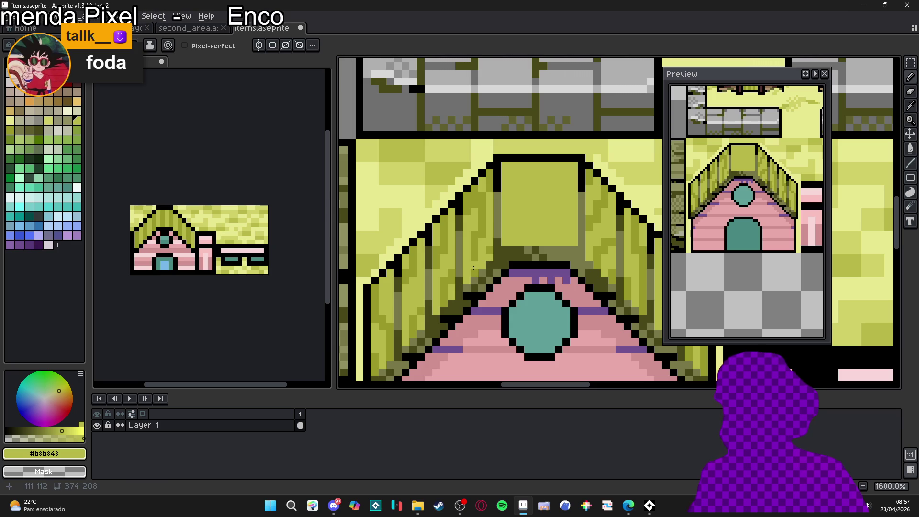
# - Pick the lighter yellow at palette index 48
pyautogui.scroll(-1, 435, 315)
pyautogui.hscroll(-1, 436, 312)
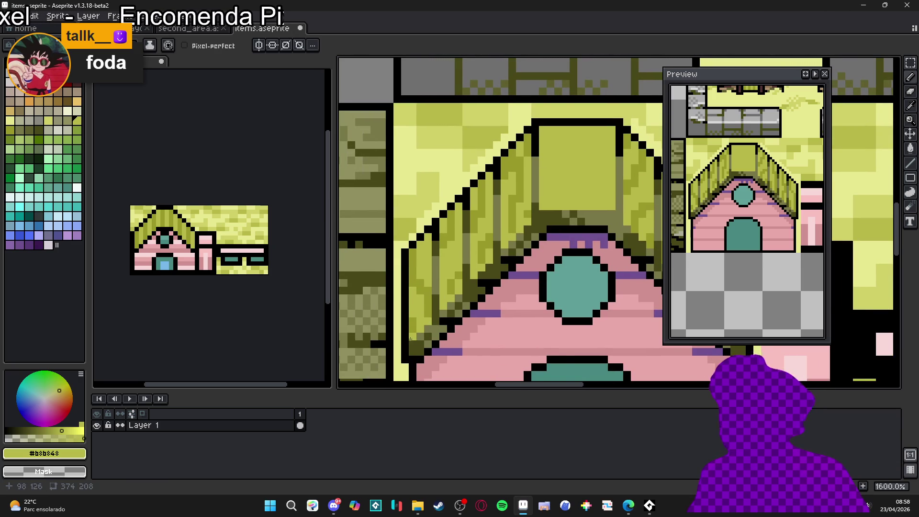
pyautogui.scroll(-3, 410, 339)
pyautogui.scroll(4, 479, 296)
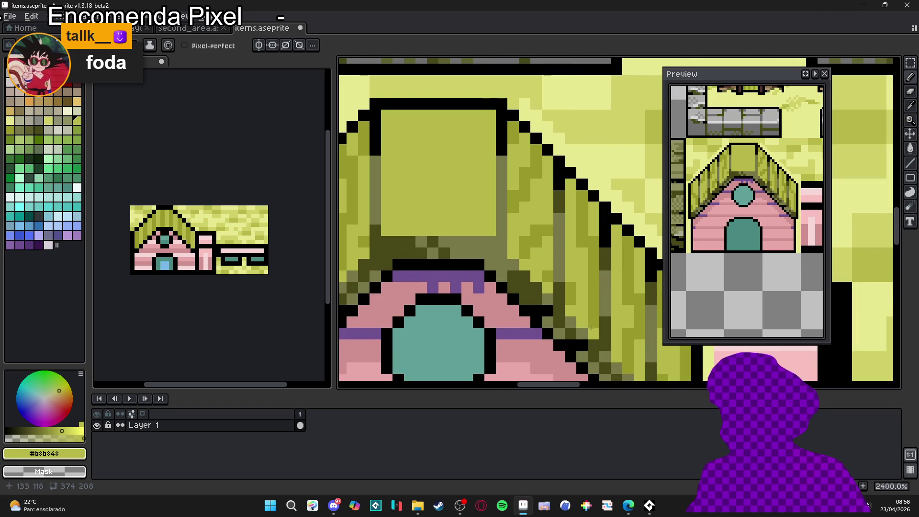
pyautogui.moveTo(606, 347); pyautogui.dragTo(476, 248)
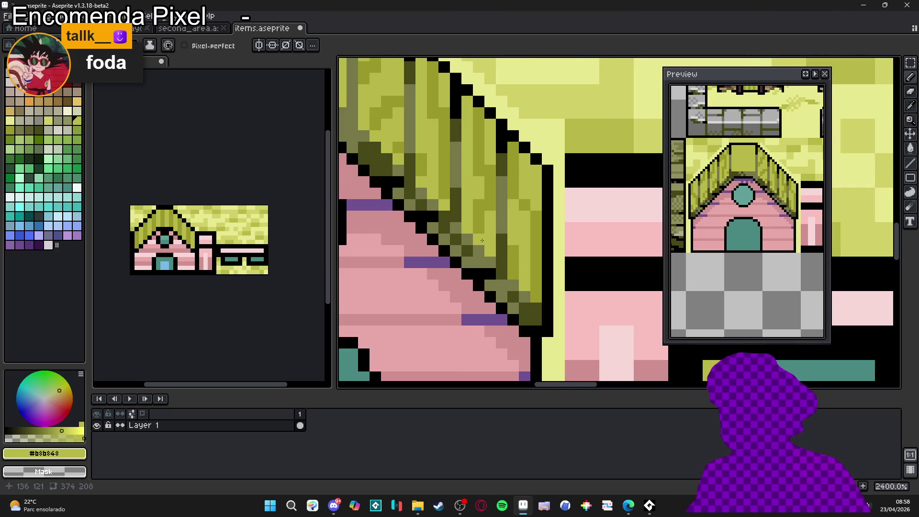
pyautogui.scroll(-2, 541, 300)
pyautogui.scroll(-1, 453, 255)
pyautogui.scroll(1, 452, 255)
pyautogui.scroll(1, 453, 254)
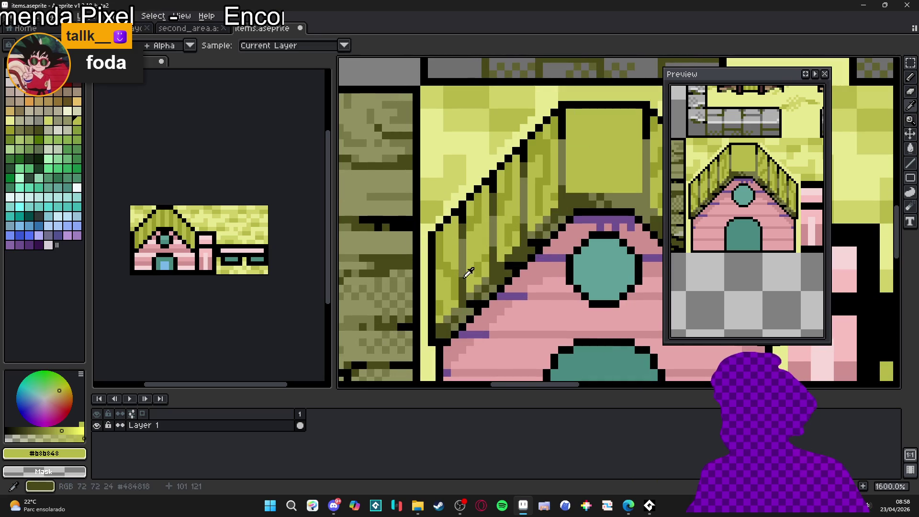
pyautogui.click(10, 120)
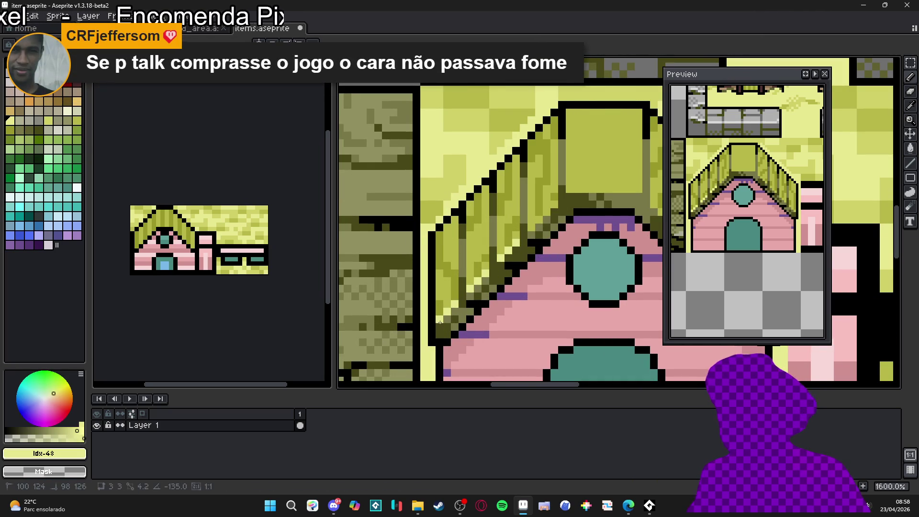
# - Draw a horizontal yellow row along the bottom edge of the roof's top panel
pyautogui.scroll(2, 494, 284)
pyautogui.hscroll(2, 494, 284)
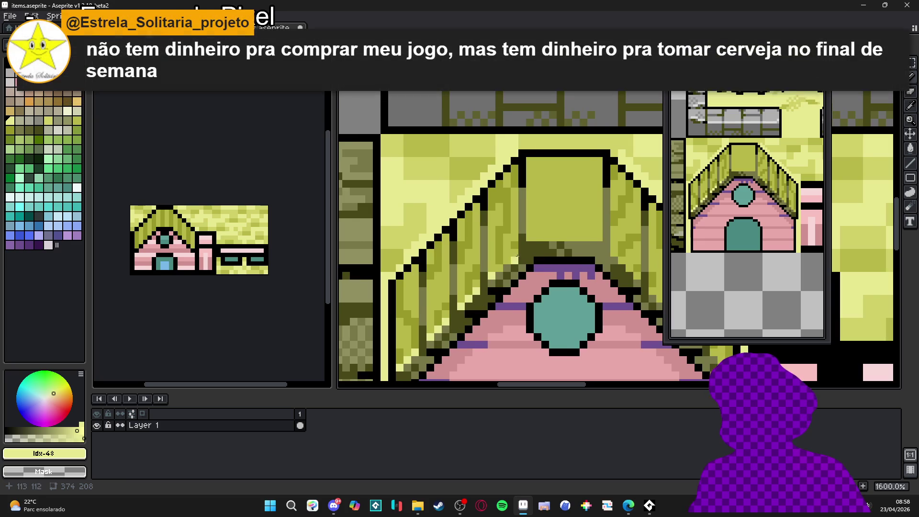
pyautogui.moveTo(531, 238); pyautogui.dragTo(600, 237)
pyautogui.hscroll(1, 560, 241)
pyautogui.hscroll(1, 573, 264)
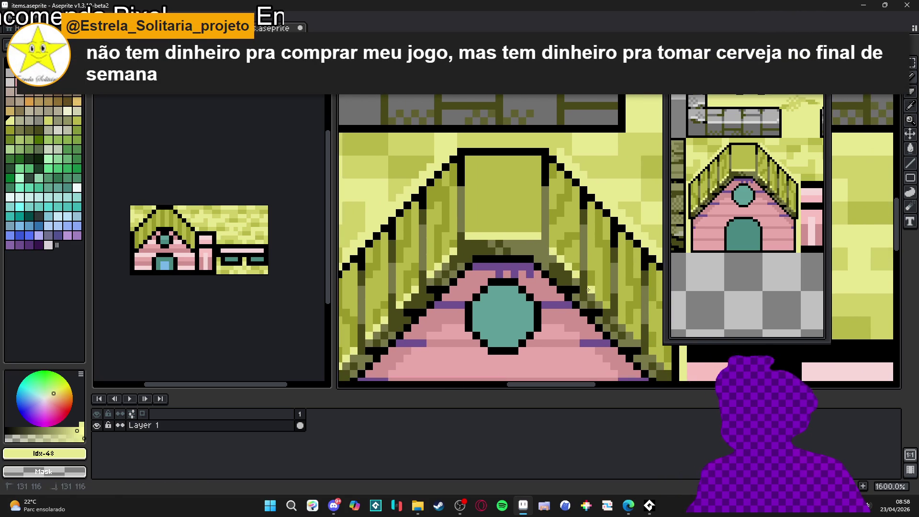
pyautogui.hscroll(2, 556, 288)
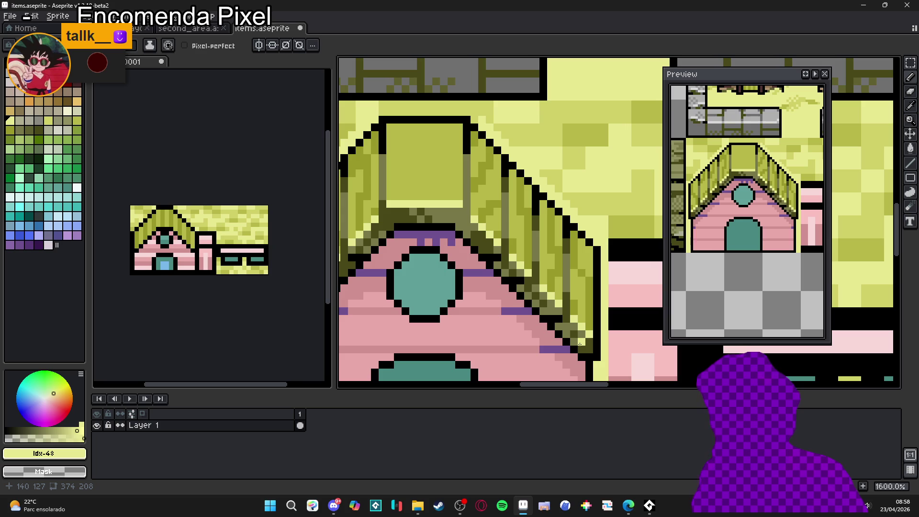
pyautogui.scroll(-3, 460, 263)
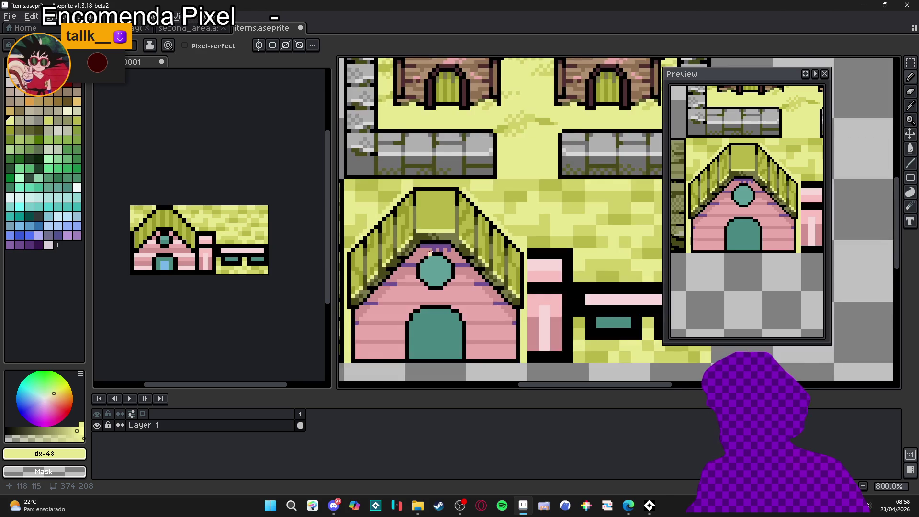
# - Eyedrop #989828 and draw vertical grain streaks on the roof panel, then switch to Steam
pyautogui.scroll(4, 568, 258)
pyautogui.keyDown('alt'); pyautogui.click(569, 258); pyautogui.keyUp('alt')
pyautogui.moveTo(502, 197)
pyautogui.mouseDown()
pyautogui.moveTo(501, 232)
pyautogui.moveTo(468, 299)
pyautogui.mouseUp()
pyautogui.hotkey('ctrl', 'z')
pyautogui.moveTo(490, 251)
pyautogui.mouseDown()
pyautogui.moveTo(478, 309)
pyautogui.moveTo(513, 302)
pyautogui.moveTo(516, 278)
pyautogui.mouseUp()
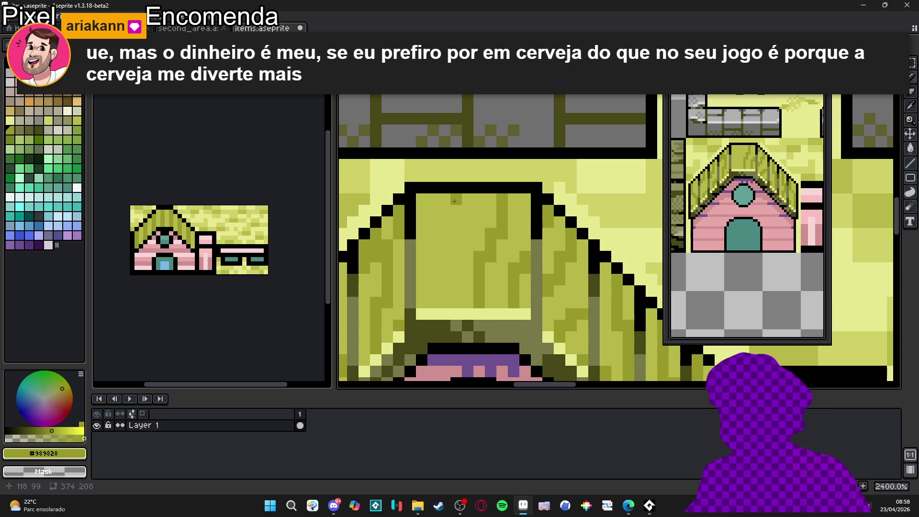
pyautogui.click(439, 505)
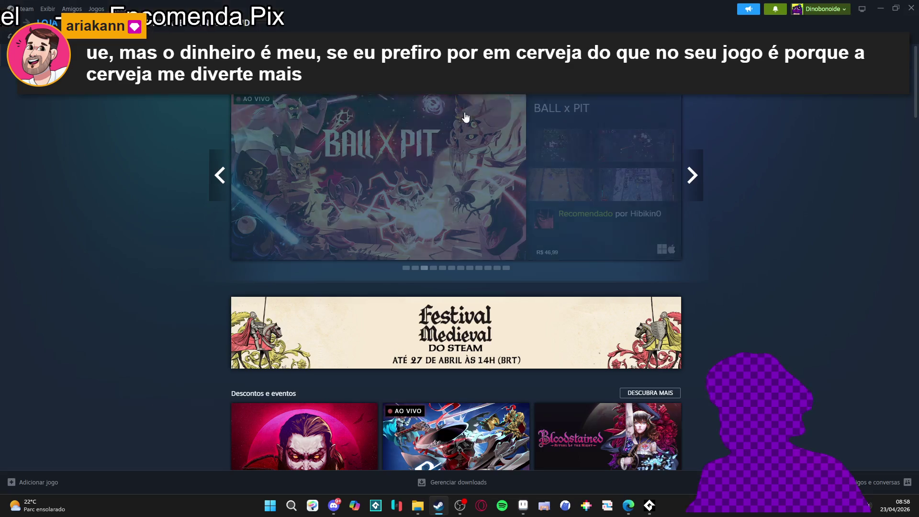
pyautogui.moveTo(388, 164)
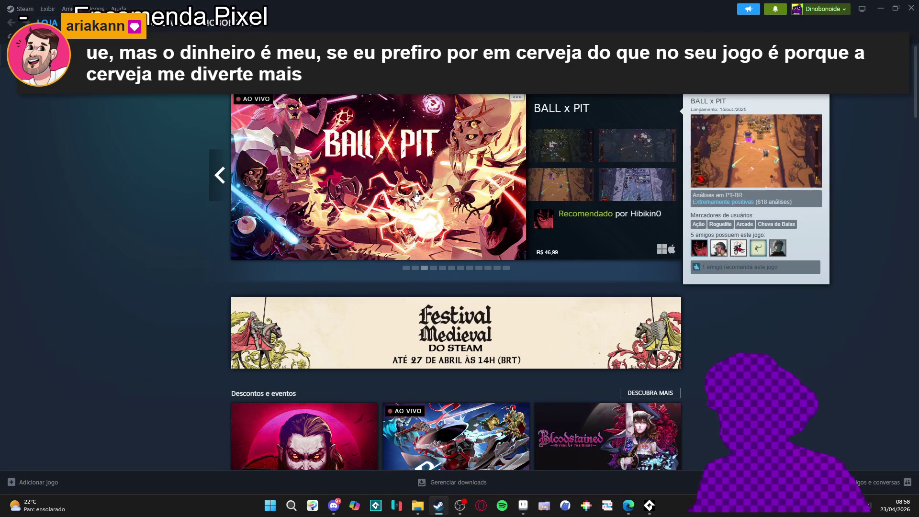
pyautogui.click(218, 175)
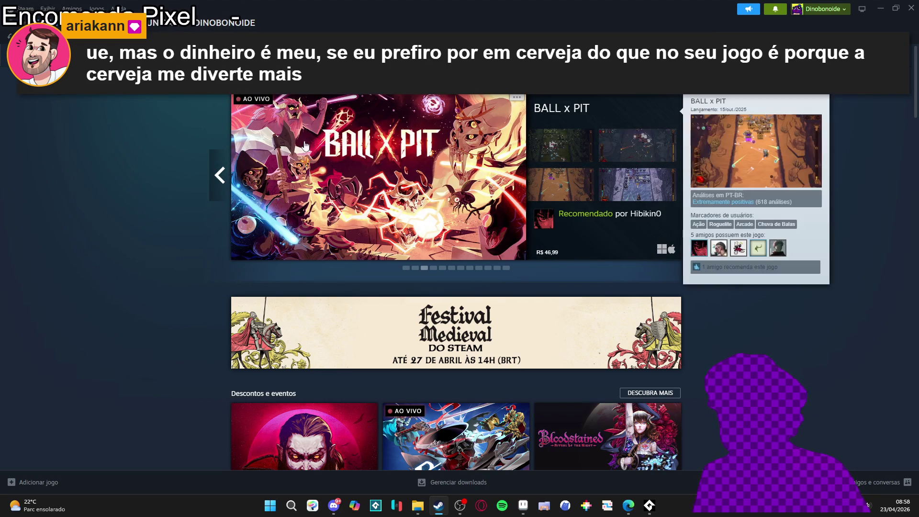
pyautogui.scroll(-4, 138, 253)
pyautogui.scroll(4, 279, 255)
pyautogui.scroll(-4, 862, 168)
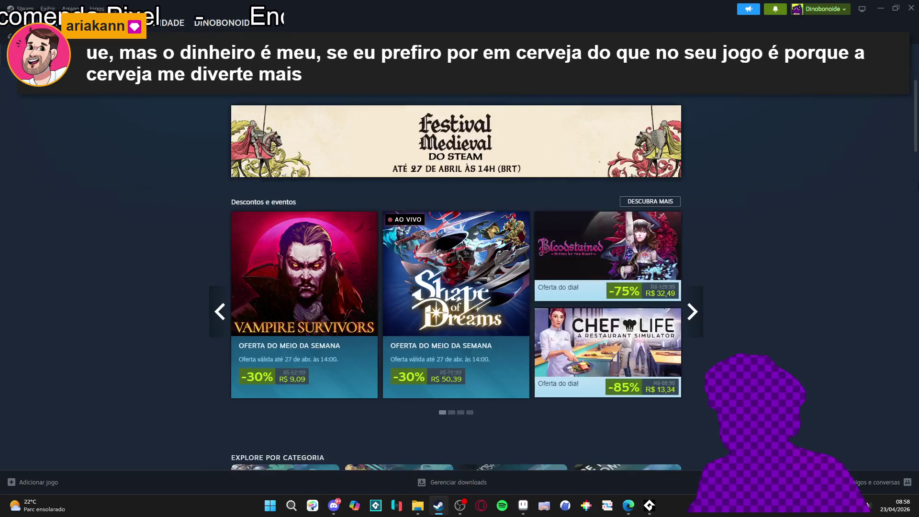
pyautogui.click(880, 8)
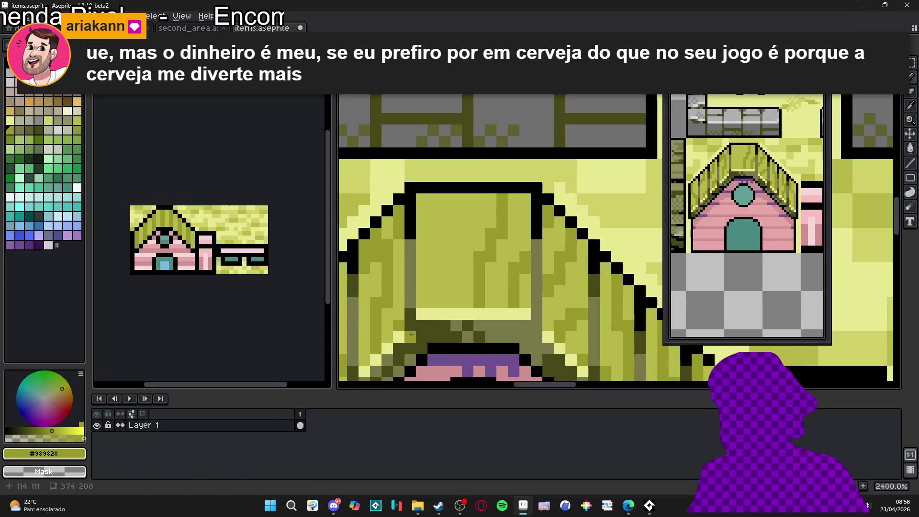
# - Draw a darker #989828 grain streak down the roof, then resample the olive shades
pyautogui.moveTo(450, 200)
pyautogui.mouseDown()
pyautogui.moveTo(433, 251)
pyautogui.moveTo(449, 306)
pyautogui.moveTo(421, 292)
pyautogui.moveTo(426, 271)
pyautogui.mouseUp()
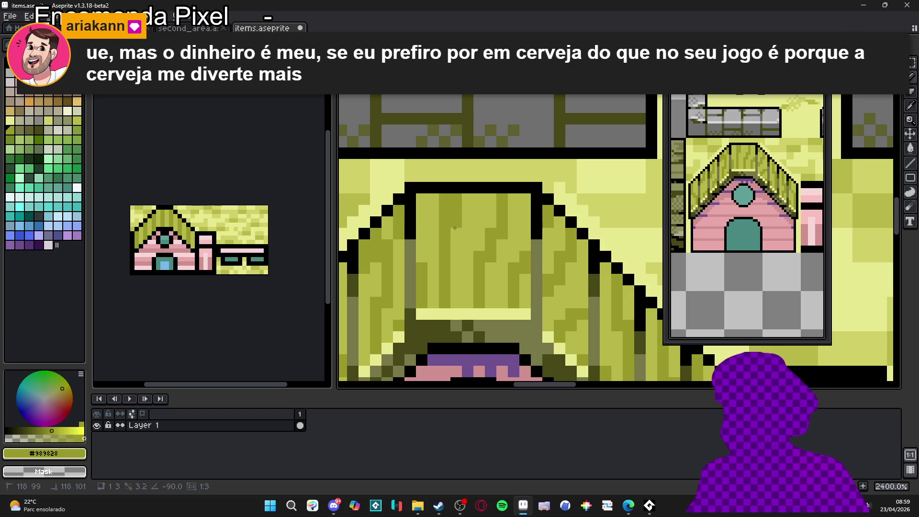
pyautogui.keyDown('alt'); pyautogui.click(443, 233); pyautogui.keyUp('alt')
pyautogui.keyDown('alt'); pyautogui.click(433, 199); pyautogui.keyUp('alt')
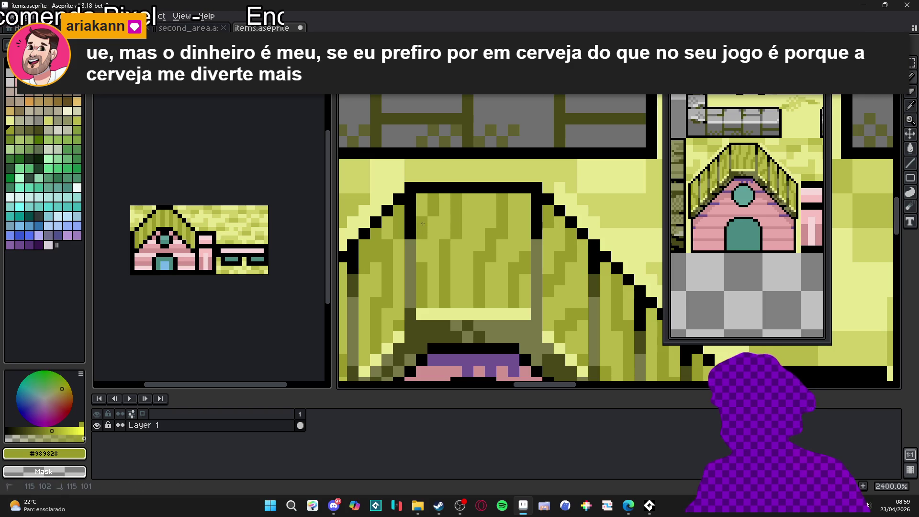
pyautogui.scroll(-3, 464, 250)
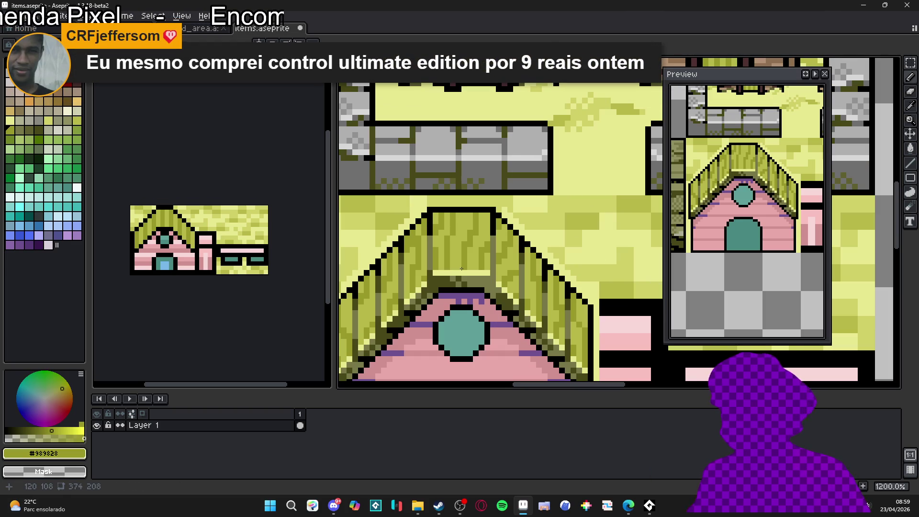
pyautogui.scroll(1, 451, 226)
pyautogui.scroll(-1, 453, 229)
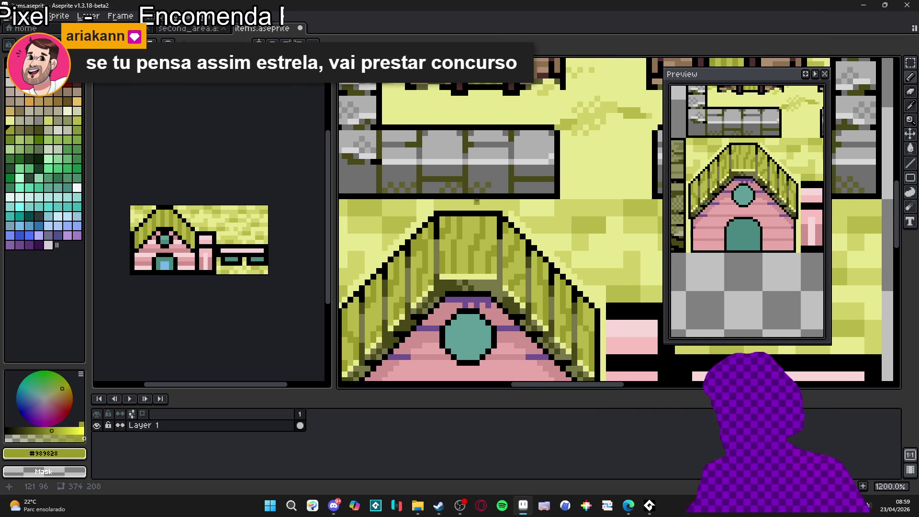
pyautogui.scroll(1, 475, 201)
# - Touch up the roof's black outline along its bottom and lower-left inner edge
pyautogui.keyDown('alt'); pyautogui.click(453, 223); pyautogui.keyUp('alt')
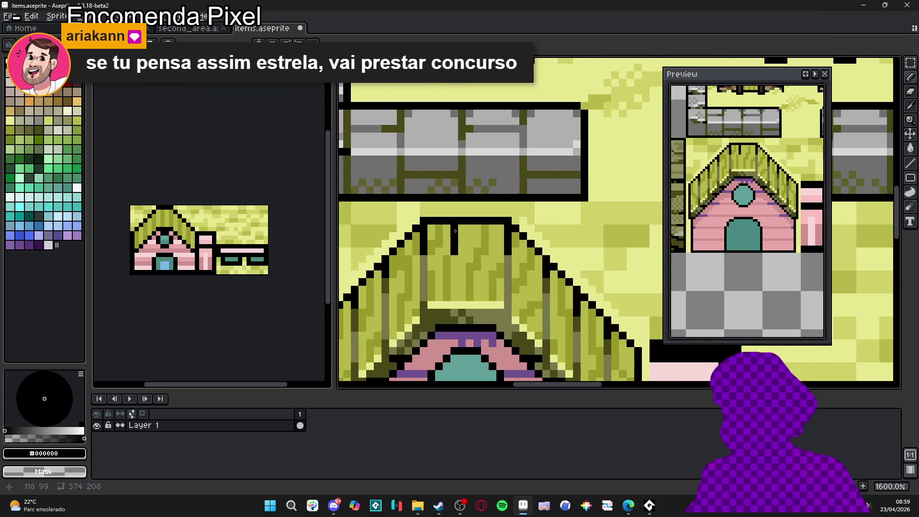
pyautogui.scroll(-4, 459, 233)
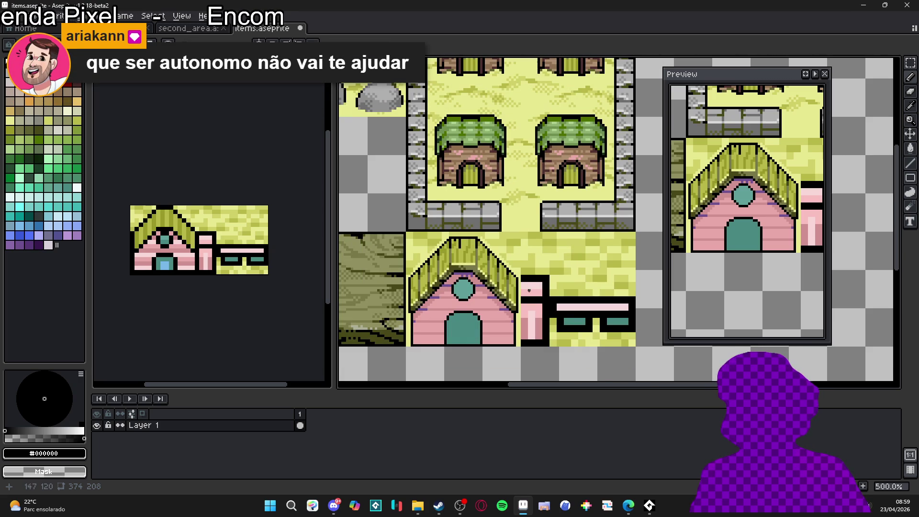
pyautogui.scroll(1, 488, 303)
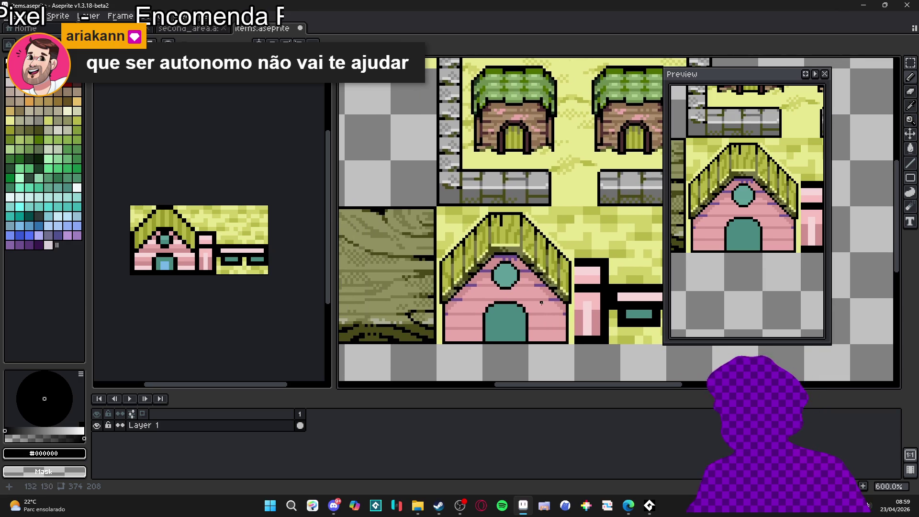
pyautogui.scroll(4, 527, 244)
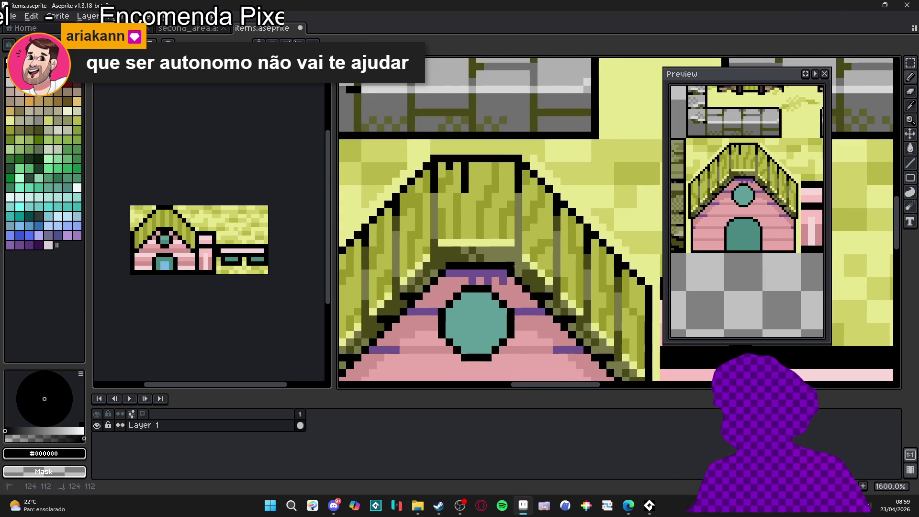
pyautogui.moveTo(473, 274); pyautogui.dragTo(432, 260)
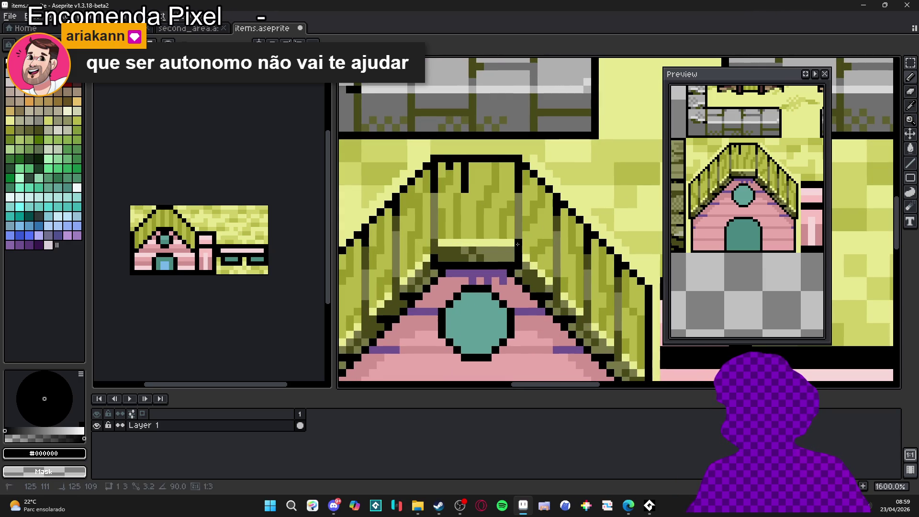
pyautogui.moveTo(434, 256); pyautogui.dragTo(432, 238)
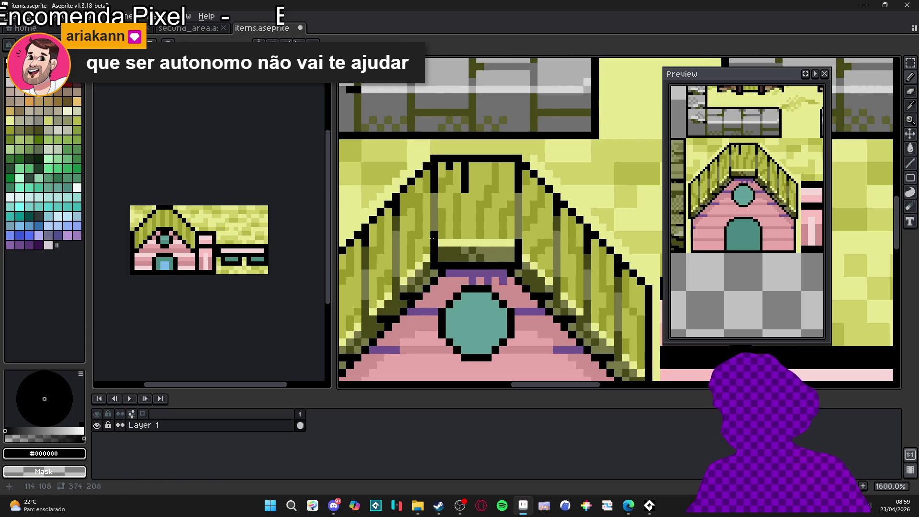
pyautogui.click(502, 280)
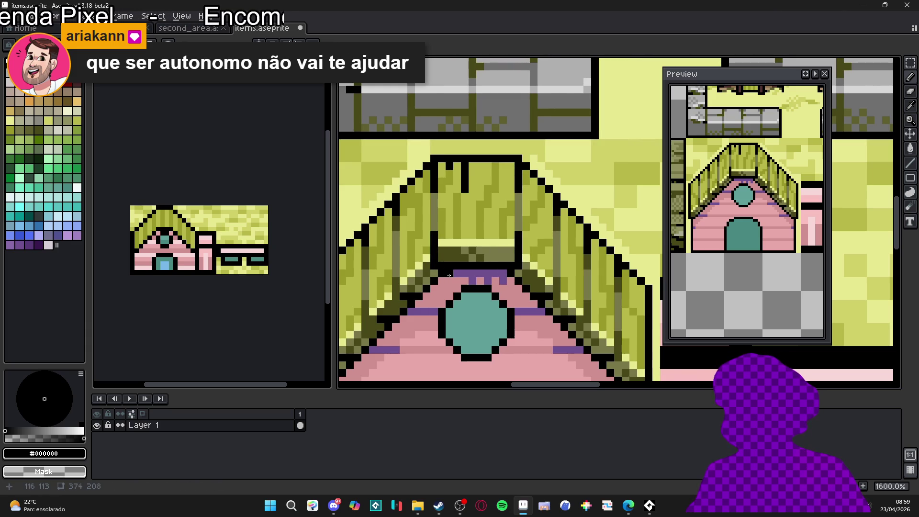
# - Extend the #705090 purple row across the full roof width beneath the peak
pyautogui.scroll(-3, 505, 270)
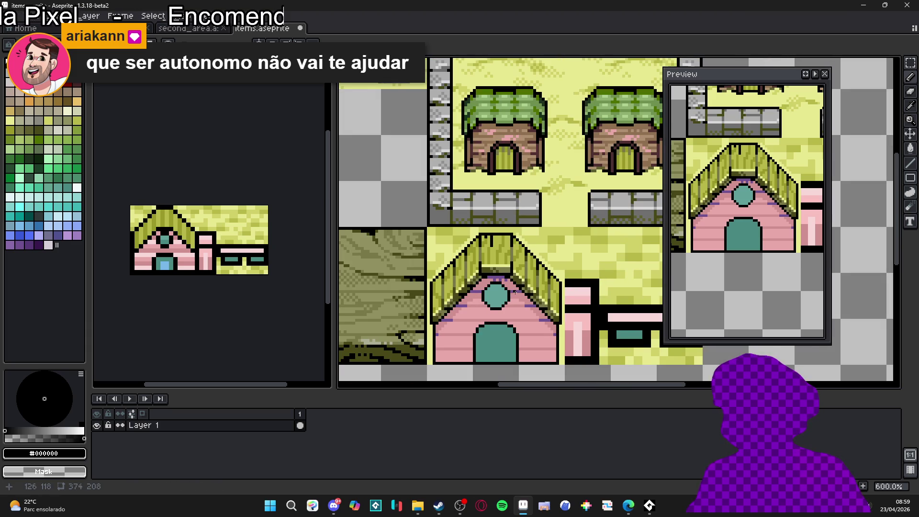
pyautogui.press('b')
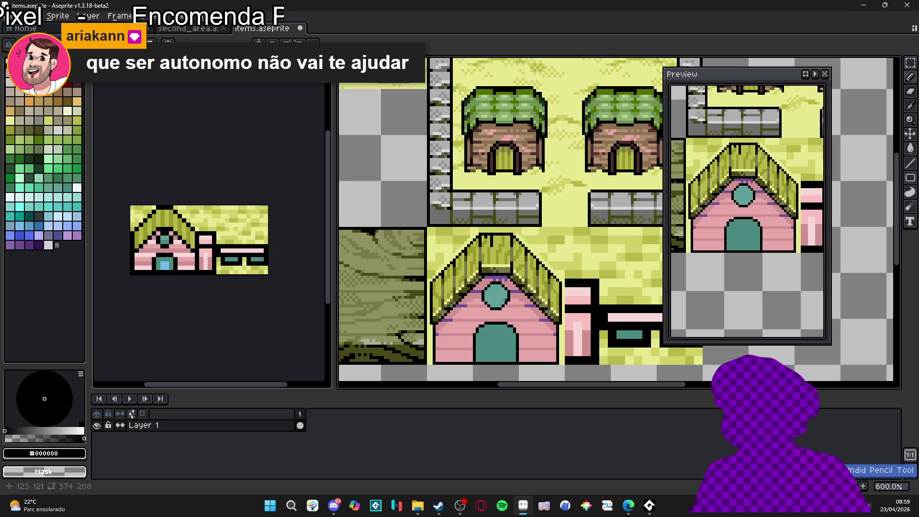
pyautogui.scroll(3, 500, 280)
pyautogui.keyDown('alt'); pyautogui.click(499, 281); pyautogui.keyUp('alt')
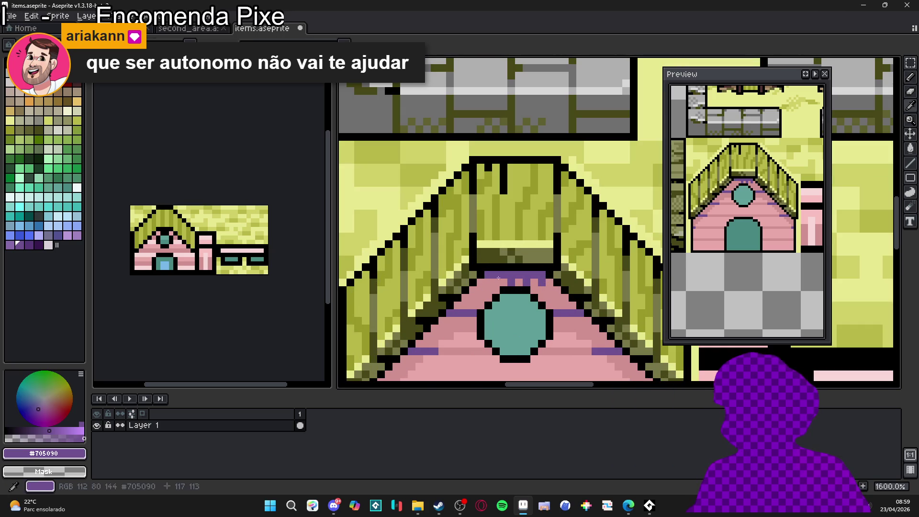
pyautogui.moveTo(499, 282)
pyautogui.mouseDown()
pyautogui.moveTo(478, 283)
pyautogui.moveTo(550, 286)
pyautogui.mouseUp()
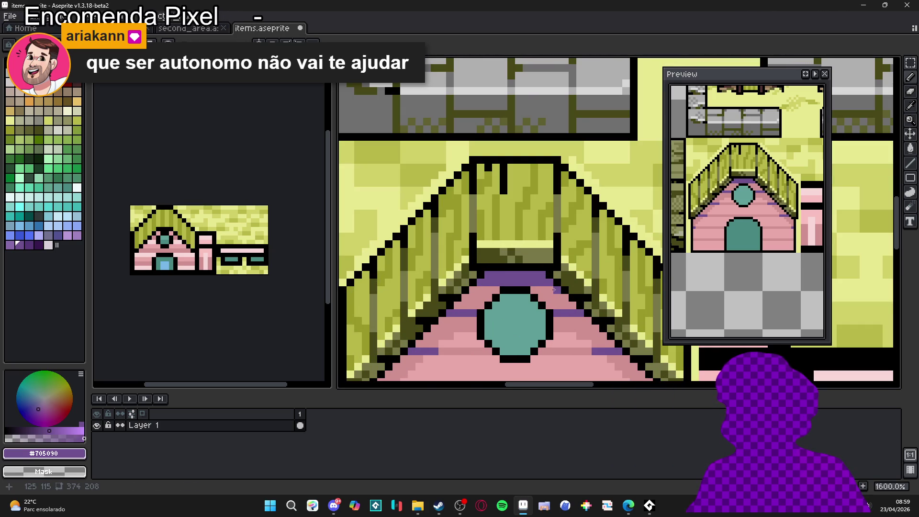
pyautogui.scroll(-3, 471, 292)
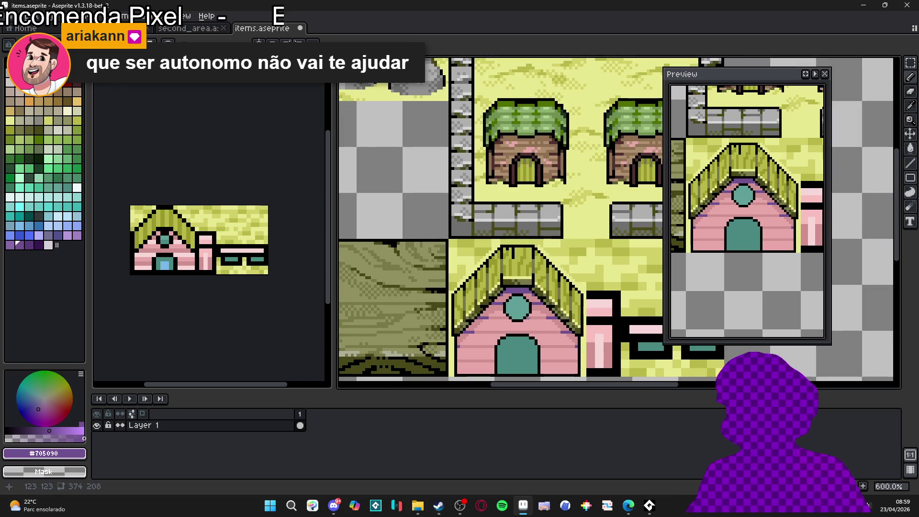
pyautogui.scroll(2, 526, 315)
# - Brighten the round window's centre with light cyan; undo a trial door highlight
pyautogui.click(64, 197)
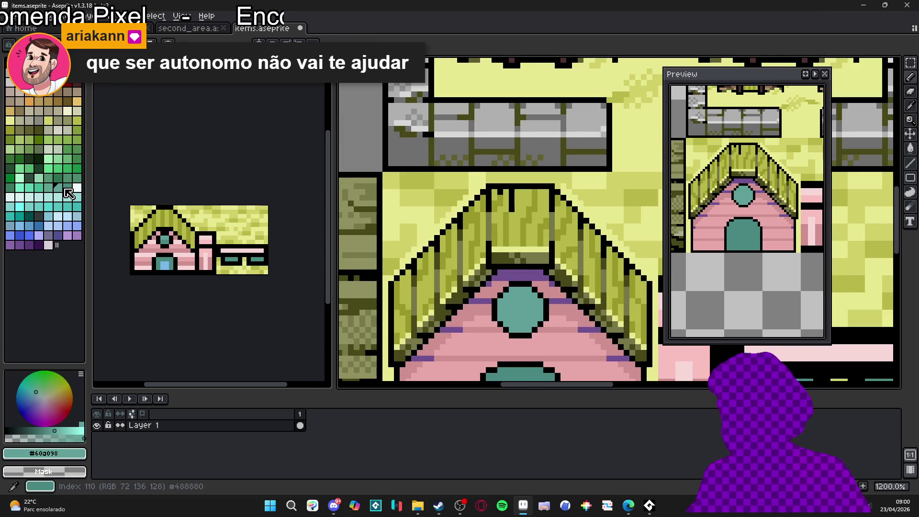
pyautogui.click(39, 196)
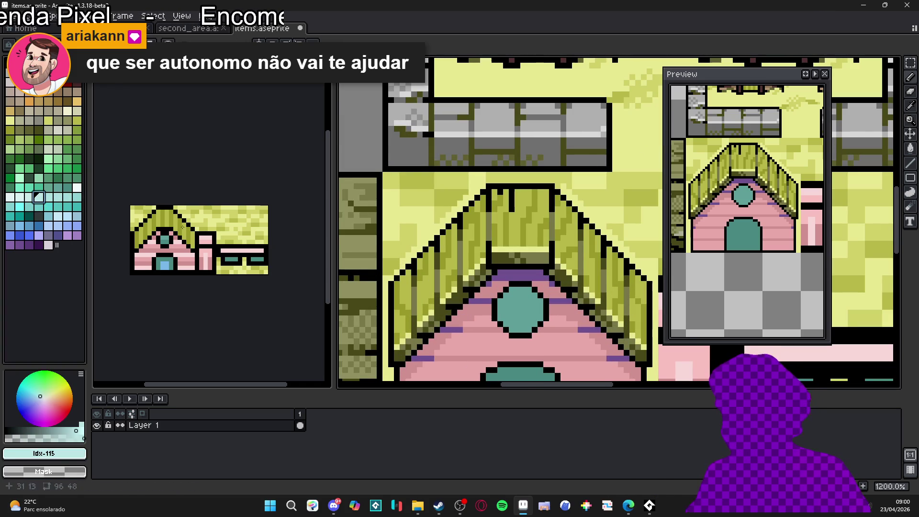
pyautogui.moveTo(506, 313)
pyautogui.mouseDown()
pyautogui.moveTo(528, 313)
pyautogui.moveTo(521, 310)
pyautogui.mouseUp()
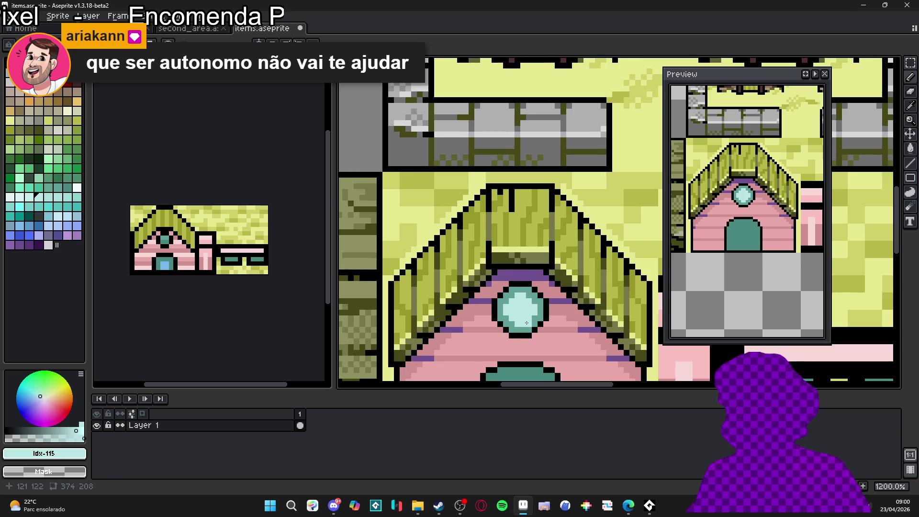
pyautogui.scroll(-3, 498, 319)
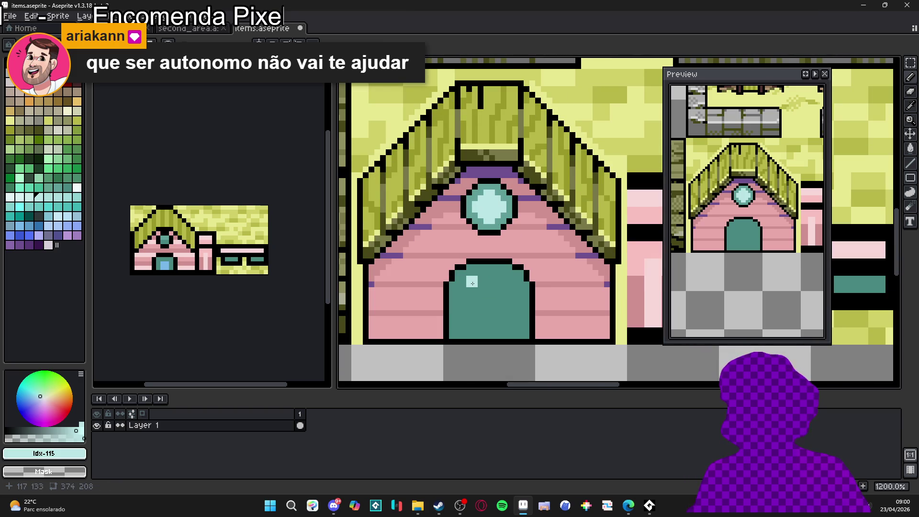
pyautogui.moveTo(470, 285); pyautogui.dragTo(460, 337)
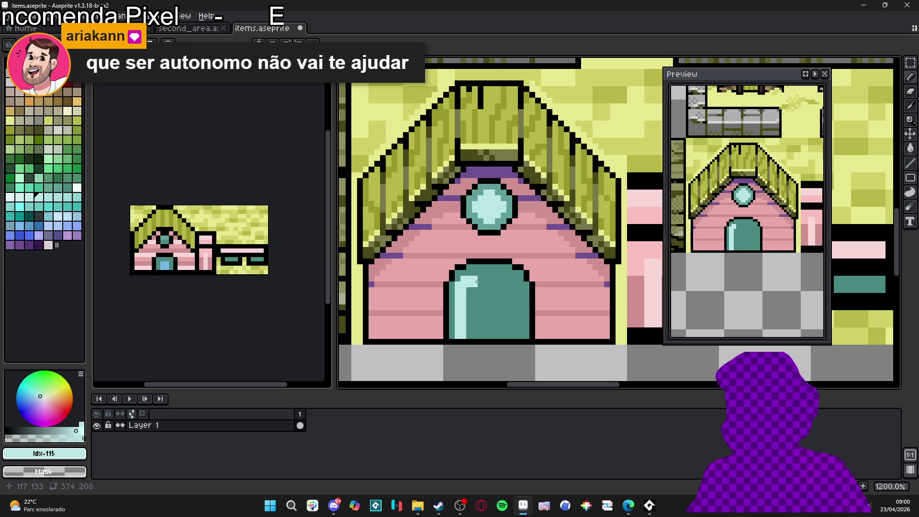
pyautogui.hotkey('ctrl', 'z')
pyautogui.hotkey('ctrl', 'z')
pyautogui.hotkey('ctrl', 'z')
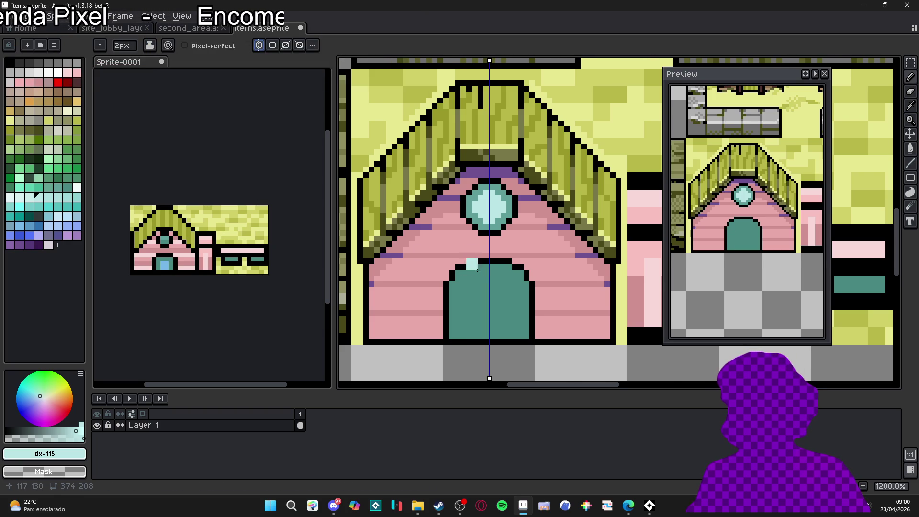
# - Draw the door's mirrored side edges in light cyan and repaint its outer columns teal
pyautogui.scroll(1, 490, 281)
pyautogui.moveTo(491, 278)
pyautogui.mouseDown()
pyautogui.moveTo(473, 275)
pyautogui.moveTo(452, 299)
pyautogui.mouseUp()
pyautogui.hotkey('ctrl', 'z')
pyautogui.hotkey('ctrl', 'z')
pyautogui.hotkey('ctrl', 'z')
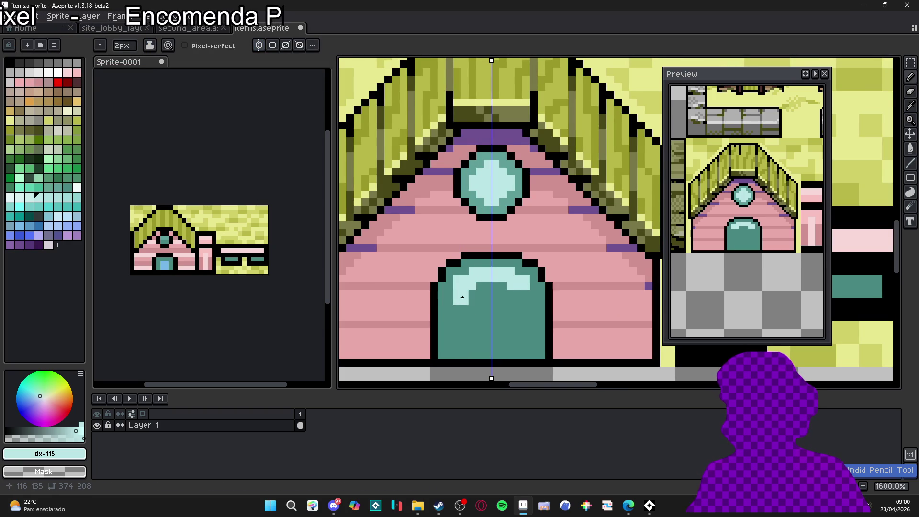
pyautogui.press('v')
pyautogui.press('b')
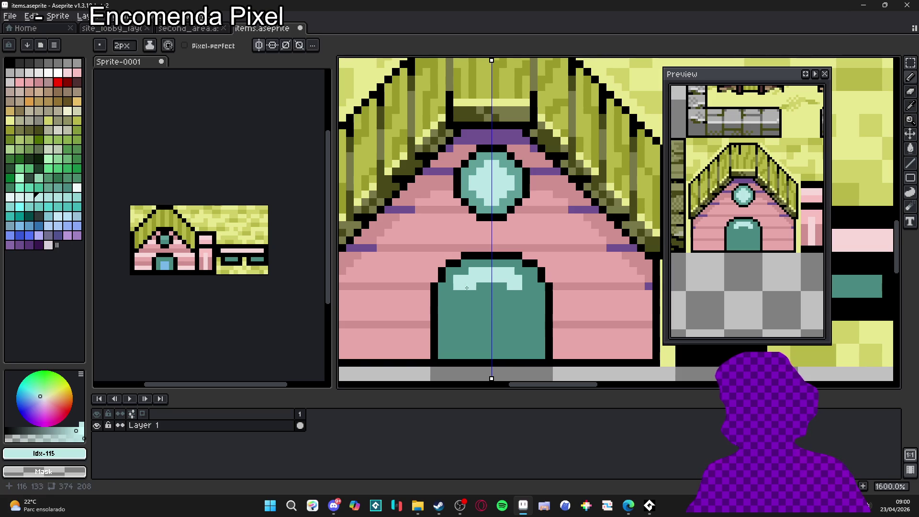
pyautogui.moveTo(464, 294)
pyautogui.mouseDown()
pyautogui.moveTo(453, 306)
pyautogui.moveTo(456, 355)
pyautogui.mouseUp()
pyautogui.keyDown('alt'); pyautogui.click(479, 335); pyautogui.keyUp('alt')
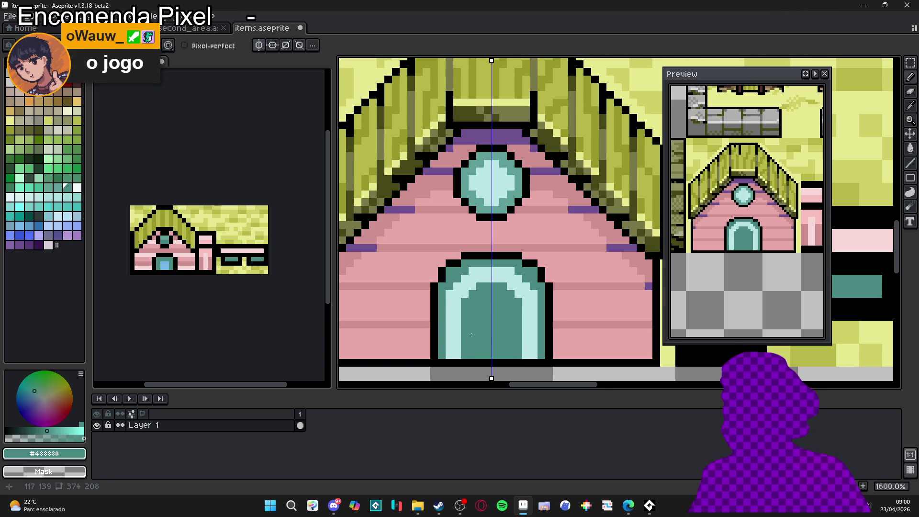
pyautogui.moveTo(447, 295); pyautogui.dragTo(448, 357)
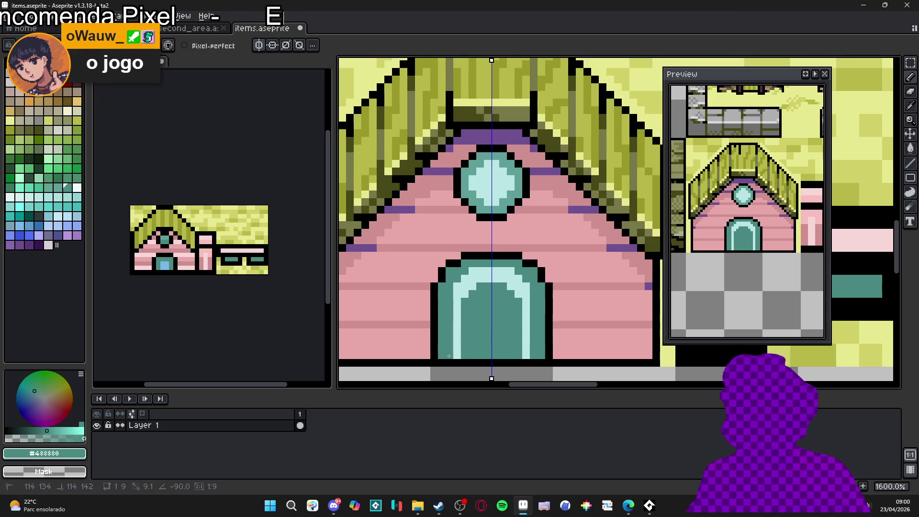
# - Bucket-fill the door interior with light cyan
pyautogui.keyDown('alt'); pyautogui.click(457, 335); pyautogui.keyUp('alt')
pyautogui.press('g')
pyautogui.click(470, 338)
pyautogui.press('b')
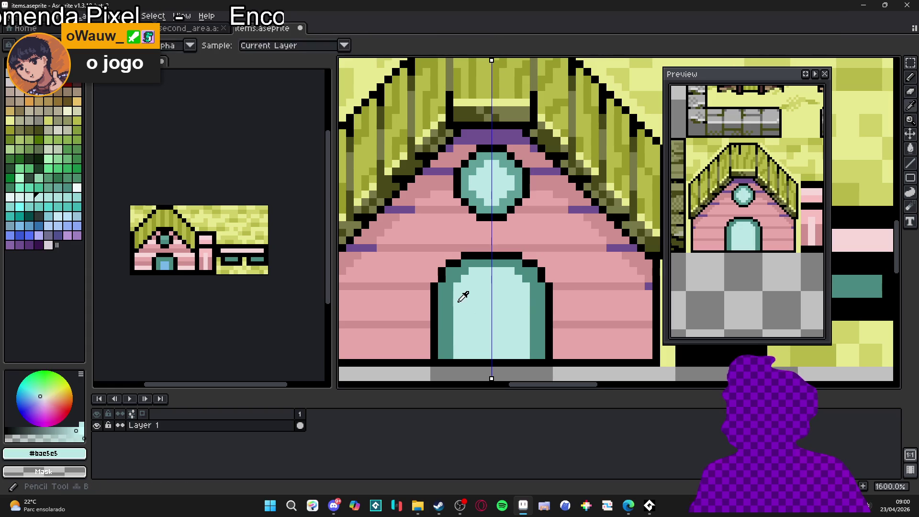
# - Add teal along the door's top inner row and stepped teal upper corners
pyautogui.keyDown('alt'); pyautogui.click(470, 270); pyautogui.keyUp('alt')
pyautogui.moveTo(469, 269); pyautogui.dragTo(491, 271)
pyautogui.click(519, 278)
pyautogui.scroll(-4, 524, 293)
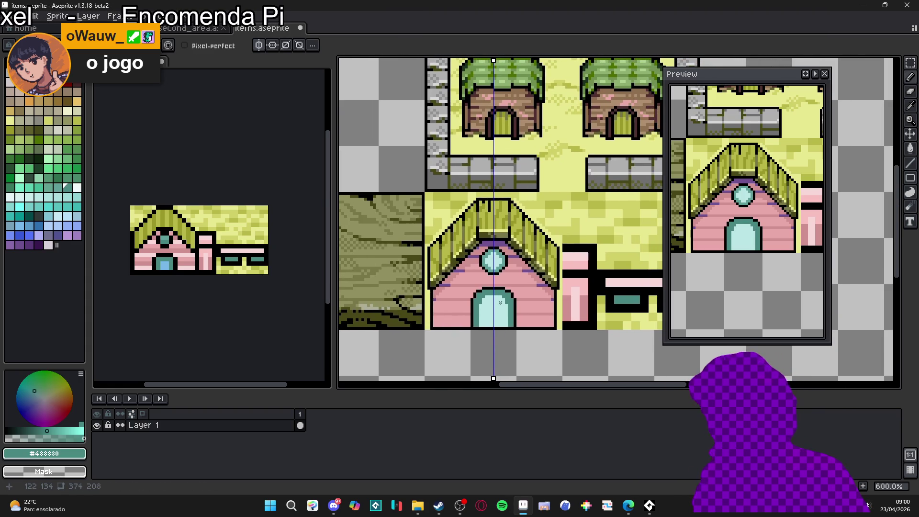
pyautogui.scroll(-5, 484, 294)
pyautogui.scroll(4, 512, 293)
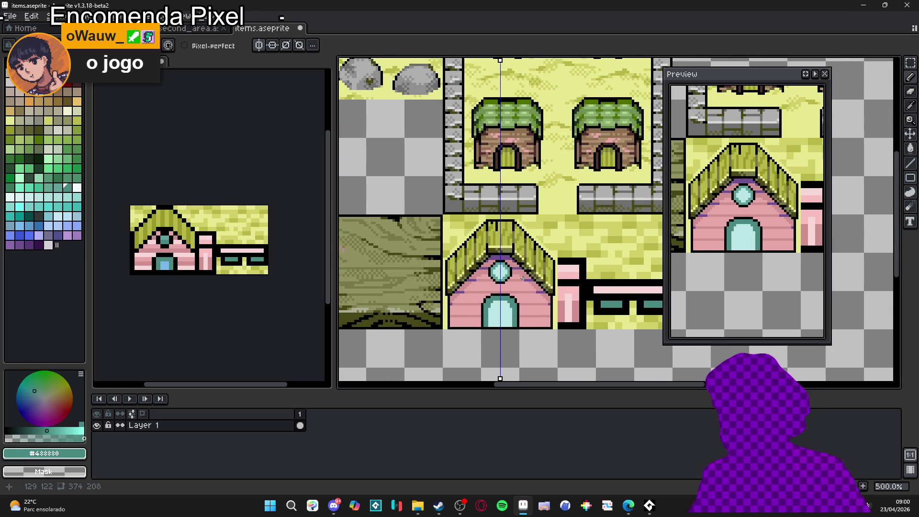
pyautogui.scroll(4, 504, 277)
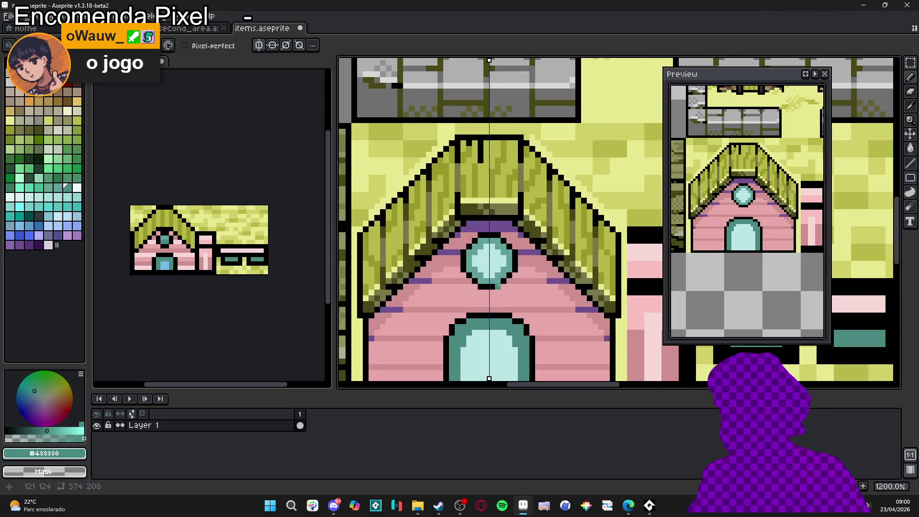
pyautogui.scroll(-1, 499, 286)
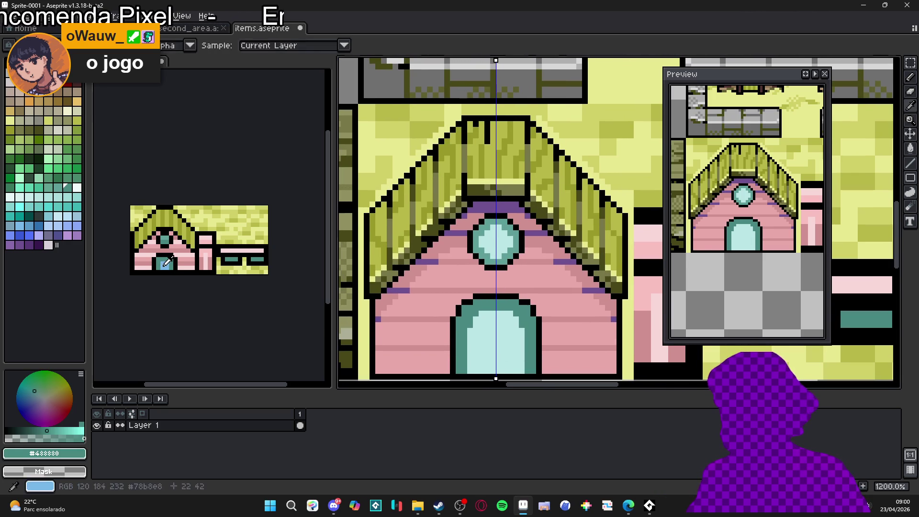
# - Try a dark-green Paint Bucket fill inside the round window, then undo it
pyautogui.press('g')
pyautogui.scroll(1, 498, 258)
pyautogui.keyDown('alt'); pyautogui.click(498, 256); pyautogui.keyUp('alt')
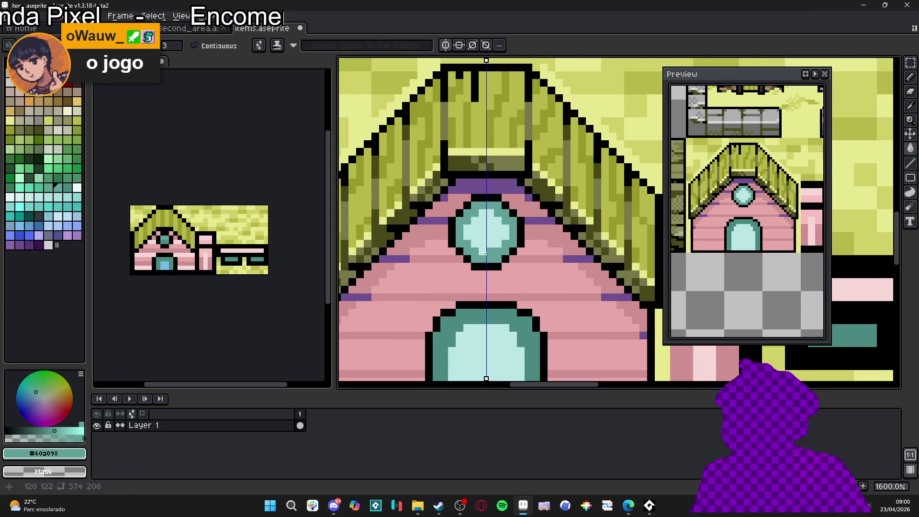
pyautogui.click(57, 178)
pyautogui.scroll(3, 509, 266)
pyautogui.click(455, 235)
pyautogui.hotkey('ctrl', 'z')
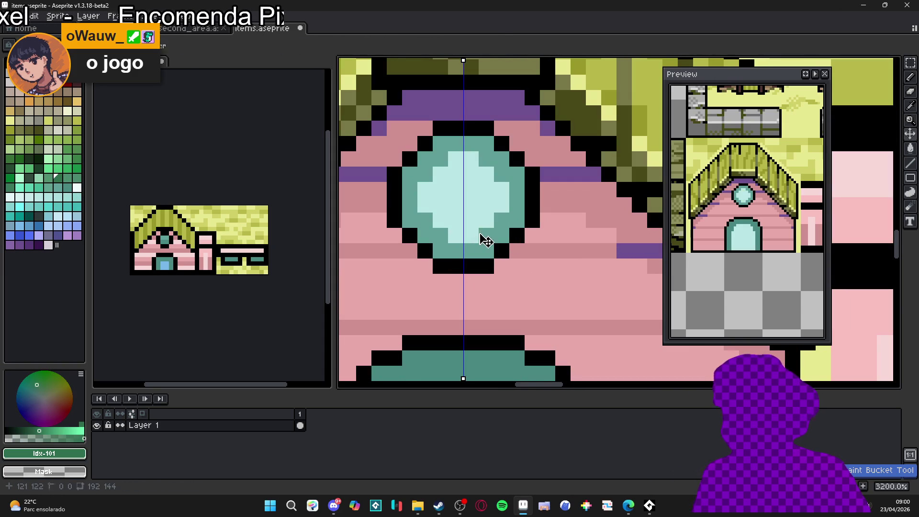
# - Test dark-green pencil pixels at the window's corners and bottom row, undoing each
pyautogui.press('b')
pyautogui.moveTo(455, 234); pyautogui.dragTo(470, 235)
pyautogui.hotkey('ctrl', 'z')
pyautogui.click(424, 204)
pyautogui.click(501, 205)
pyautogui.moveTo(455, 218); pyautogui.dragTo(466, 222)
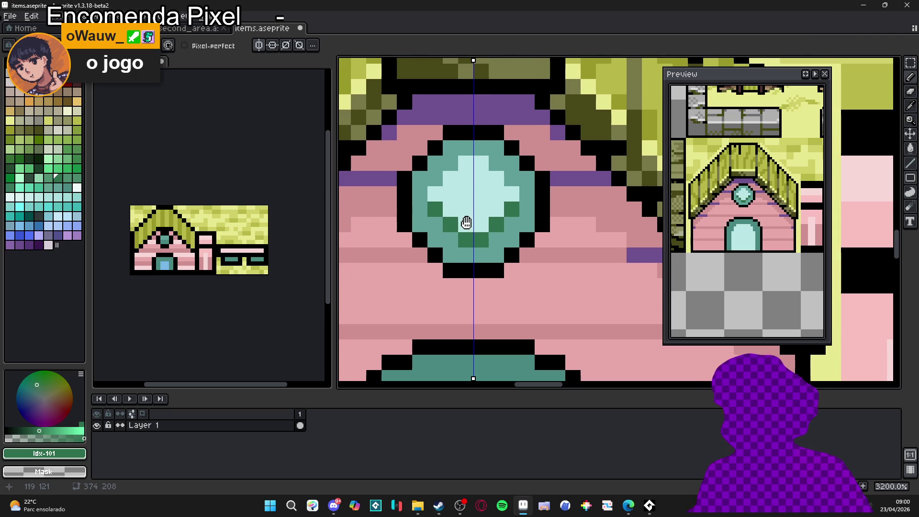
pyautogui.hotkey('ctrl', 'z')
pyautogui.hotkey('ctrl', 'z')
pyautogui.click(451, 226)
pyautogui.hotkey('ctrl', 'z')
pyautogui.click(451, 236)
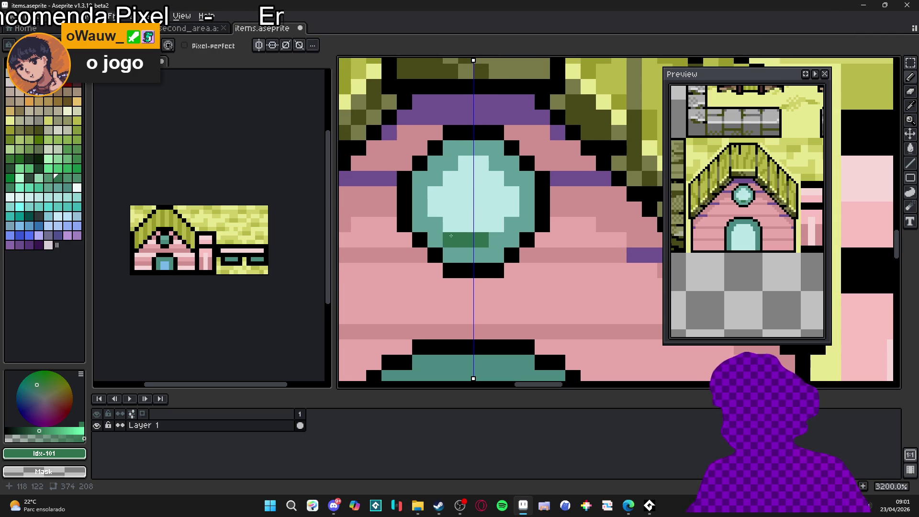
pyautogui.hotkey('ctrl', 'z')
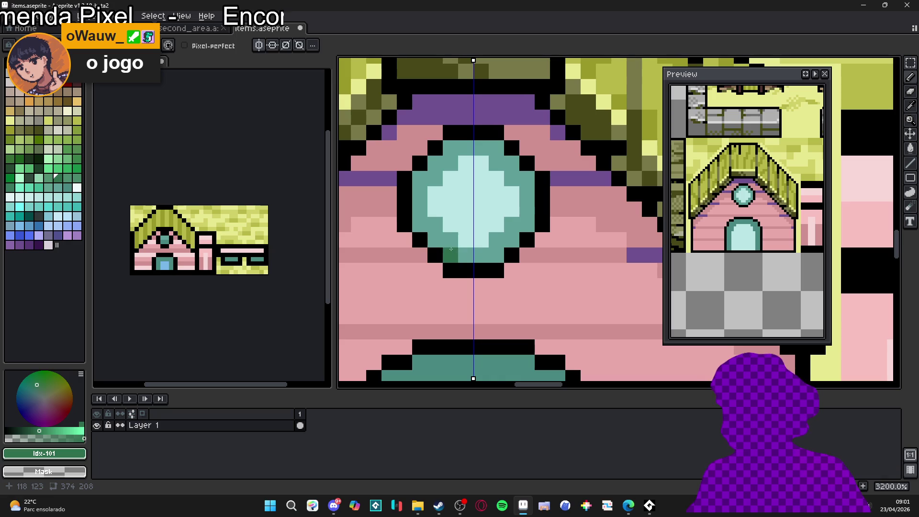
# - Paint the round window's inner corner pixels a lighter teal from the palette
pyautogui.keyDown('alt'); pyautogui.click(446, 239); pyautogui.keyUp('alt')
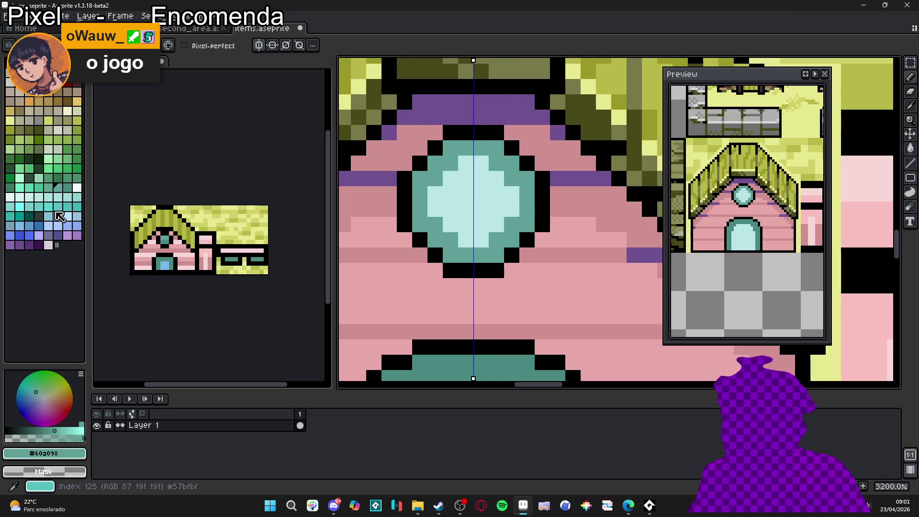
pyautogui.click(11, 216)
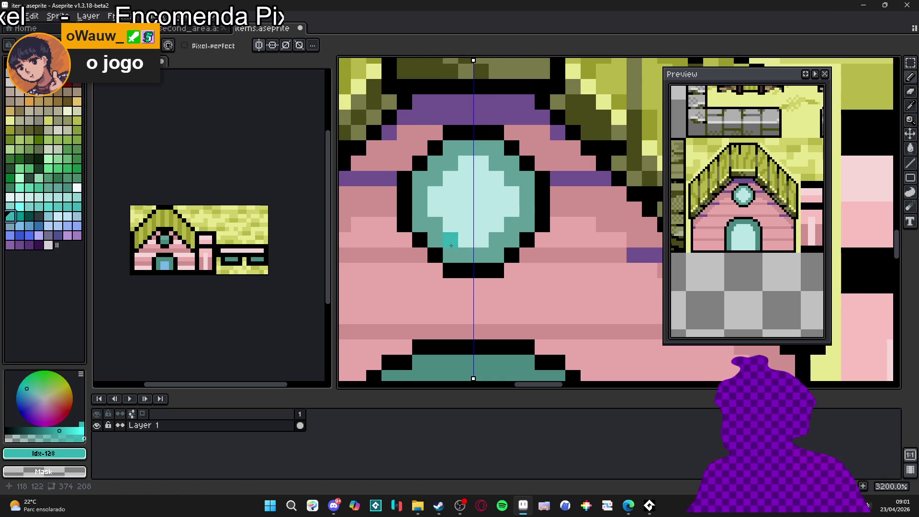
pyautogui.keyDown('alt'); pyautogui.click(432, 219); pyautogui.keyUp('alt')
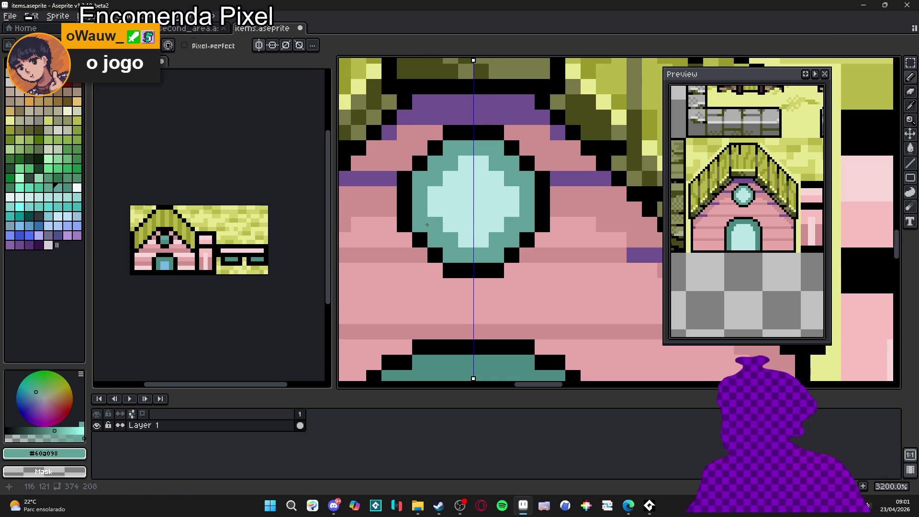
pyautogui.keyDown('alt'); pyautogui.click(450, 219); pyautogui.keyUp('alt')
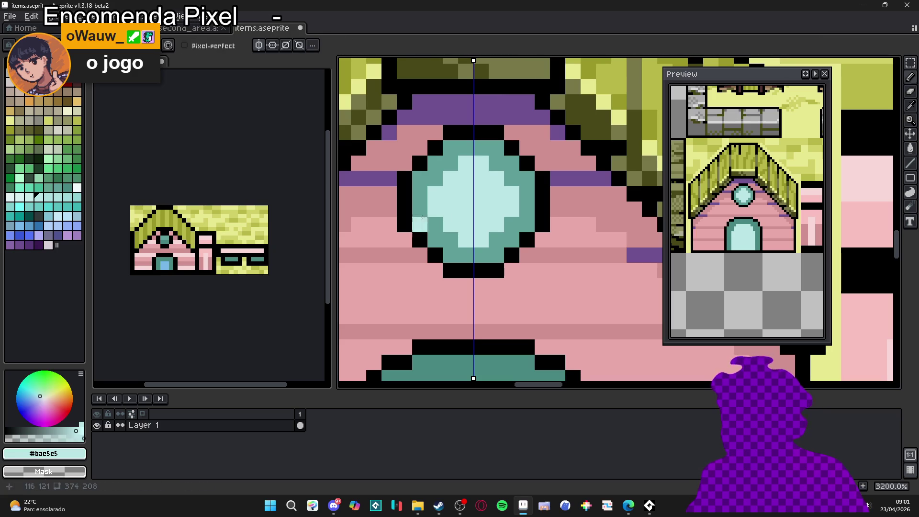
pyautogui.click(77, 197)
pyautogui.click(511, 224)
pyautogui.click(434, 179)
pyautogui.click(512, 179)
# - Save the tileset and paint lighter teal along the top and ends of the door arch
pyautogui.scroll(-1, 479, 172)
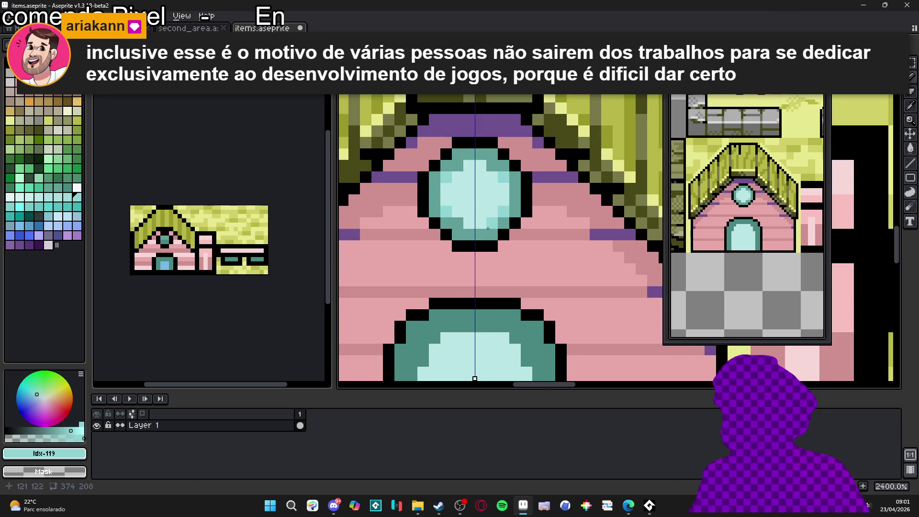
pyautogui.scroll(-3, 460, 182)
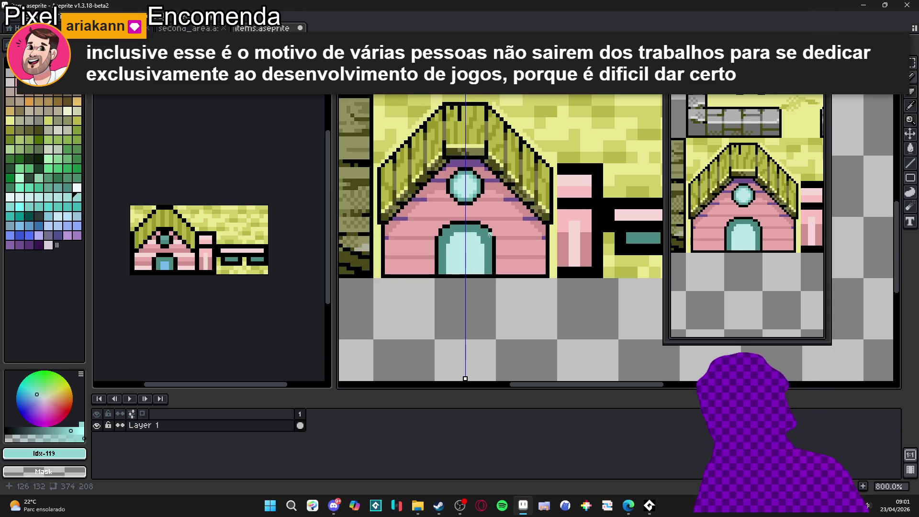
pyautogui.scroll(2, 459, 183)
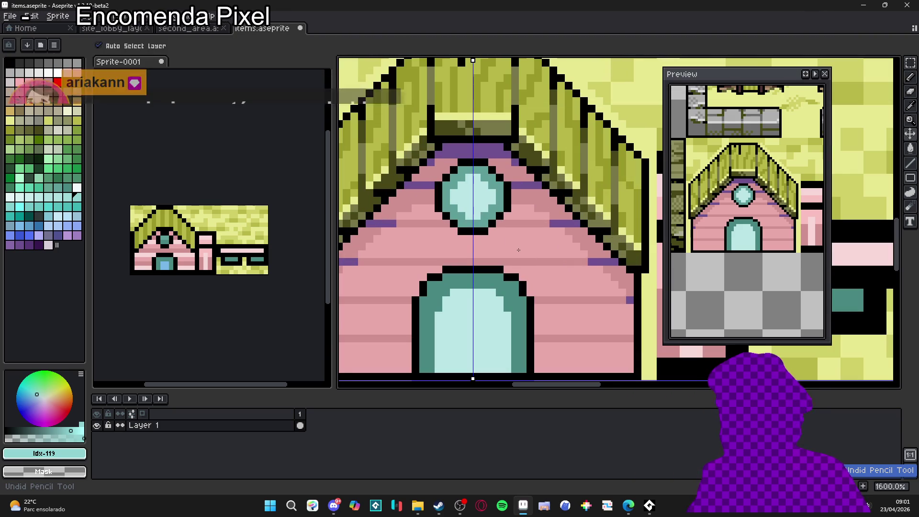
pyautogui.scroll(-4, 507, 261)
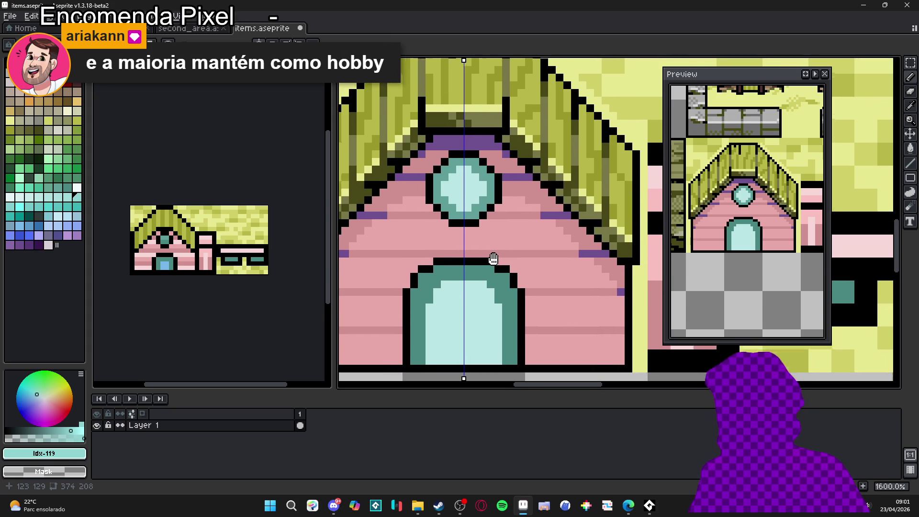
pyautogui.hotkey('ctrl', 's')
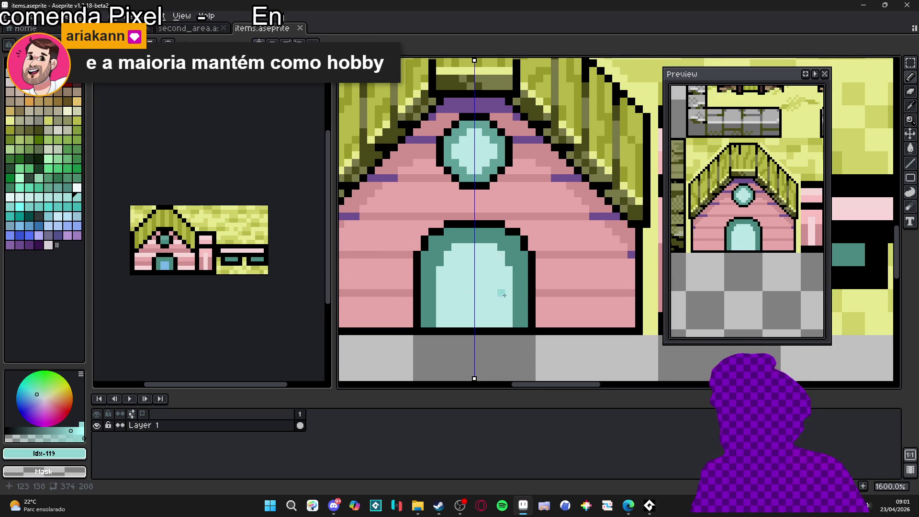
pyautogui.scroll(2, 479, 272)
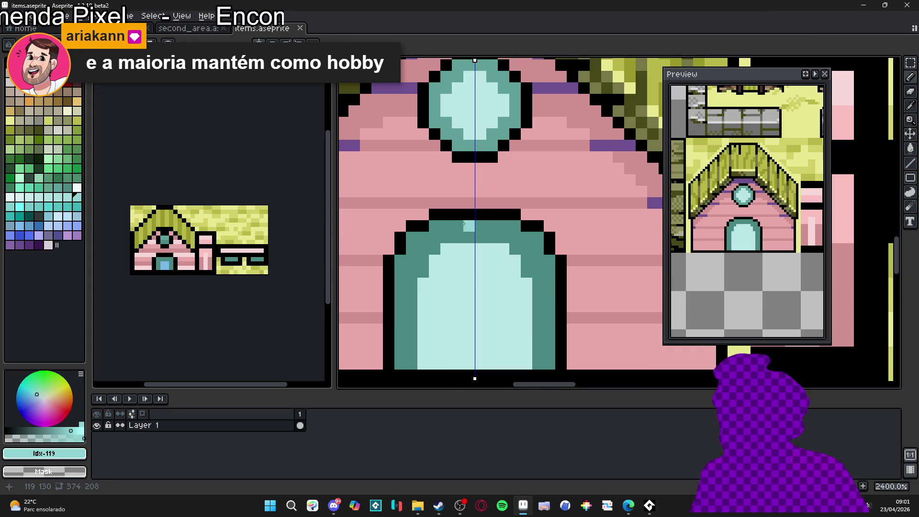
pyautogui.moveTo(467, 219)
pyautogui.mouseDown()
pyautogui.moveTo(434, 210)
pyautogui.moveTo(399, 235)
pyautogui.mouseUp()
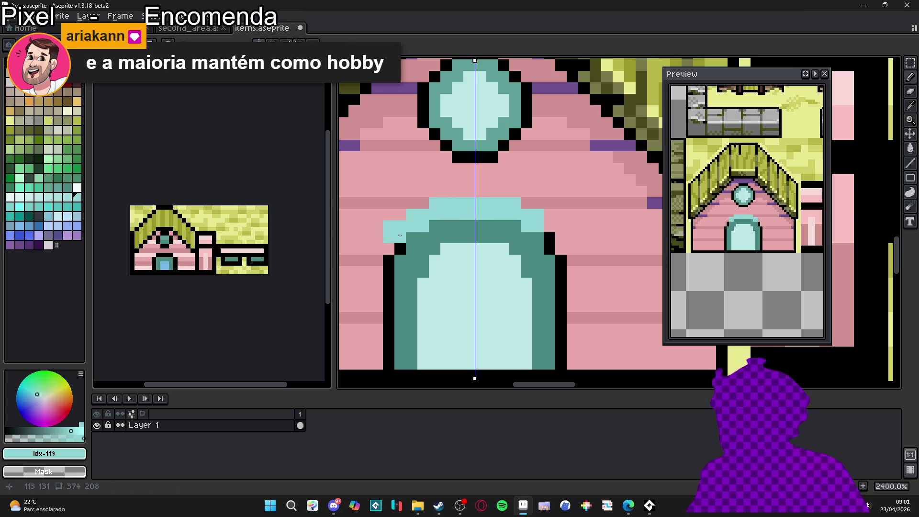
pyautogui.click(398, 235)
pyautogui.click(398, 247)
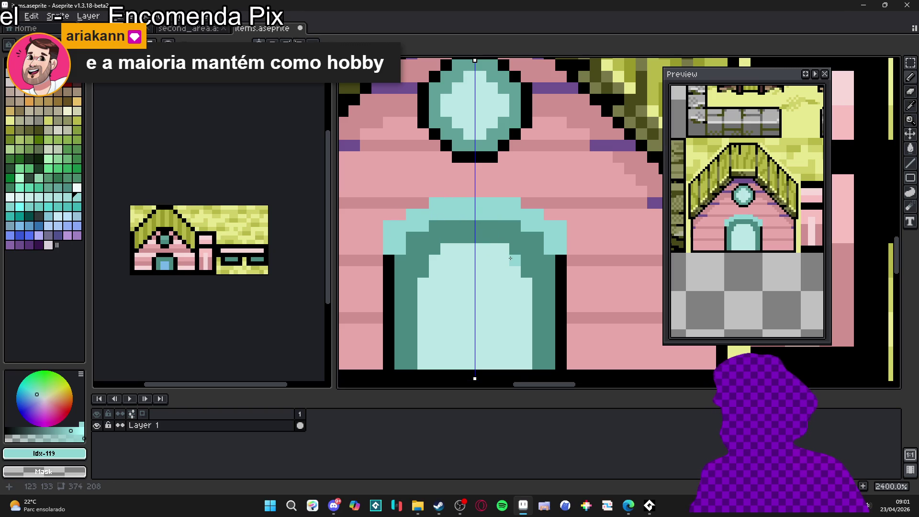
# - Extend the door frame's black edges up, then trim the top frame pixels back to pink
pyautogui.keyDown('alt'); pyautogui.click(389, 272); pyautogui.keyUp('alt')
pyautogui.keyDown('shift'); pyautogui.click(390, 223); pyautogui.keyUp('shift')
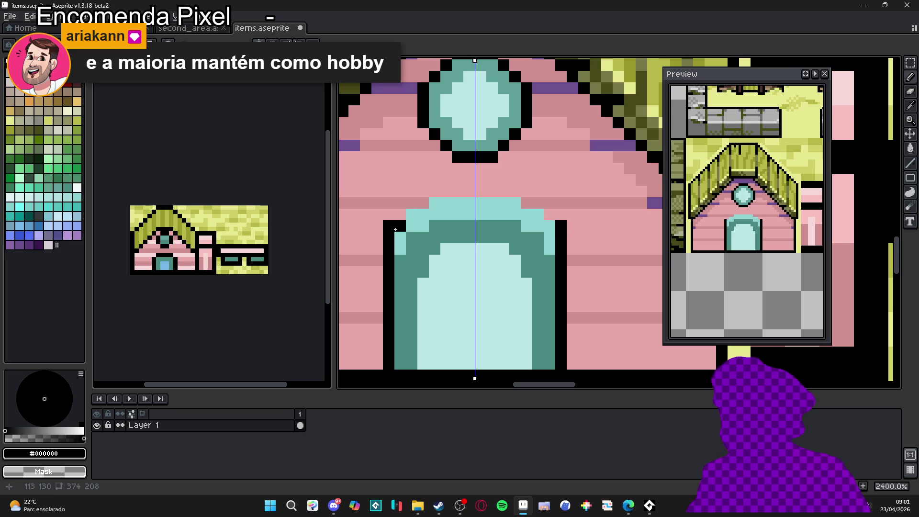
pyautogui.keyDown('alt'); pyautogui.click(395, 217); pyautogui.keyUp('alt')
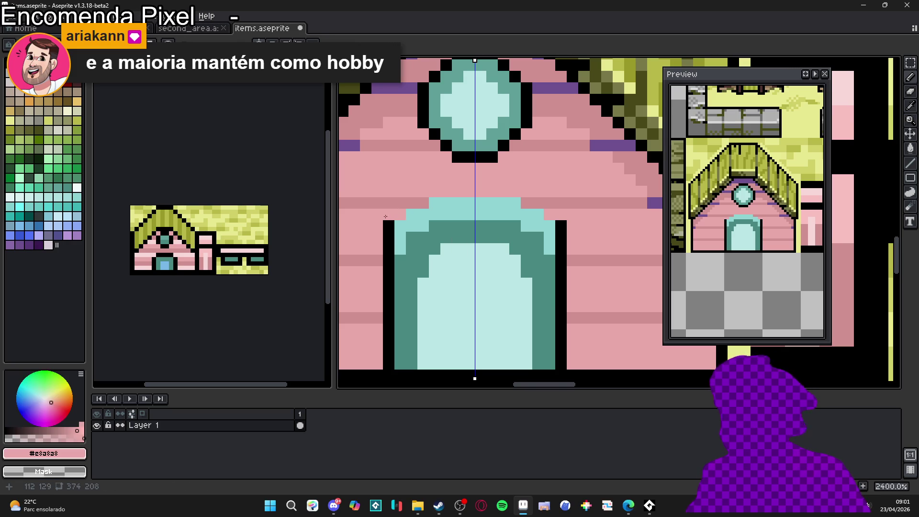
pyautogui.click(389, 226)
pyautogui.click(388, 237)
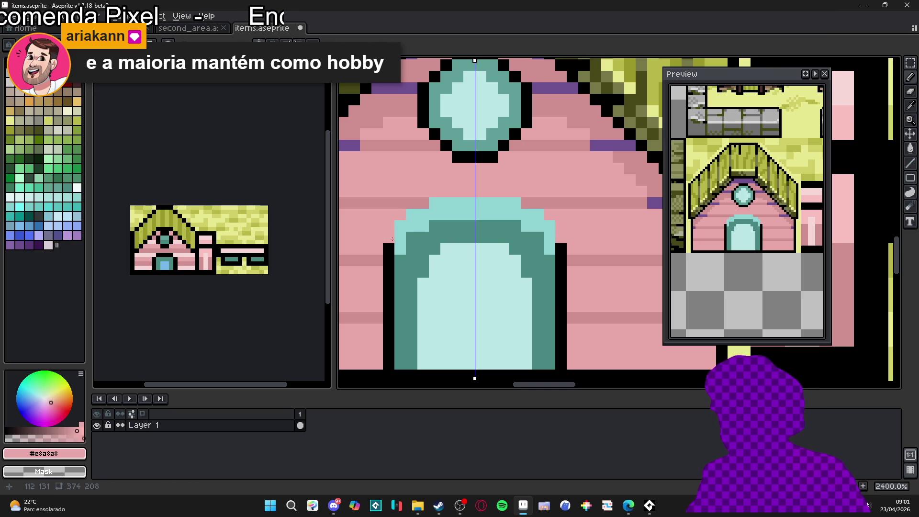
pyautogui.click(388, 249)
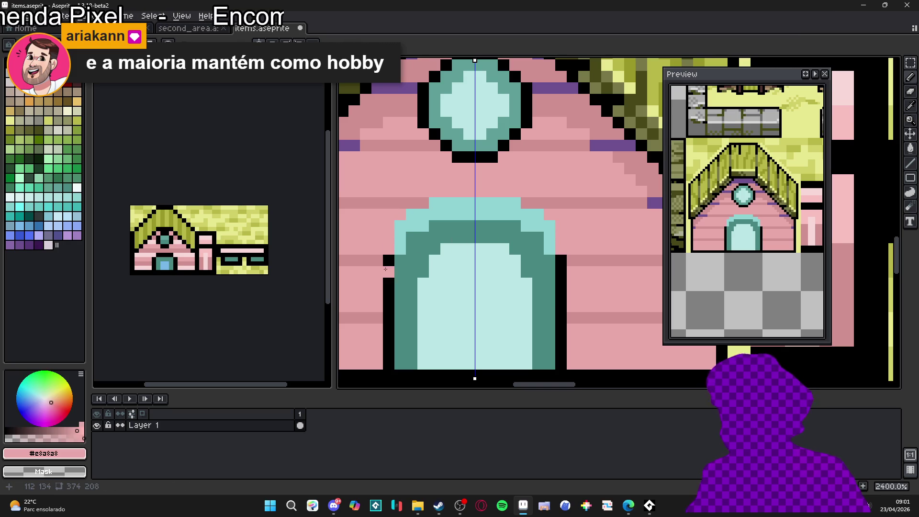
pyautogui.keyDown('alt'); pyautogui.click(388, 269); pyautogui.keyUp('alt')
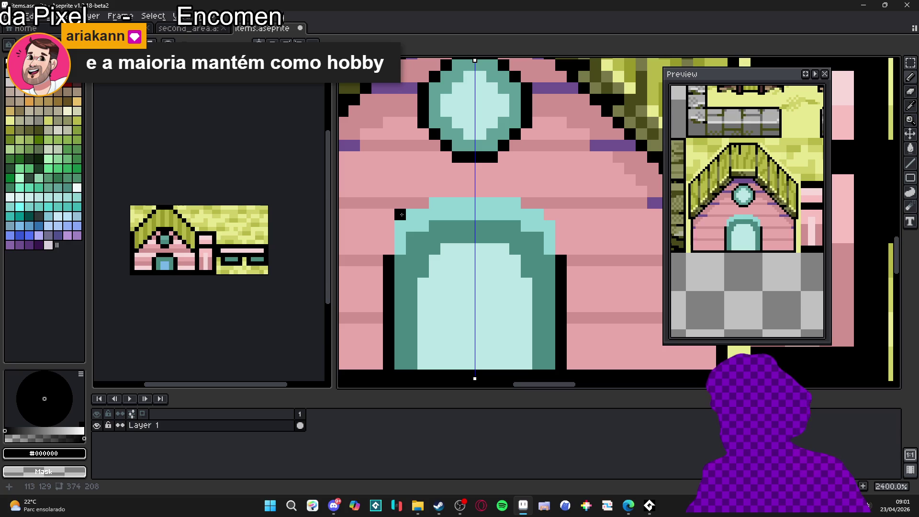
pyautogui.press('b')
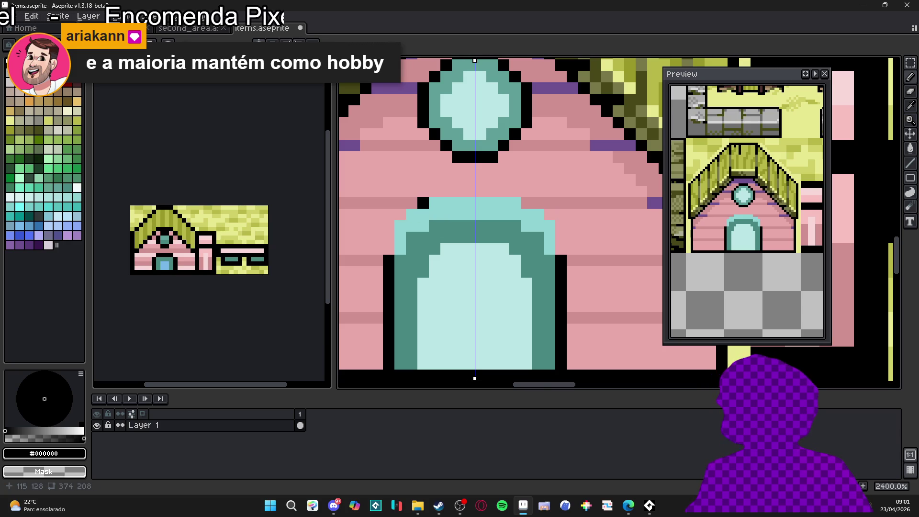
# - Lower the colour's alpha and dab translucent teal pixels onto the inner arch
pyautogui.keyDown('alt'); pyautogui.click(435, 227); pyautogui.keyUp('alt')
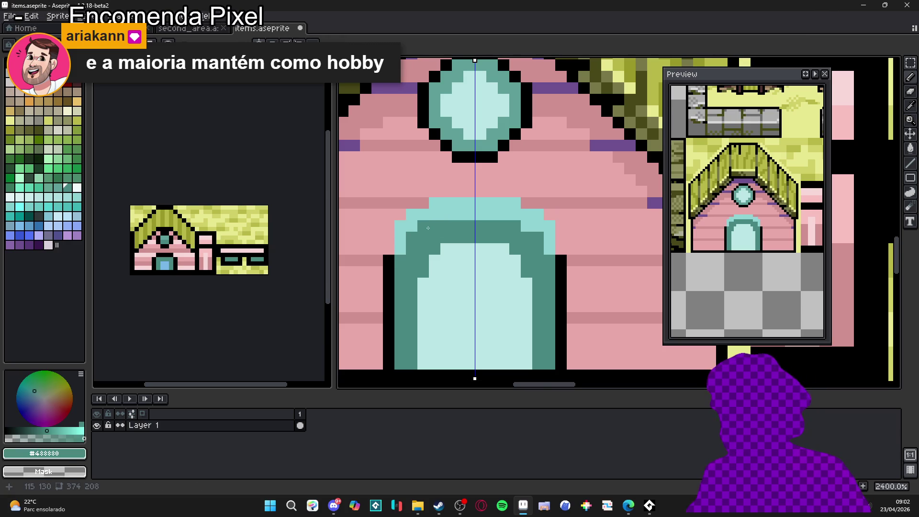
pyautogui.scroll(-1, 422, 295)
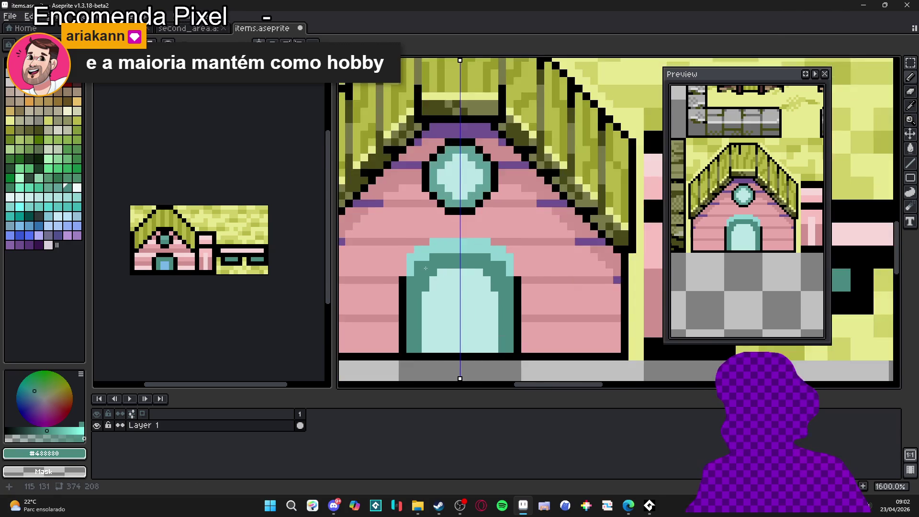
pyautogui.scroll(1, 423, 282)
pyautogui.moveTo(84, 438); pyautogui.dragTo(44, 437)
pyautogui.click(449, 274)
pyautogui.click(437, 286)
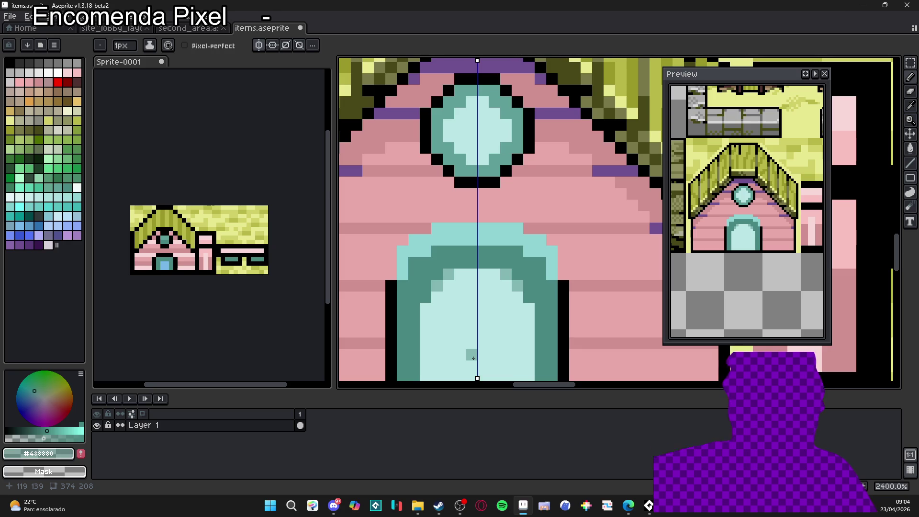
# - Pick the wall pink and repaint the first black corner pixel under the round window
pyautogui.scroll(-2, 509, 298)
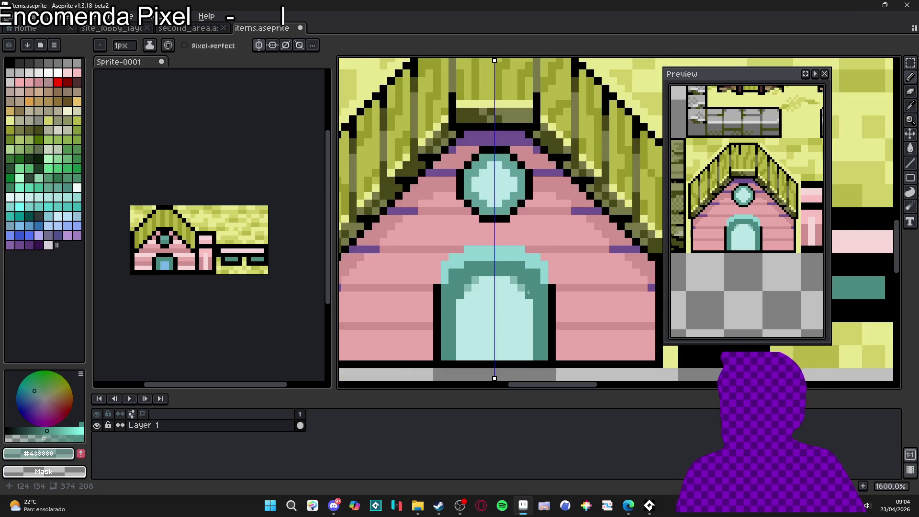
pyautogui.scroll(1, 520, 293)
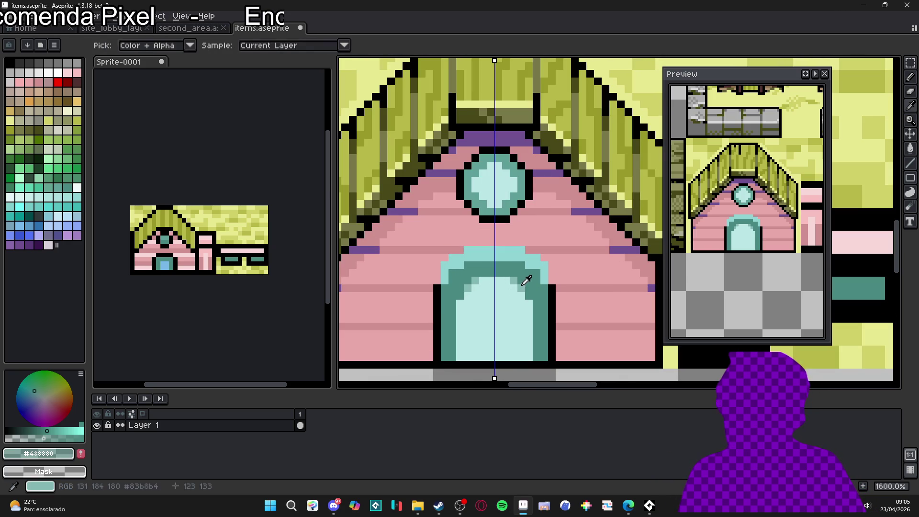
pyautogui.keyDown('alt'); pyautogui.click(528, 301); pyautogui.keyUp('alt')
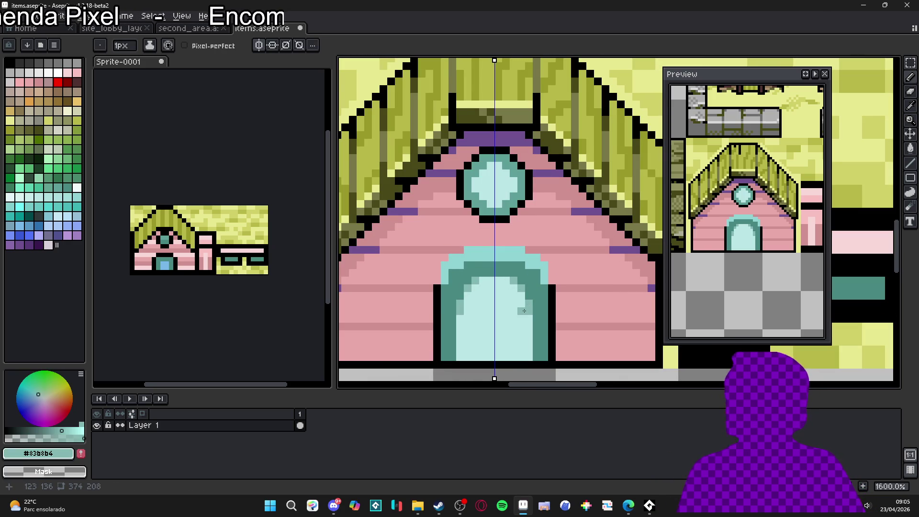
pyautogui.scroll(-3, 519, 308)
pyautogui.scroll(-1, 501, 296)
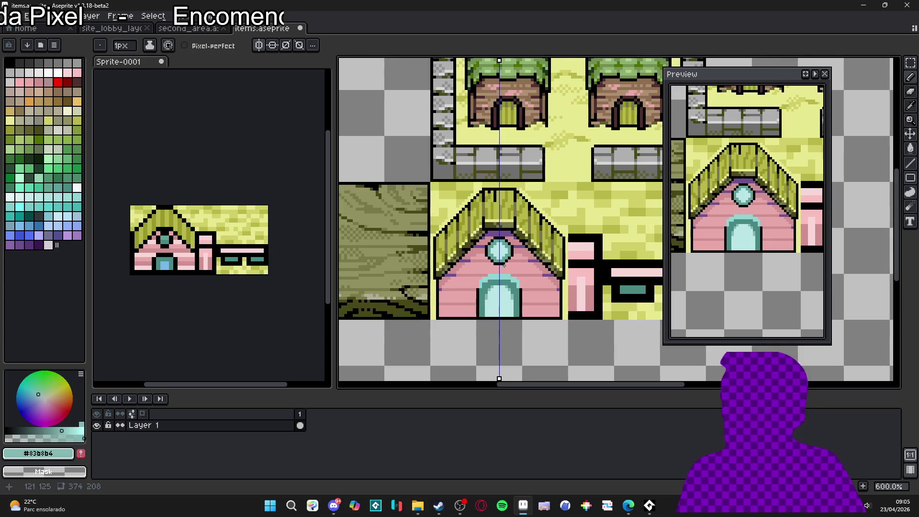
pyautogui.scroll(4, 501, 297)
pyautogui.keyDown('alt'); pyautogui.click(498, 278); pyautogui.keyUp('alt')
pyautogui.click(471, 270)
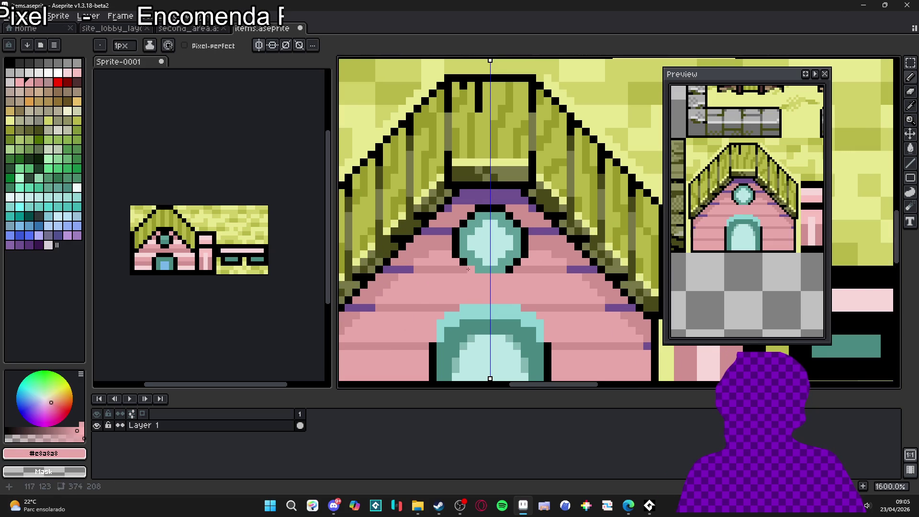
# - Turn the remaining black corner and side pixels around the window pink
pyautogui.click(510, 270)
pyautogui.click(517, 261)
pyautogui.click(455, 254)
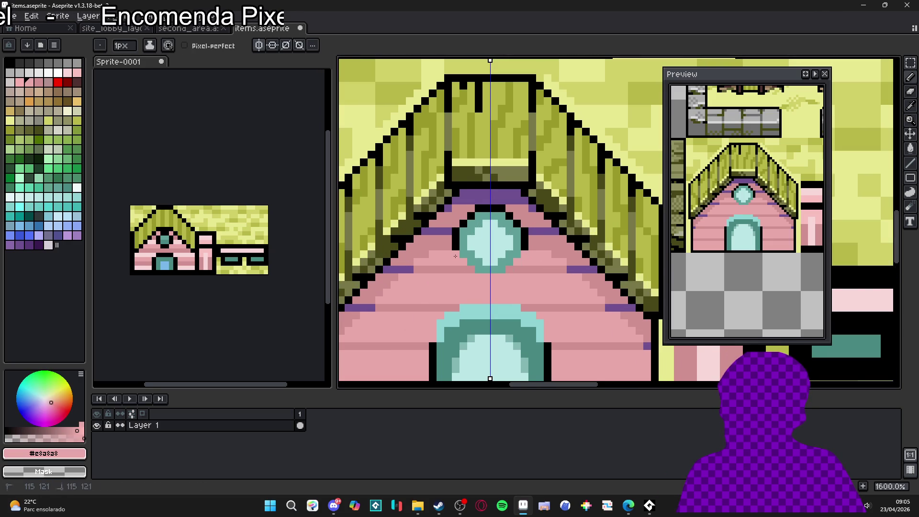
pyautogui.click(524, 254)
pyautogui.scroll(-3, 488, 275)
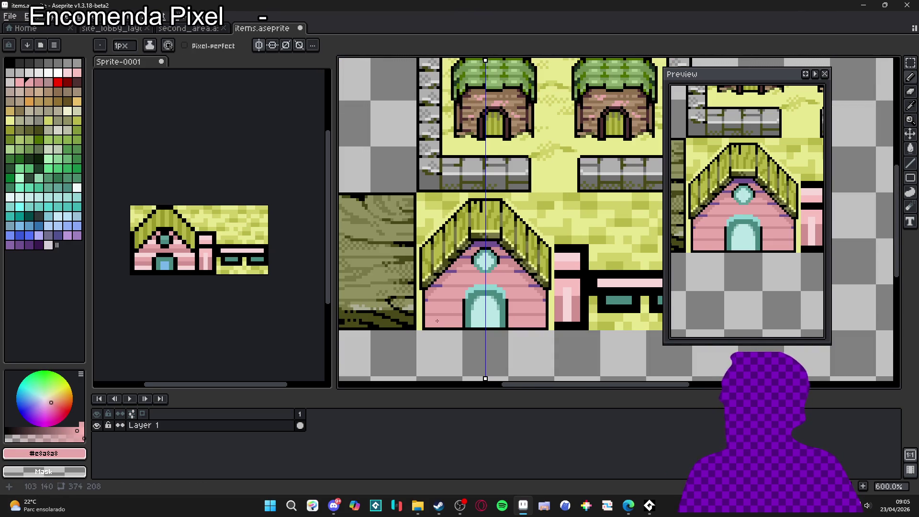
pyautogui.scroll(3, 439, 319)
pyautogui.keyDown('alt'); pyautogui.click(419, 310); pyautogui.keyUp('alt')
# - Draw a mirrored plank line across the lower wall, recolouring it from black through purple to olive #787848
pyautogui.moveTo(422, 310); pyautogui.dragTo(432, 310)
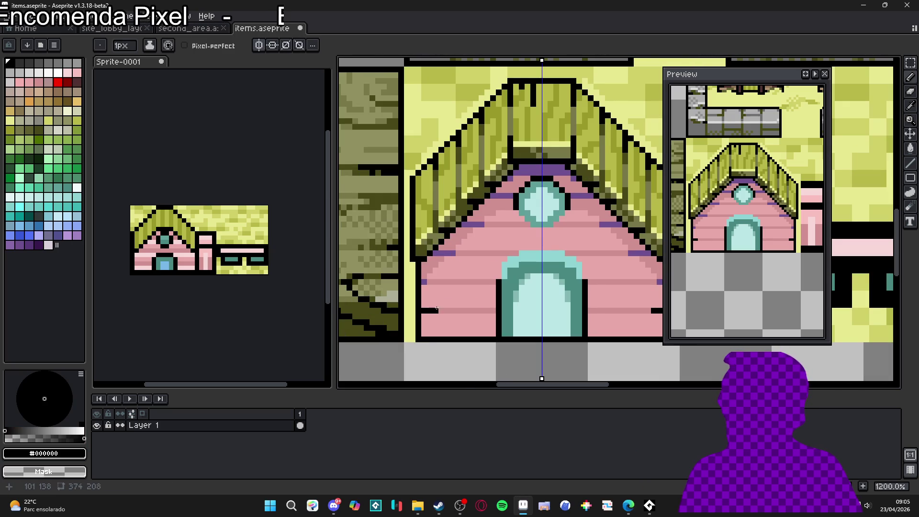
pyautogui.keyDown('shift'); pyautogui.click(493, 309); pyautogui.keyUp('shift')
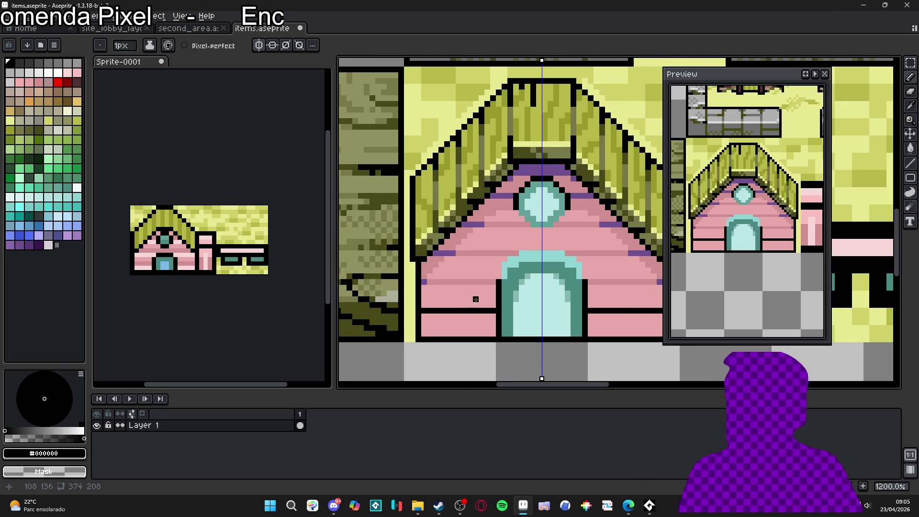
pyautogui.keyDown('alt'); pyautogui.click(426, 283); pyautogui.keyUp('alt')
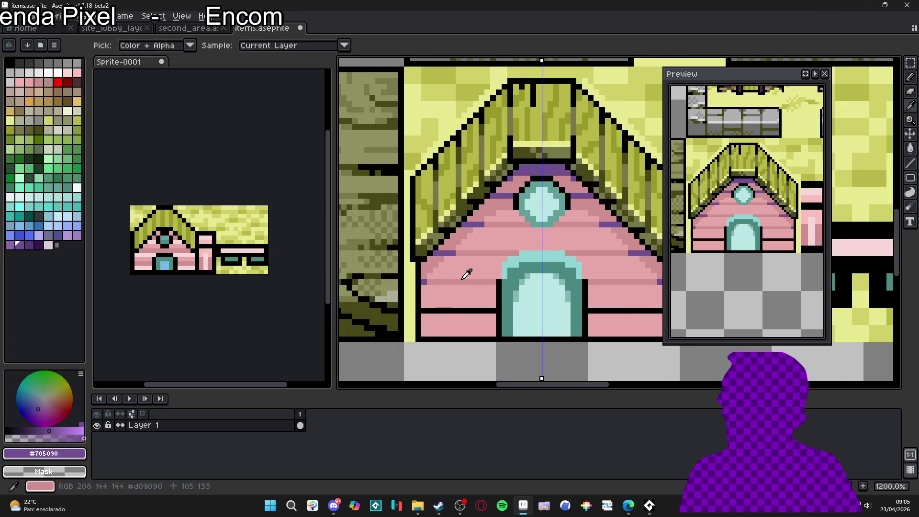
pyautogui.click(432, 311)
pyautogui.moveTo(432, 311); pyautogui.dragTo(494, 311)
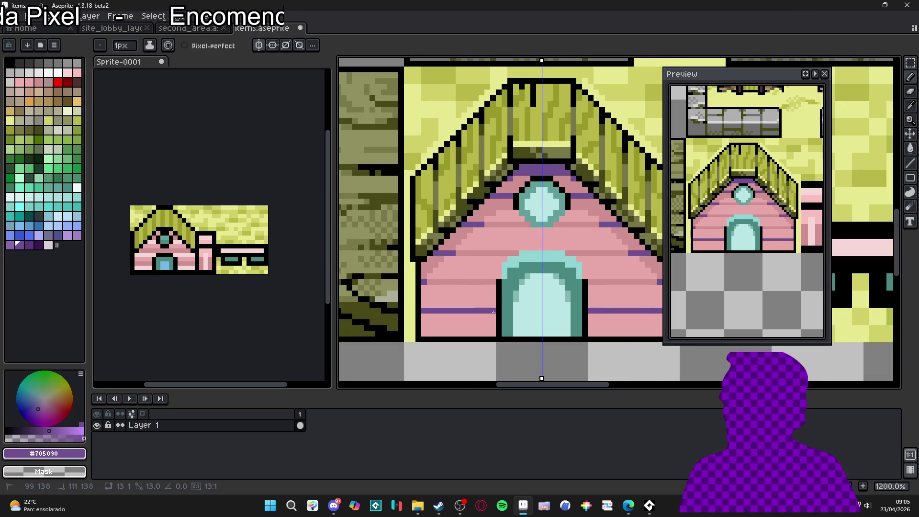
pyautogui.keyDown('alt'); pyautogui.click(557, 148); pyautogui.keyUp('alt')
pyautogui.moveTo(423, 310); pyautogui.dragTo(490, 309)
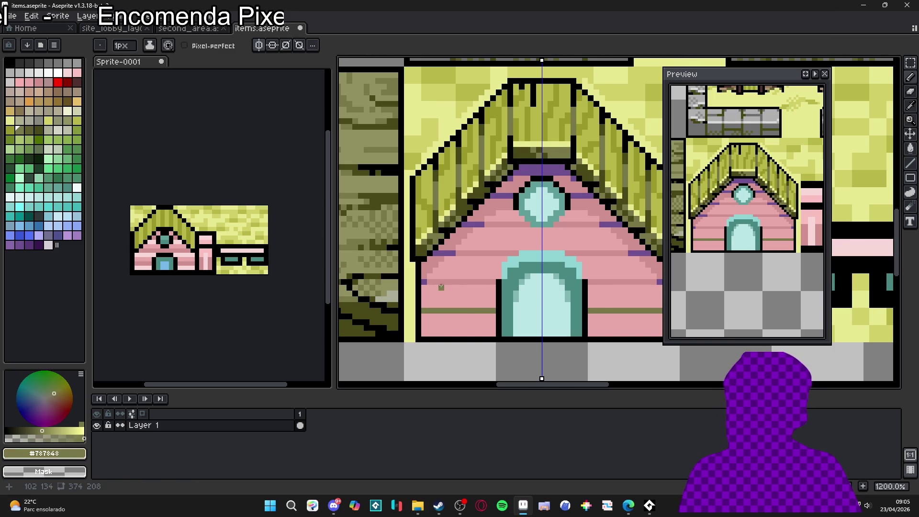
pyautogui.moveTo(422, 283); pyautogui.dragTo(492, 282)
pyautogui.scroll(-3, 500, 287)
pyautogui.scroll(-1, 505, 294)
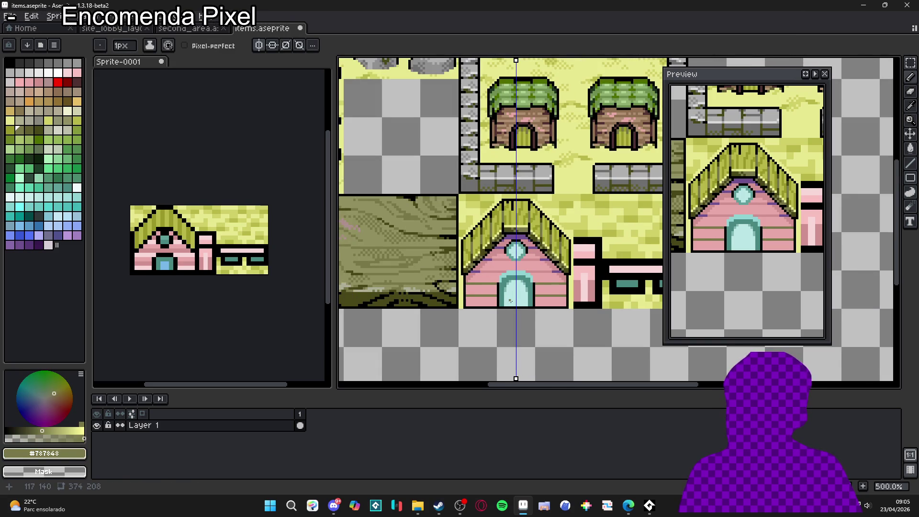
# - Undo the last pencil stroke on the house
pyautogui.scroll(2, 506, 301)
pyautogui.scroll(-2, 488, 270)
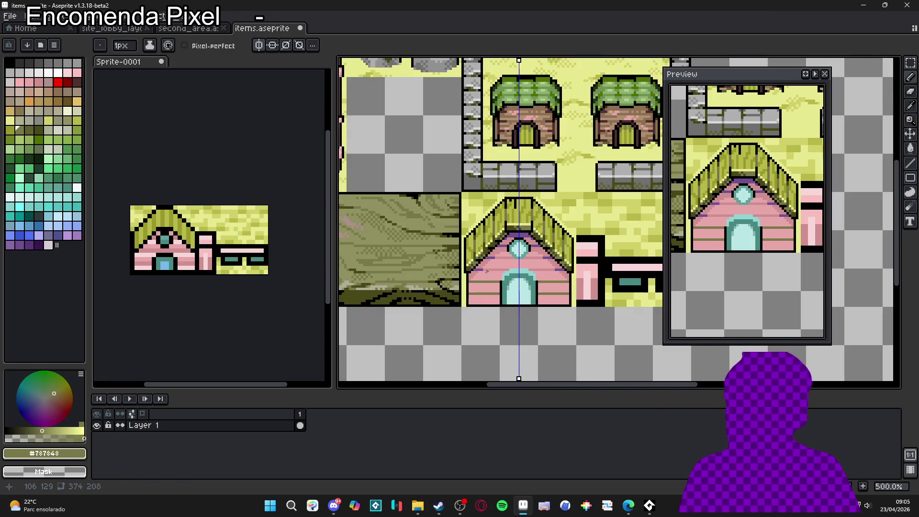
pyautogui.hotkey('ctrl', 'z')
# - Pick a brown colour and draw a brown line over the purple stripe
pyautogui.scroll(2, 486, 298)
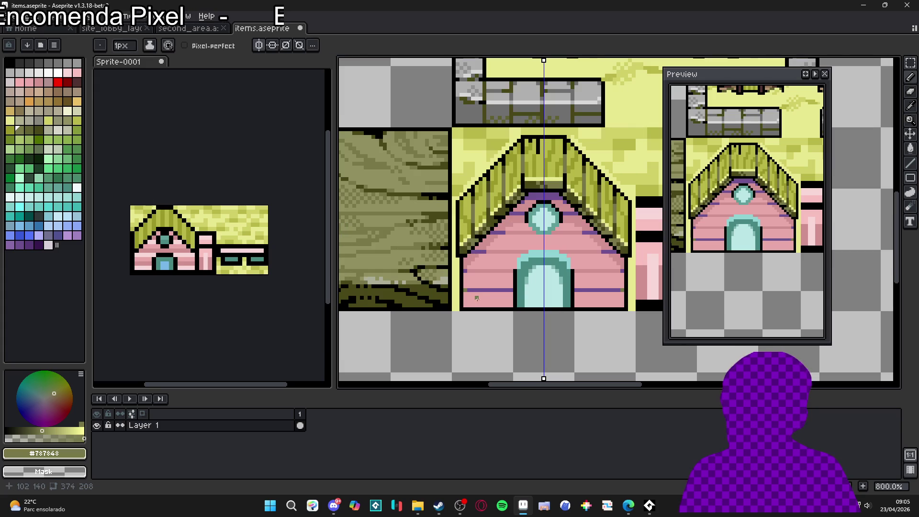
pyautogui.keyDown('alt'); pyautogui.click(492, 282); pyautogui.keyUp('alt')
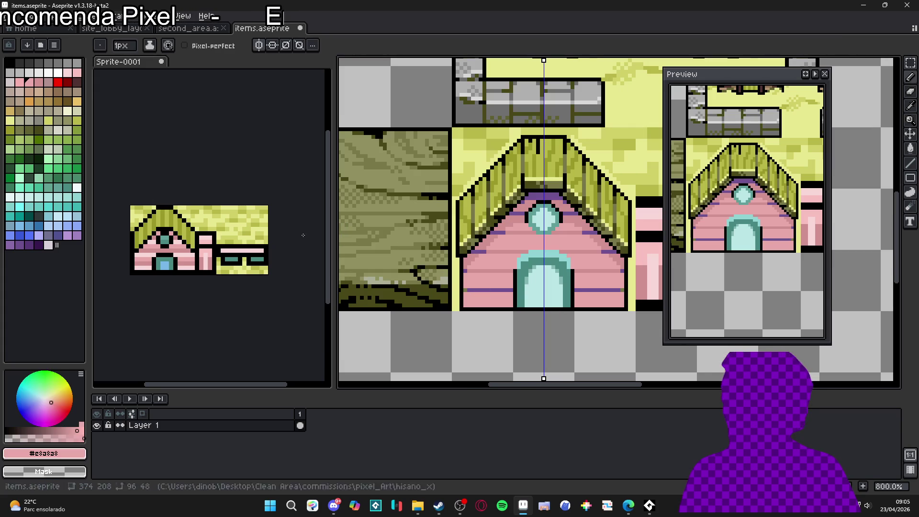
pyautogui.click(63, 99)
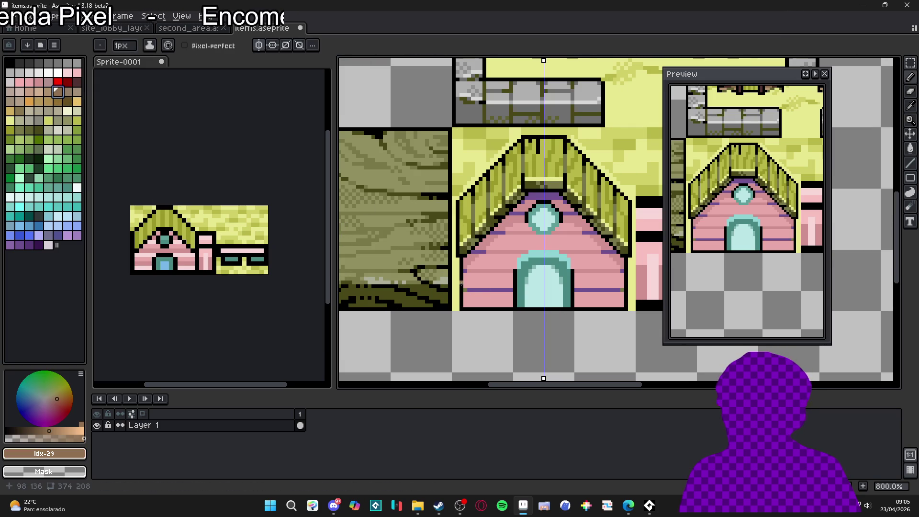
pyautogui.scroll(3, 466, 290)
pyautogui.moveTo(466, 290); pyautogui.dragTo(557, 290)
# - Zoom out to check the house, then eyedrop the wall's light pink #e8a8a8
pyautogui.scroll(-3, 557, 289)
pyautogui.scroll(2, 540, 278)
pyautogui.scroll(-1, 546, 281)
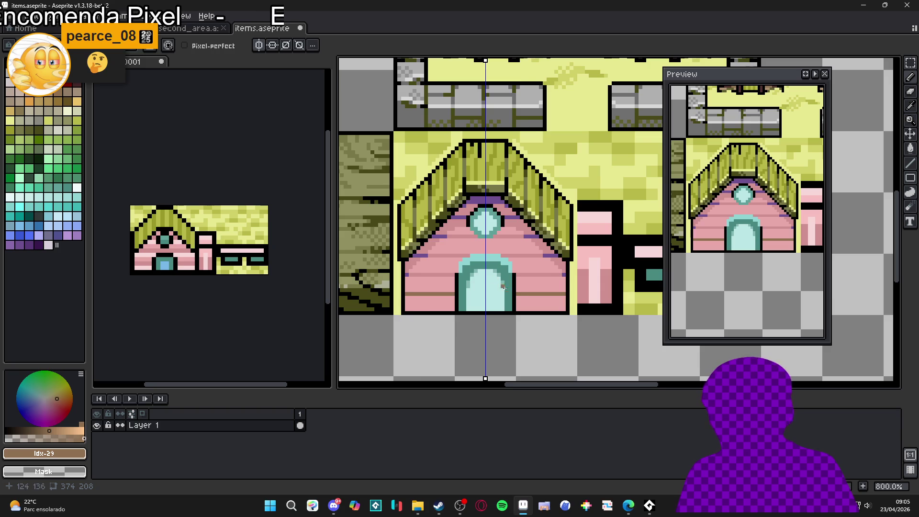
pyautogui.scroll(1, 499, 283)
pyautogui.scroll(1, 495, 335)
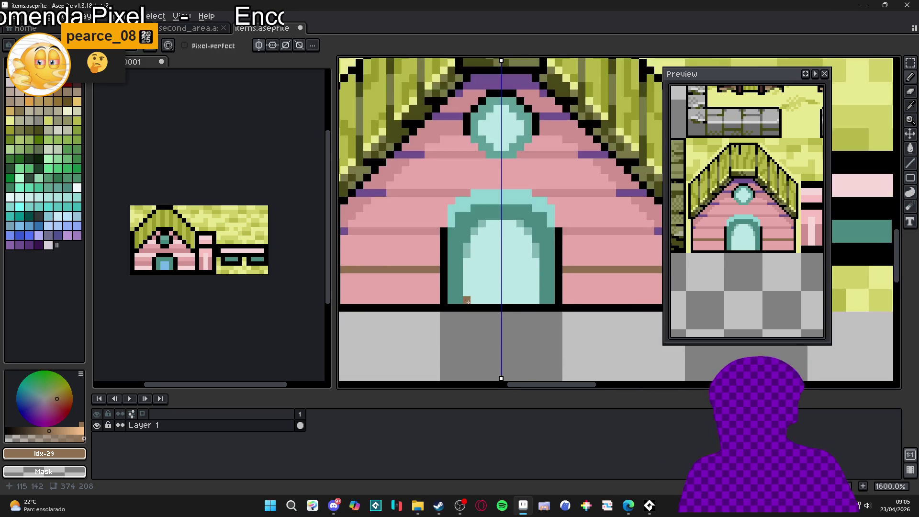
pyautogui.scroll(-3, 483, 306)
pyautogui.scroll(-1, 477, 289)
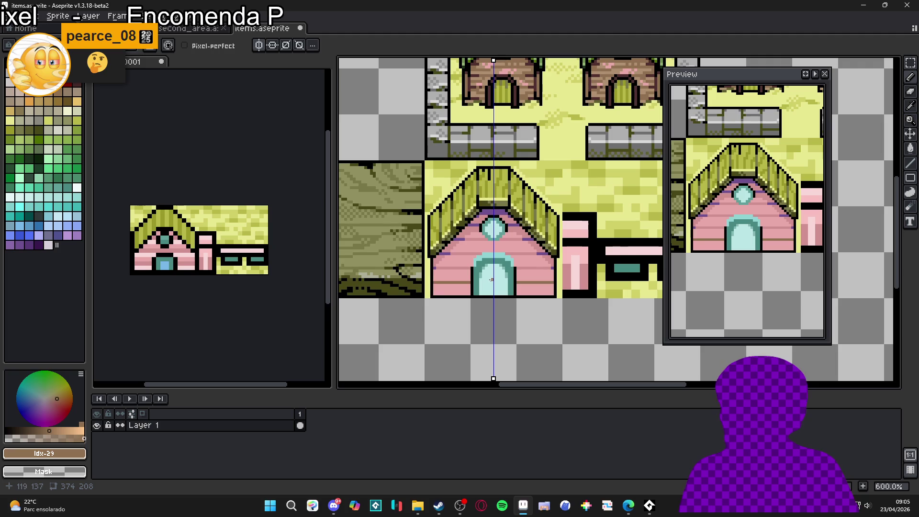
pyautogui.scroll(2, 488, 279)
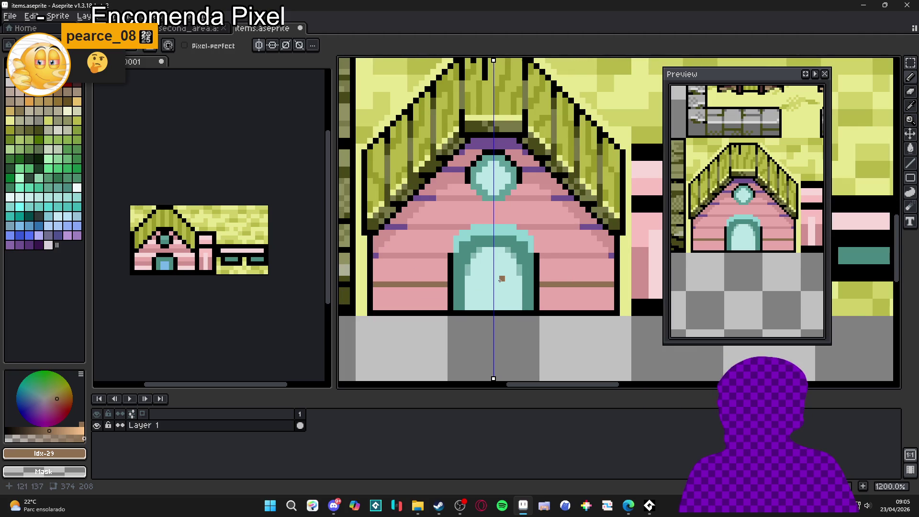
pyautogui.scroll(-4, 483, 204)
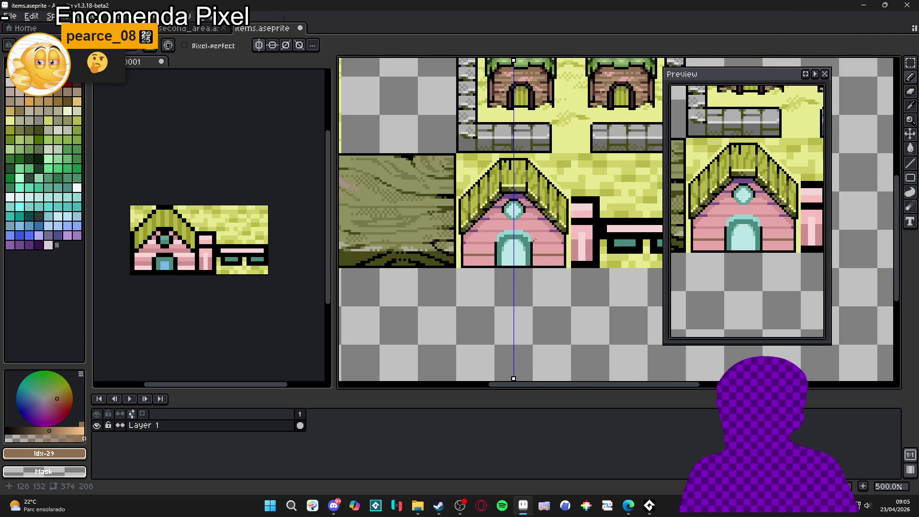
pyautogui.scroll(-1, 503, 218)
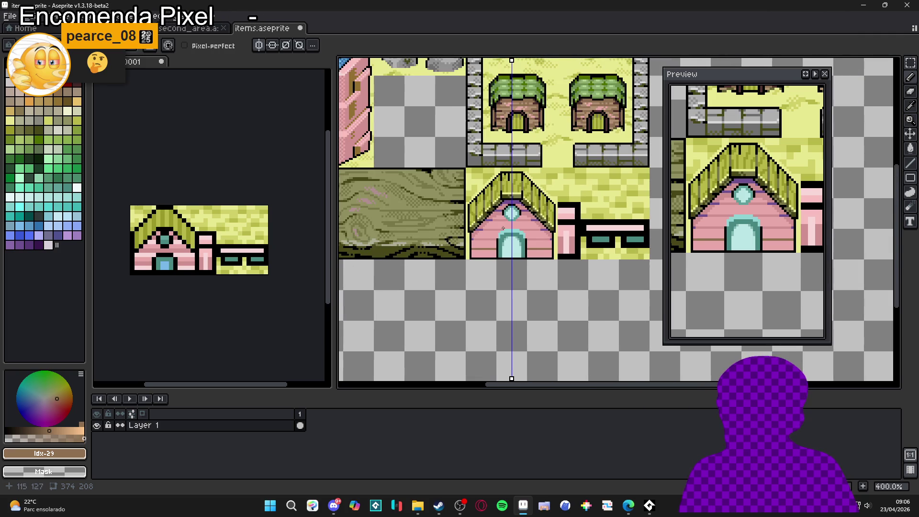
pyautogui.scroll(5, 485, 241)
pyautogui.keyDown('alt'); pyautogui.click(484, 262); pyautogui.keyUp('alt')
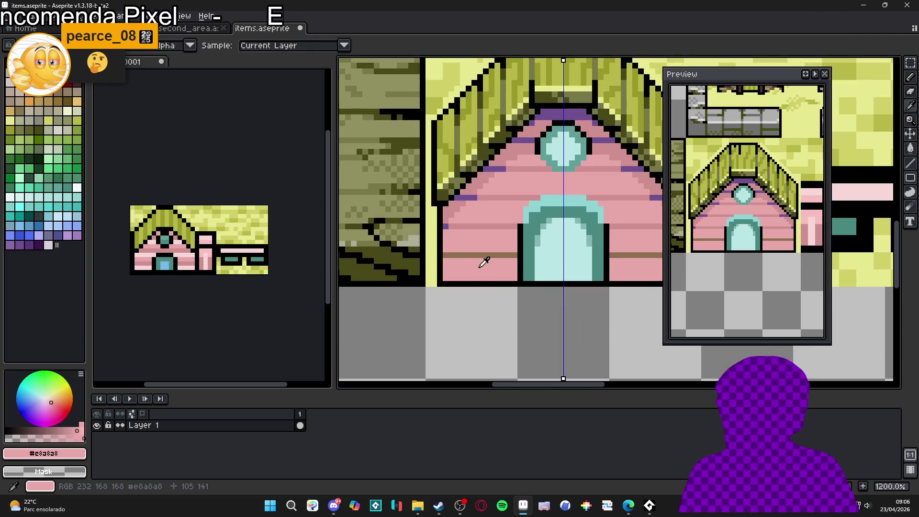
# - Sample darker pink #d09090 from the reference sprite, undo old stripes, and streak beside the door
pyautogui.scroll(2, 206, 220)
pyautogui.keyDown('alt'); pyautogui.click(183, 262); pyautogui.keyUp('alt')
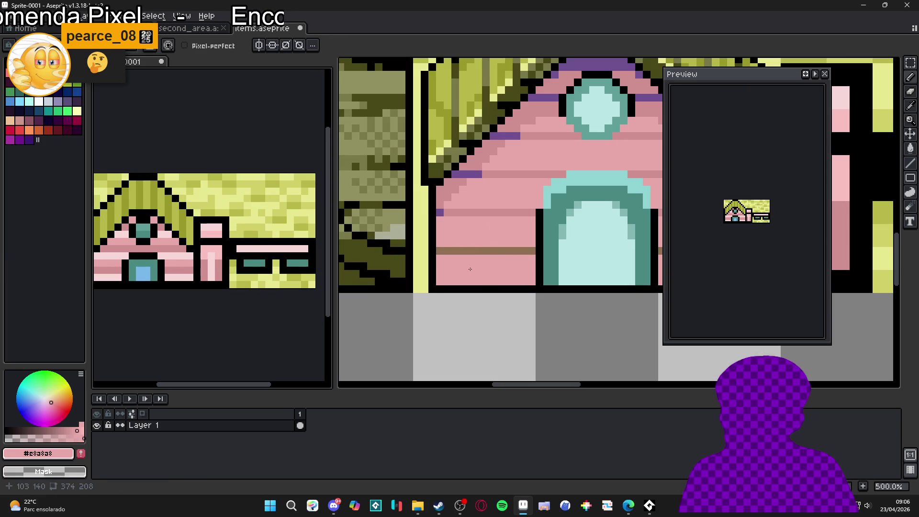
pyautogui.click(474, 261)
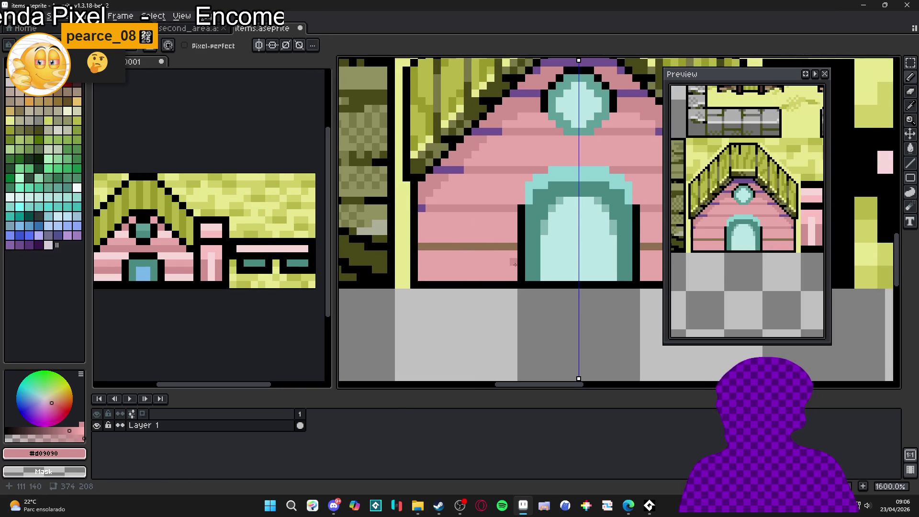
pyautogui.hotkey('ctrl', 'z')
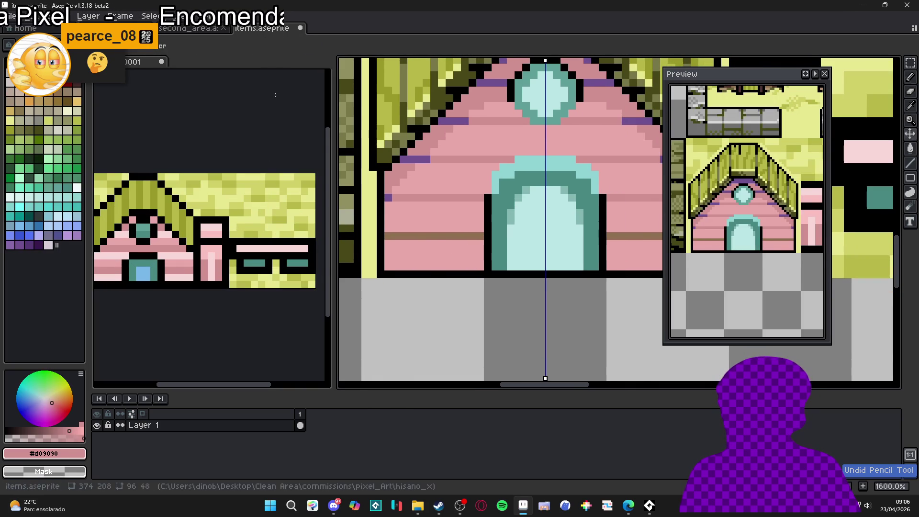
pyautogui.moveTo(481, 251); pyautogui.dragTo(385, 258)
# - Add mirrored darker pink streaks and single grain pixels right of the door
pyautogui.scroll(-3, 464, 265)
pyautogui.scroll(3, 464, 265)
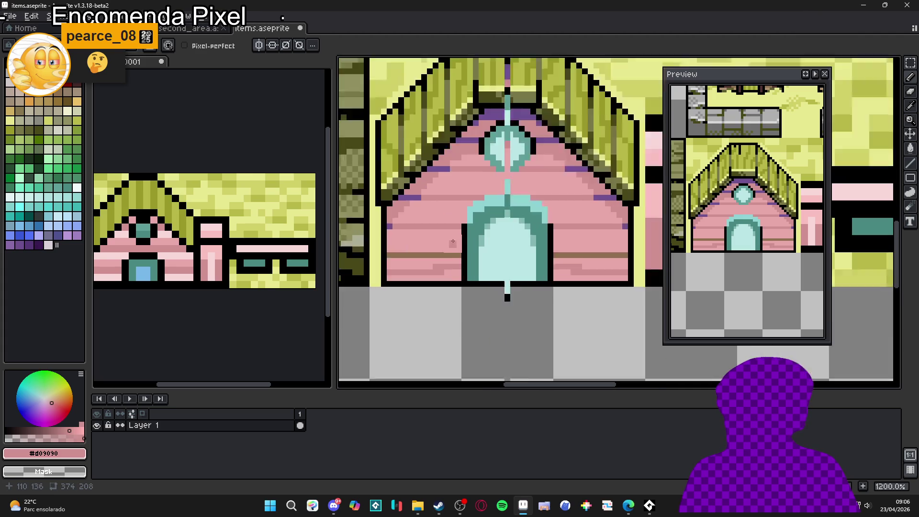
pyautogui.moveTo(462, 236); pyautogui.dragTo(370, 241)
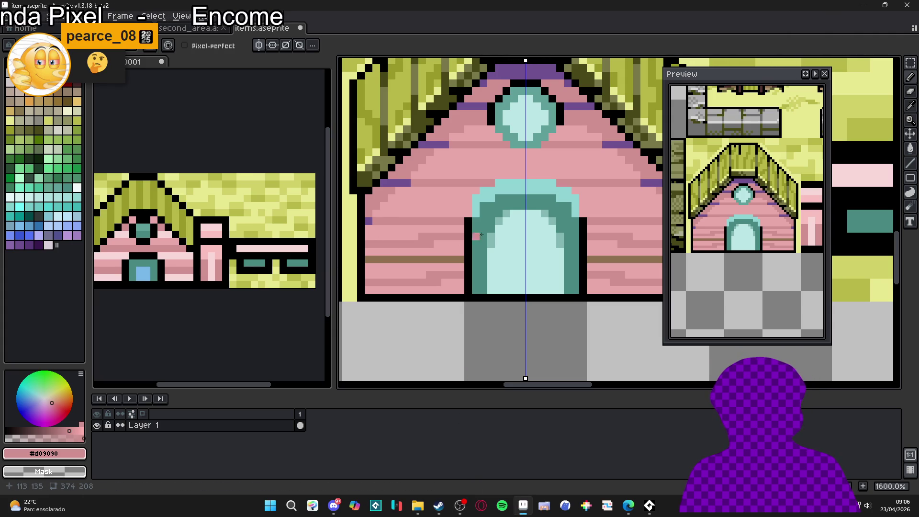
pyautogui.hscroll(2, 478, 240)
pyautogui.hscroll(1, 540, 239)
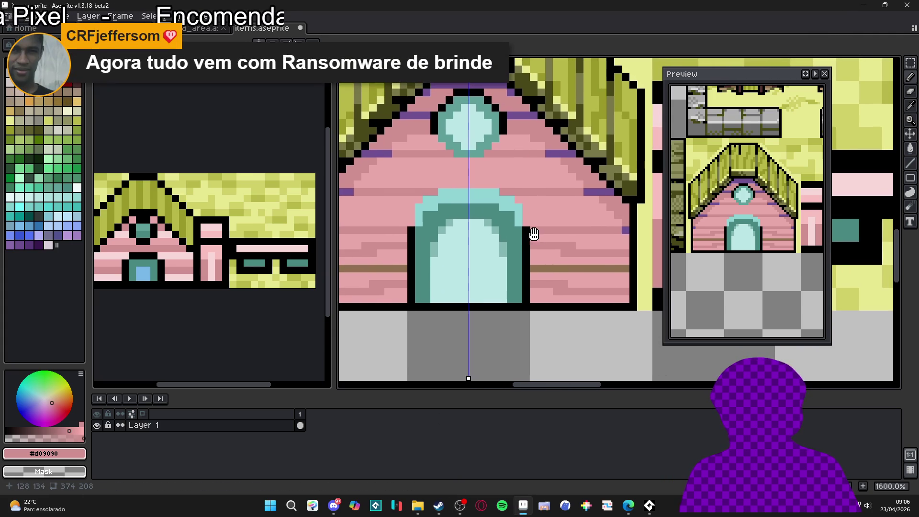
pyautogui.hotkey('ctrl', 'z')
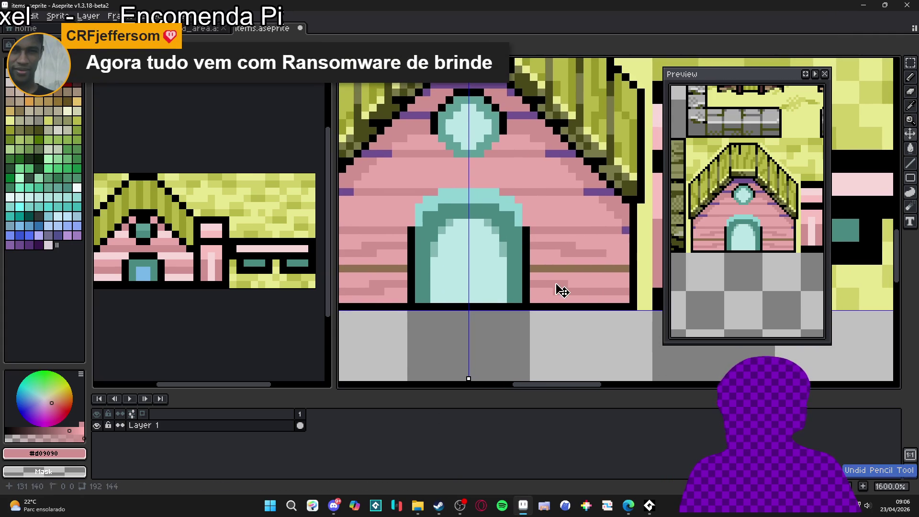
pyautogui.moveTo(533, 249)
pyautogui.mouseDown()
pyautogui.moveTo(557, 253)
pyautogui.moveTo(563, 244)
pyautogui.mouseUp()
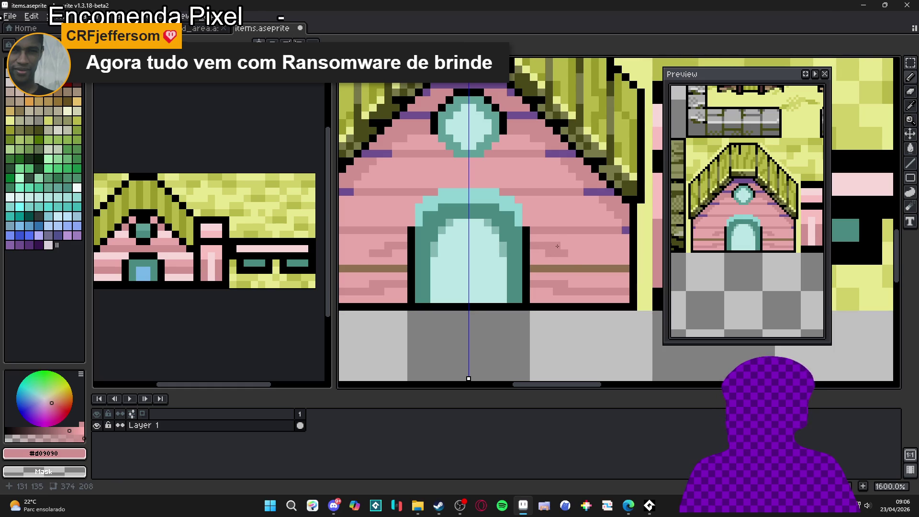
pyautogui.click(564, 261)
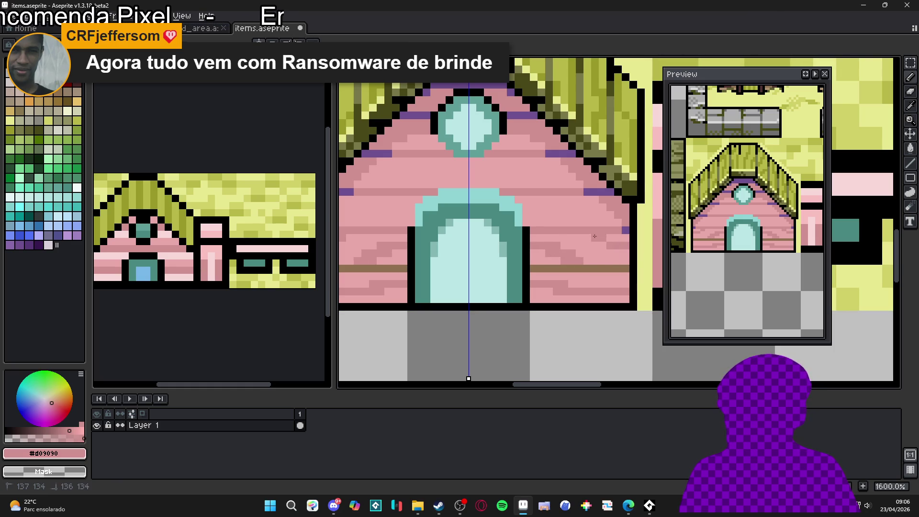
pyautogui.click(622, 263)
# - Paint darker pink grain rows across the wall, capping row ends with mirrored pixels
pyautogui.hscroll(-3, 535, 252)
pyautogui.scroll(2, 489, 277)
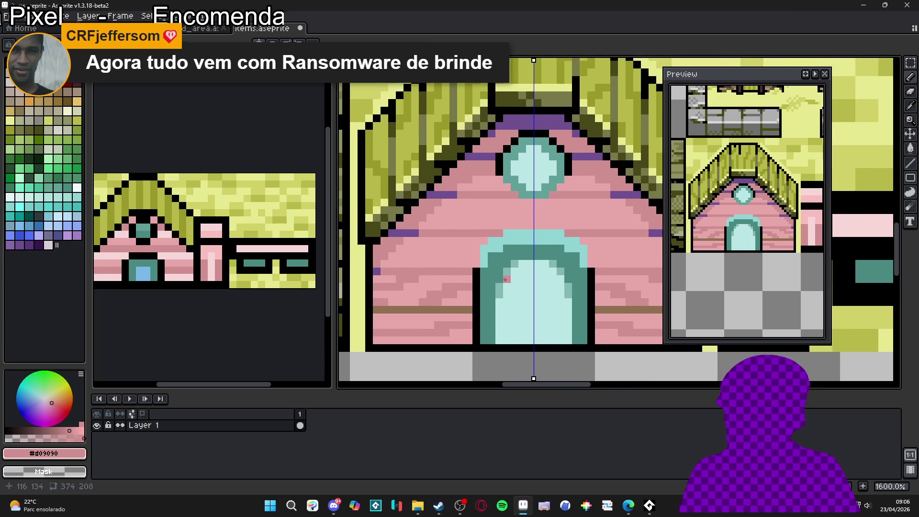
pyautogui.scroll(2, 515, 262)
pyautogui.moveTo(447, 258); pyautogui.dragTo(574, 269)
pyautogui.moveTo(389, 246); pyautogui.dragTo(483, 265)
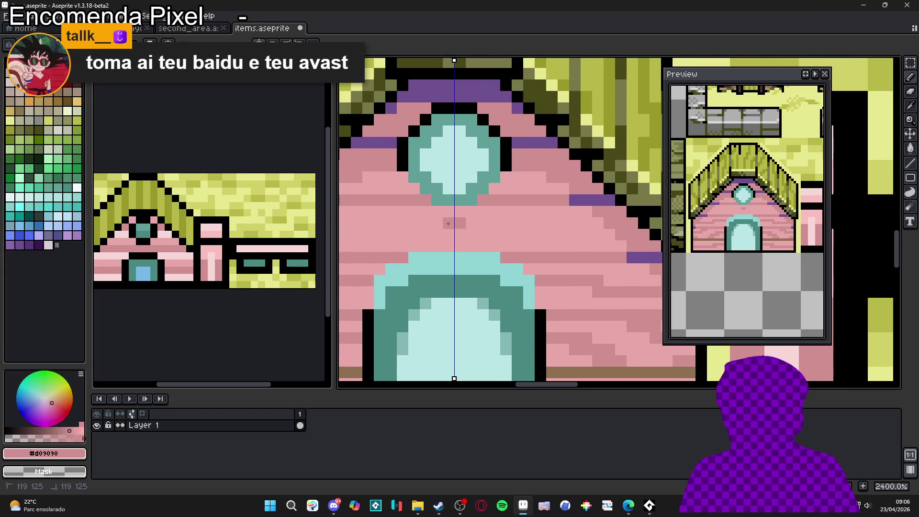
pyautogui.moveTo(447, 224); pyautogui.dragTo(506, 223)
pyautogui.click(519, 213)
pyautogui.click(505, 211)
pyautogui.click(529, 211)
pyautogui.moveTo(620, 234); pyautogui.dragTo(550, 234)
pyautogui.click(528, 245)
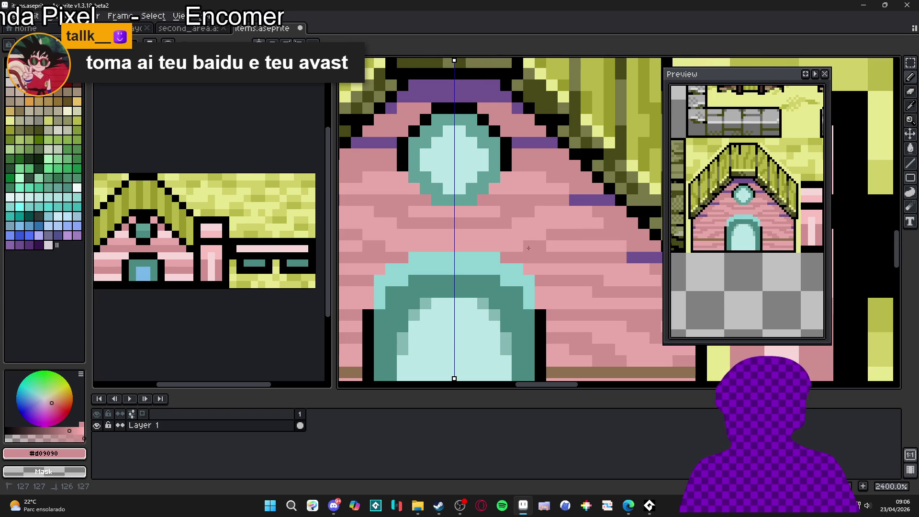
pyautogui.click(552, 245)
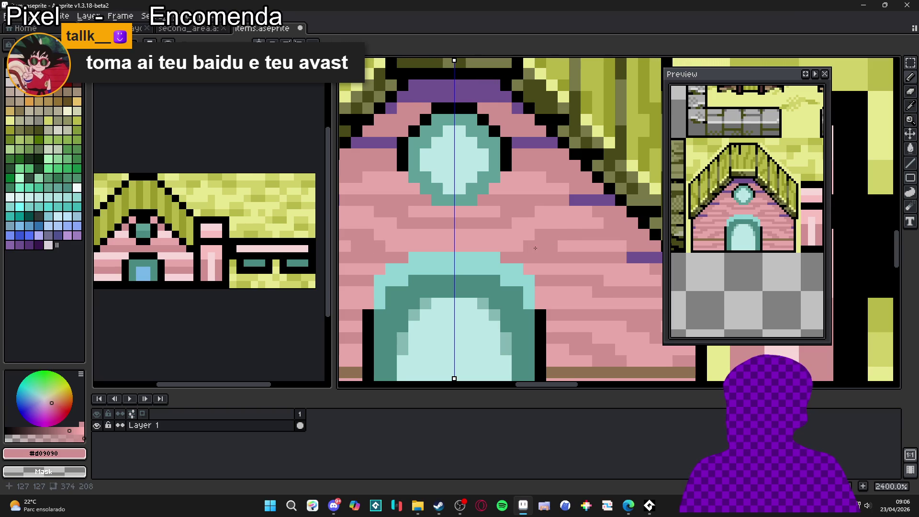
pyautogui.hscroll(-2, 536, 241)
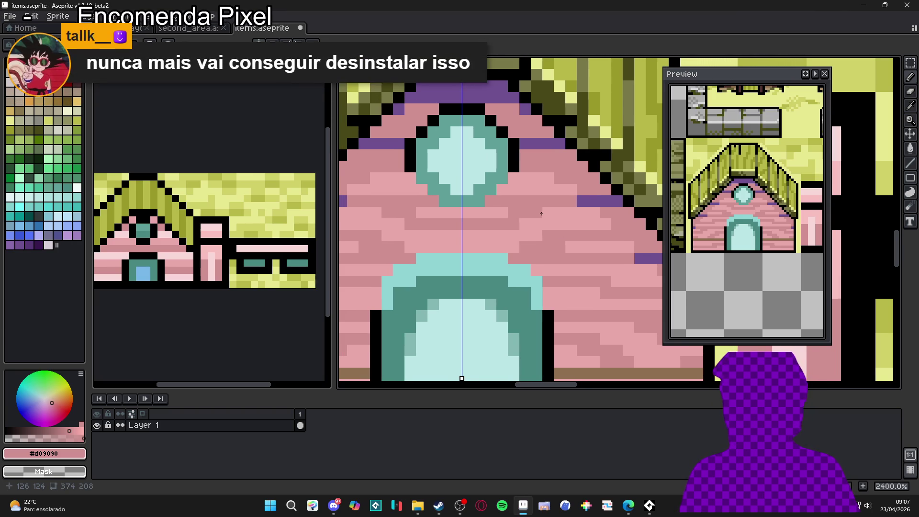
pyautogui.scroll(-5, 541, 213)
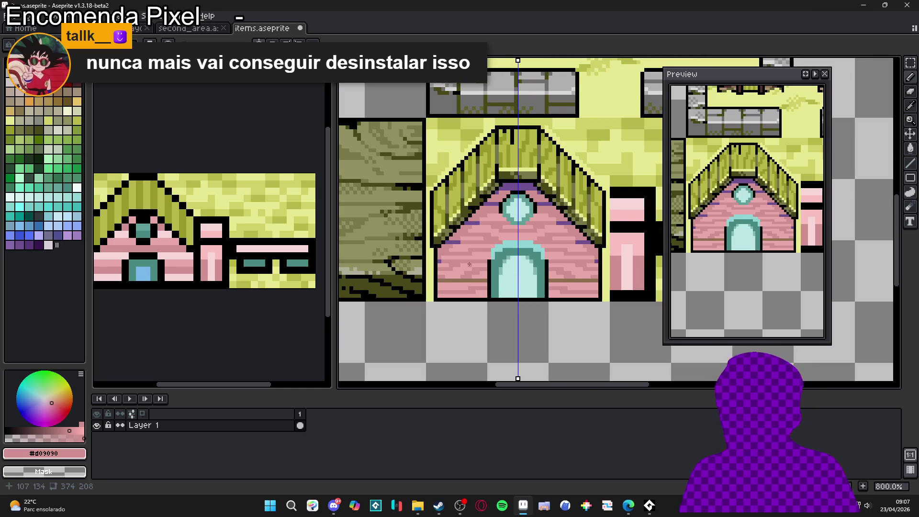
pyautogui.scroll(-3, 530, 269)
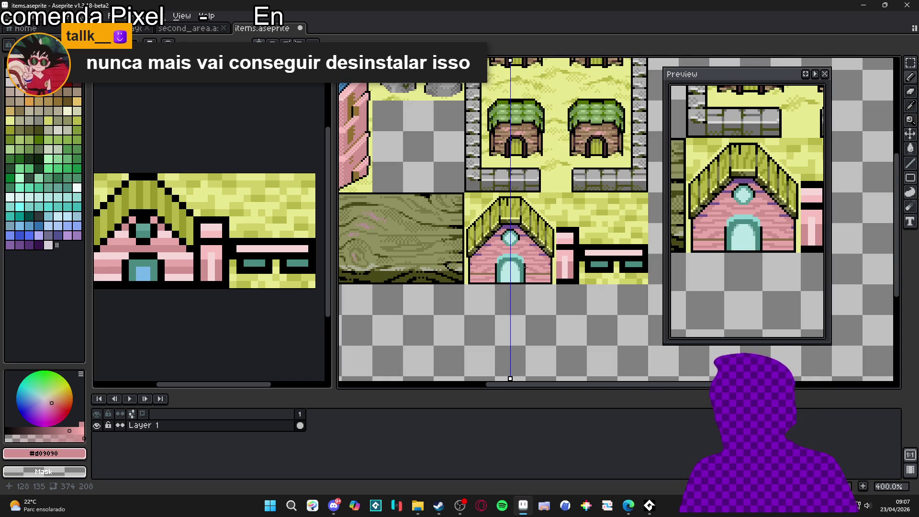
pyautogui.scroll(4, 530, 269)
# - Eyedrop the baseboard brown #907050 and draw two grain lines across the wall
pyautogui.keyDown('alt'); pyautogui.click(486, 281); pyautogui.keyUp('alt')
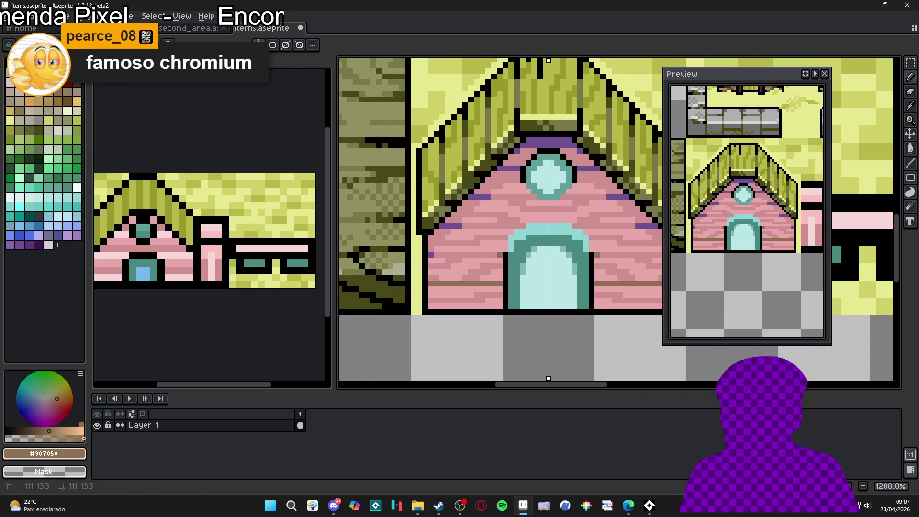
pyautogui.moveTo(500, 255); pyautogui.dragTo(427, 255)
pyautogui.moveTo(465, 226)
pyautogui.mouseDown()
pyautogui.moveTo(518, 224)
pyautogui.moveTo(532, 195)
pyautogui.mouseUp()
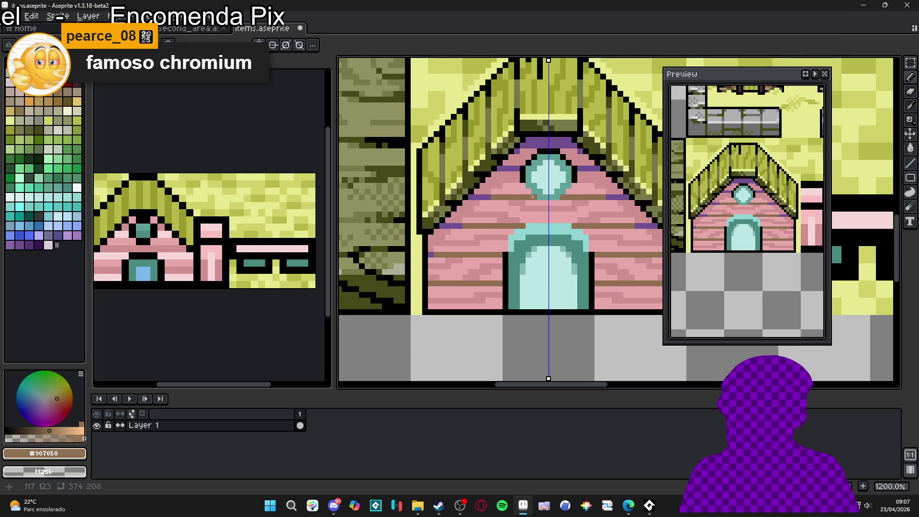
# - Save items.aseprite with Ctrl+S
pyautogui.scroll(-3, 528, 213)
pyautogui.scroll(-1, 518, 248)
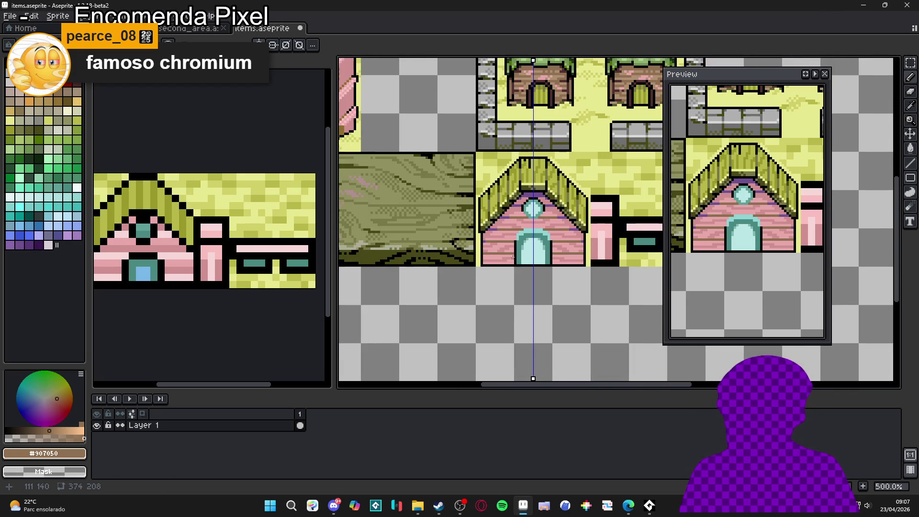
pyautogui.scroll(4, 507, 262)
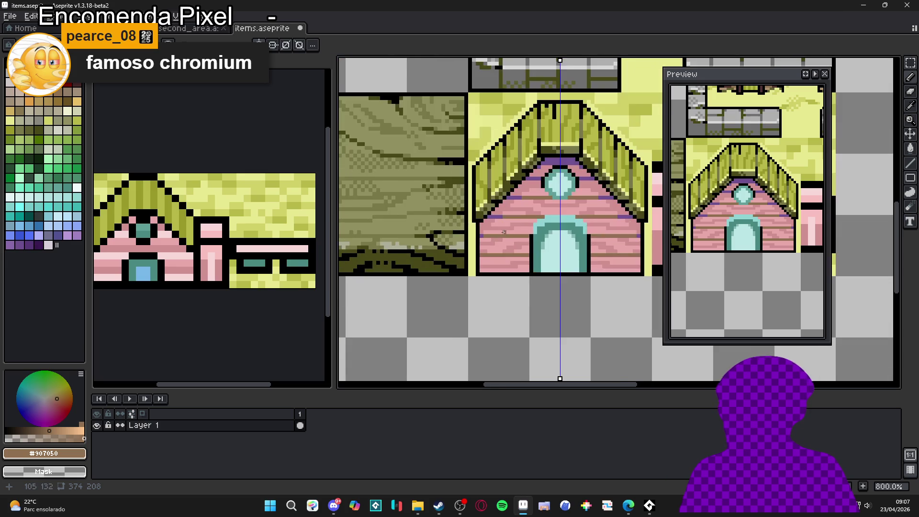
pyautogui.hotkey('ctrl', 's')
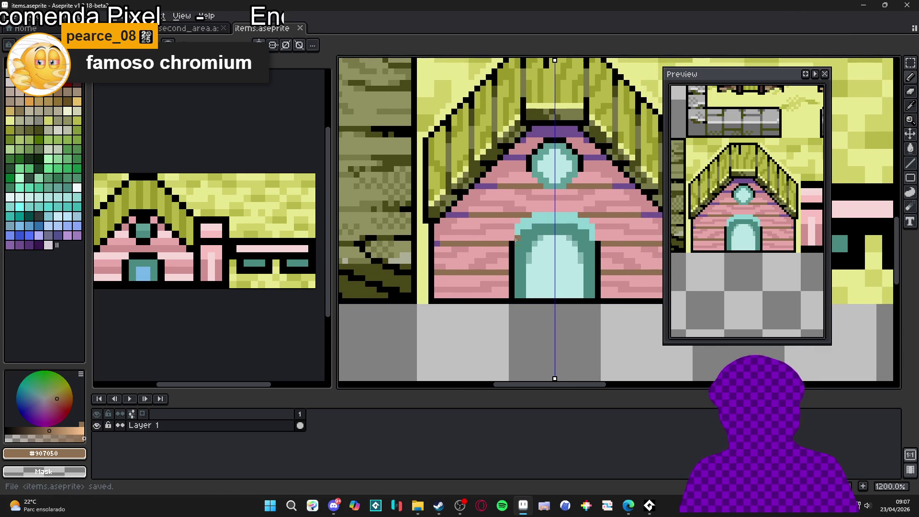
pyautogui.scroll(-2, 535, 248)
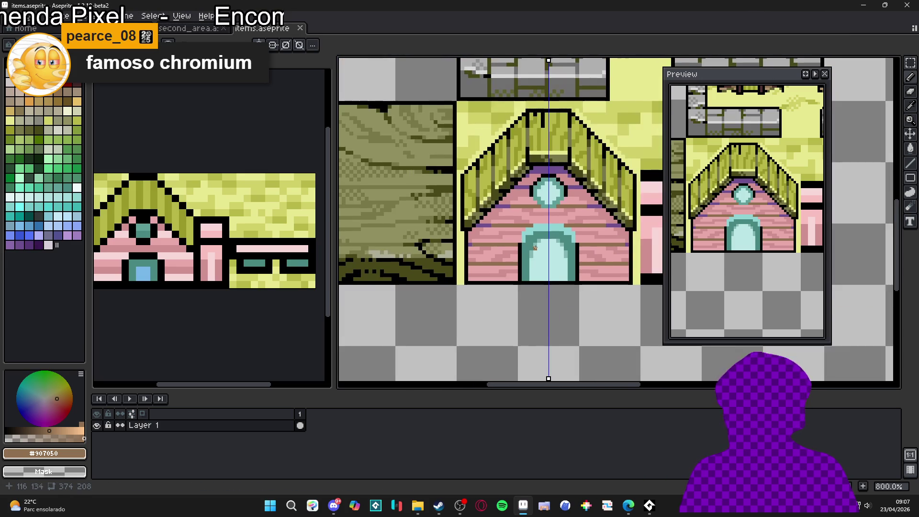
pyautogui.scroll(-1, 542, 242)
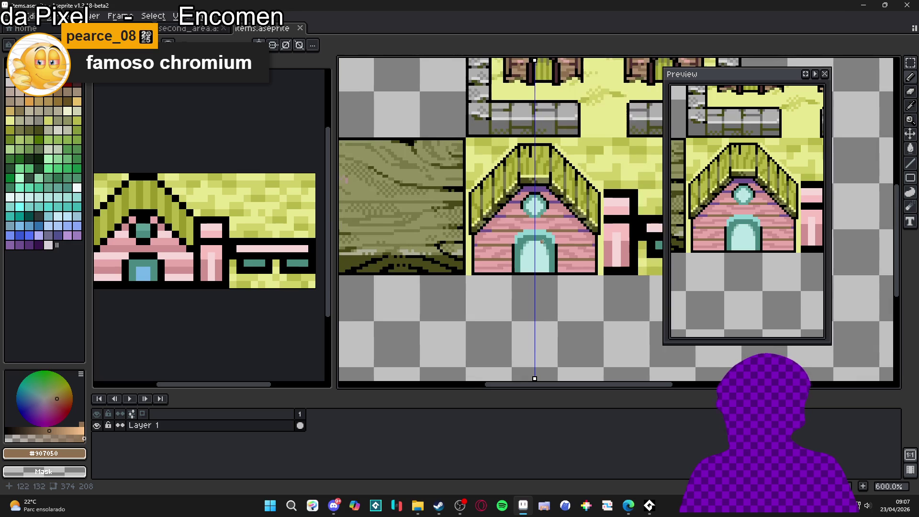
pyautogui.scroll(4, 526, 146)
pyautogui.keyDown('alt'); pyautogui.click(527, 228); pyautogui.keyUp('alt')
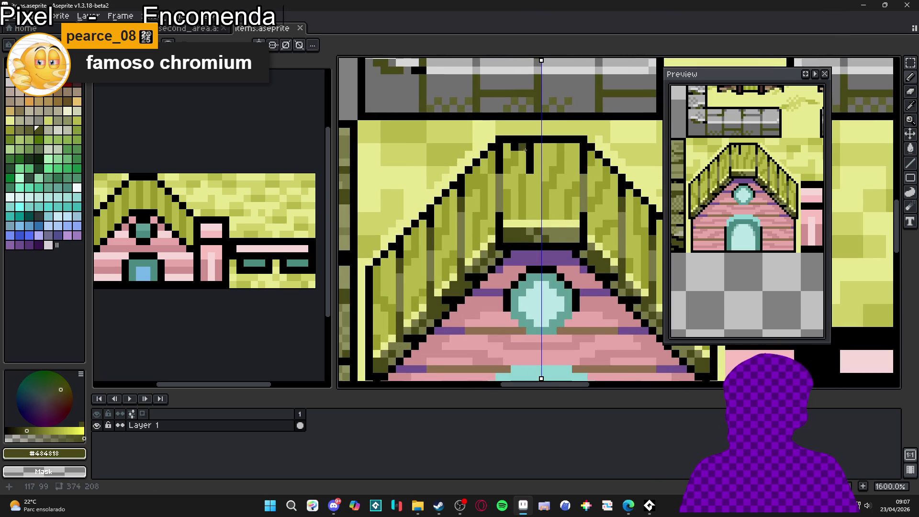
pyautogui.moveTo(527, 149); pyautogui.dragTo(527, 165)
pyautogui.scroll(-3, 528, 182)
pyautogui.moveTo(533, 201); pyautogui.dragTo(526, 192)
pyautogui.scroll(-1, 526, 192)
pyautogui.hotkey('ctrl', 'z')
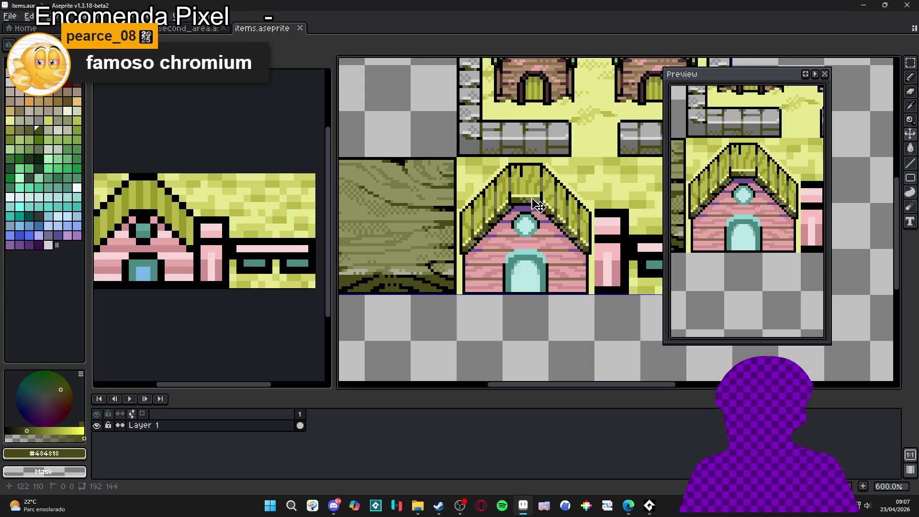
pyautogui.scroll(4, 521, 173)
pyautogui.scroll(2, 521, 173)
pyautogui.click(486, 131)
pyautogui.scroll(-6, 486, 131)
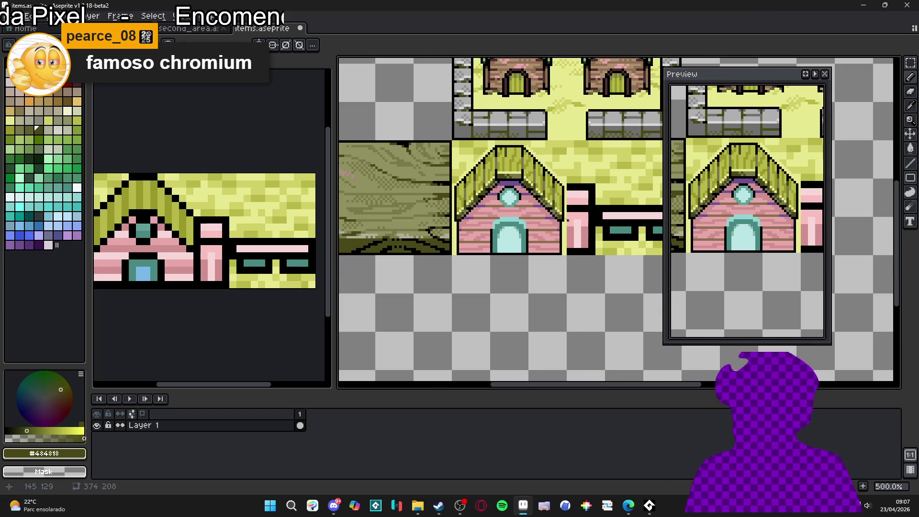
pyautogui.scroll(4, 562, 243)
pyautogui.keyDown('alt'); pyautogui.click(560, 236); pyautogui.keyUp('alt')
pyautogui.click(551, 235)
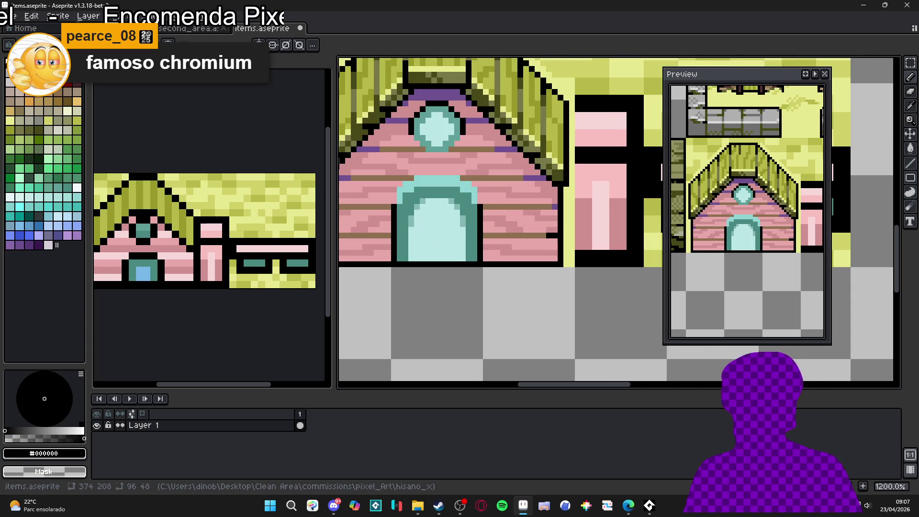
# - Search the Steam store for 'gene rall', open GeneRally 2, and view its island-track screenshot
pyautogui.click(438, 505)
pyautogui.click(525, 57)
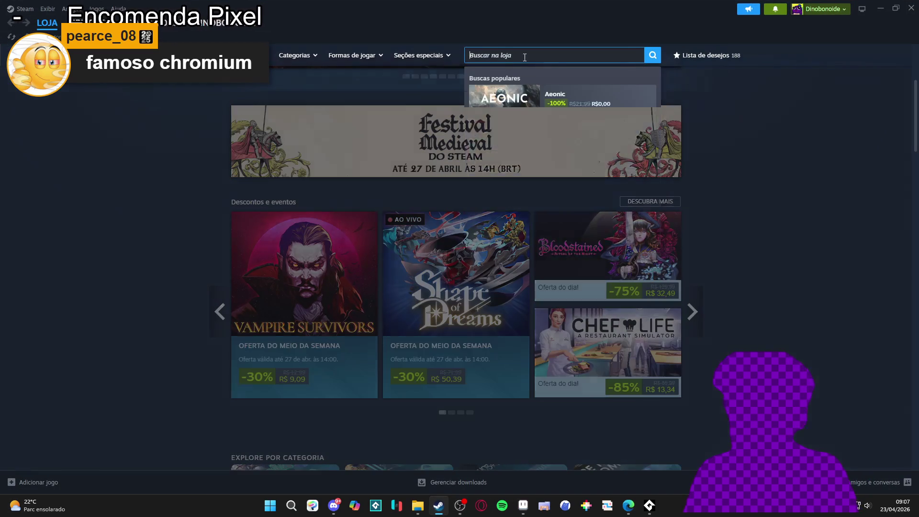
pyautogui.write('gene rall')
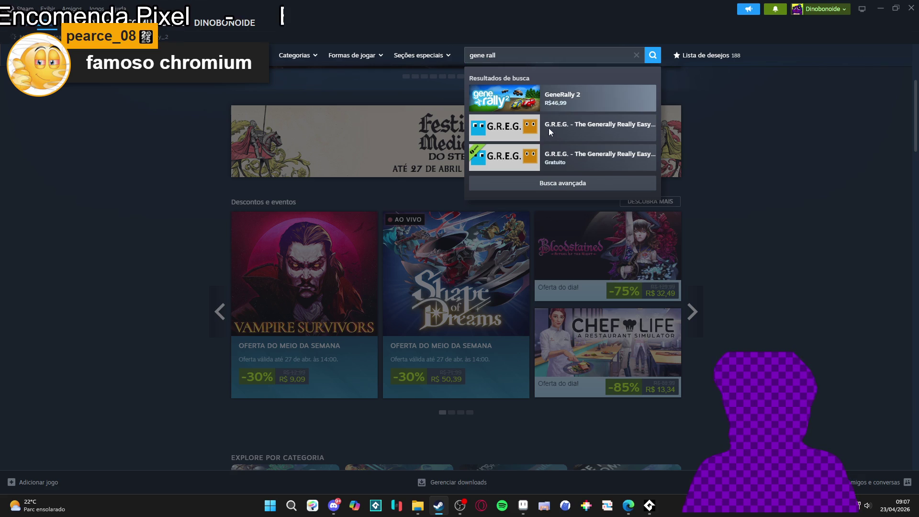
pyautogui.click(550, 103)
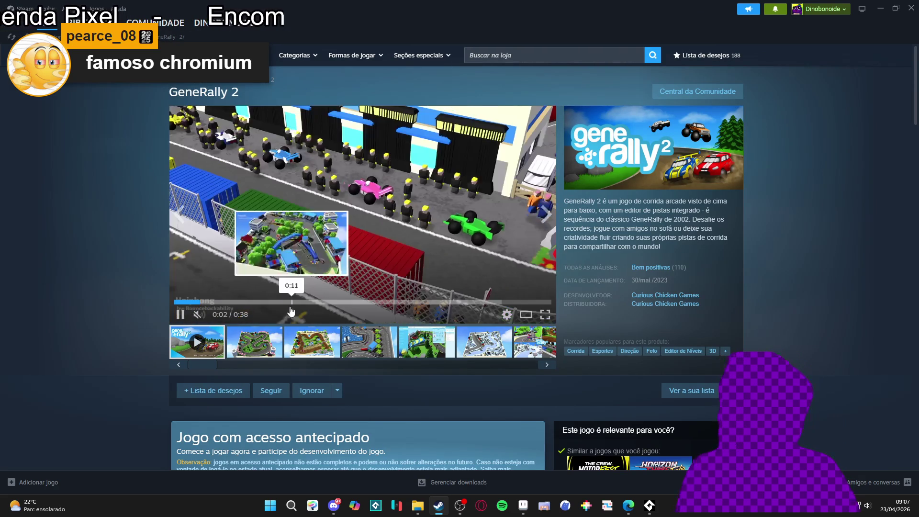
pyautogui.click(312, 342)
pyautogui.click(474, 217)
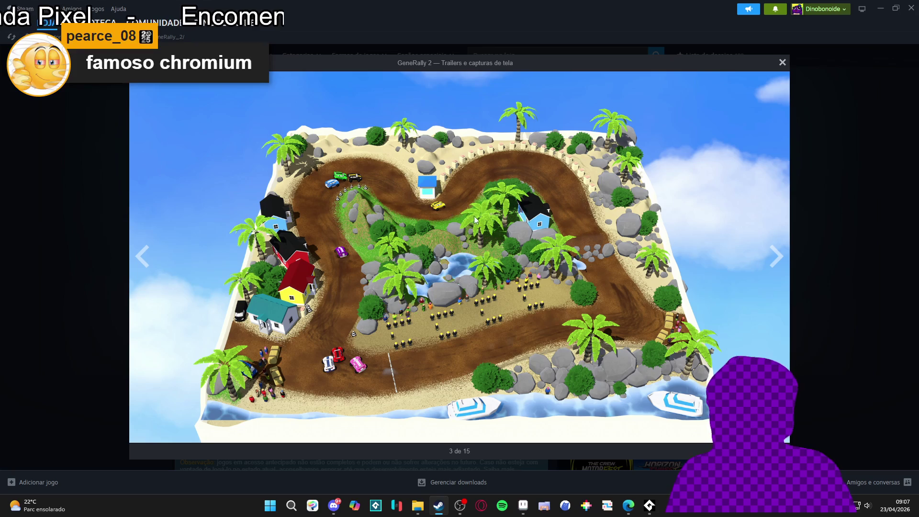
pyautogui.click(779, 258)
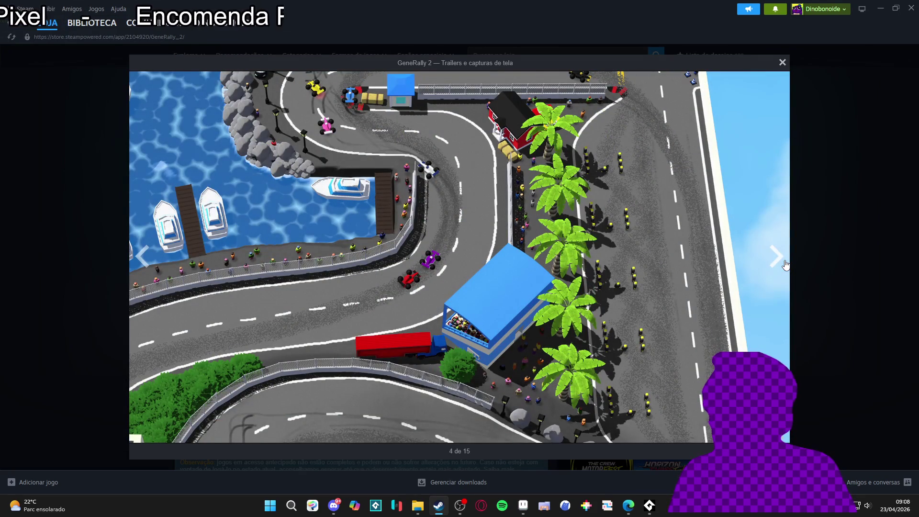
pyautogui.click(802, 265)
pyautogui.click(489, 229)
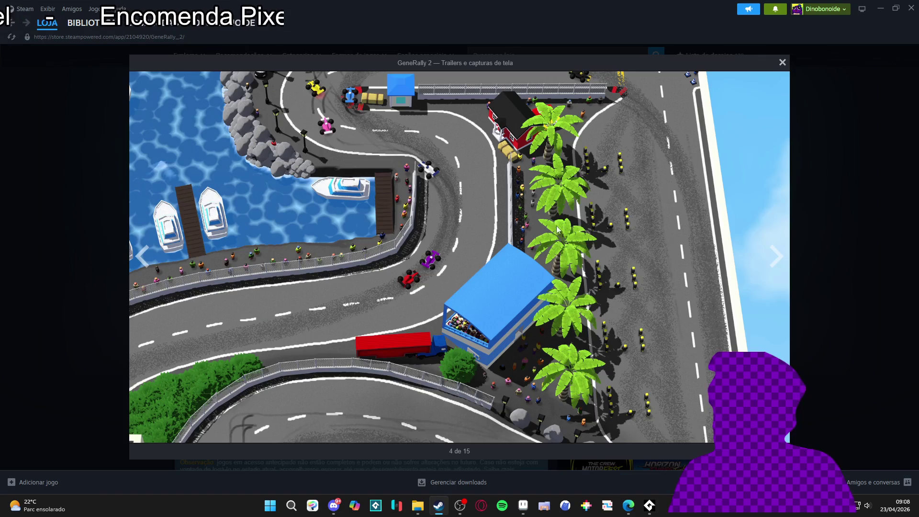
pyautogui.click(775, 257)
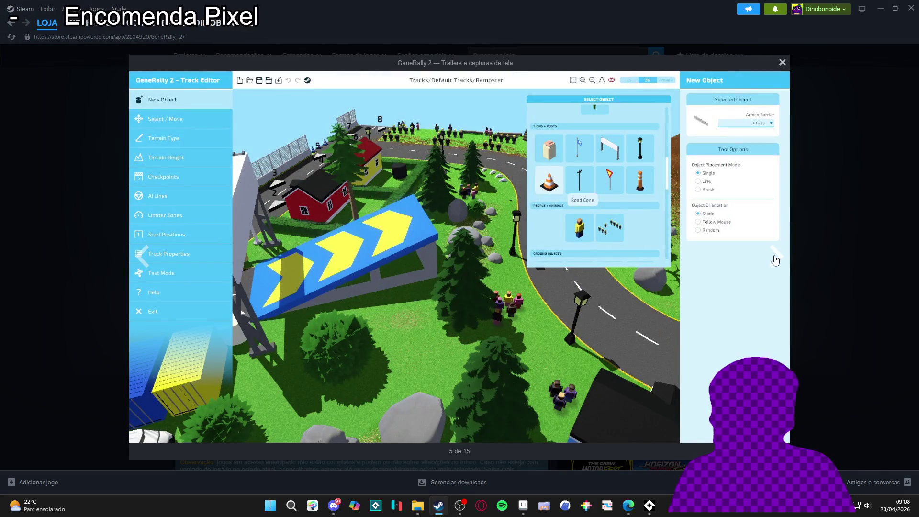
pyautogui.click(775, 258)
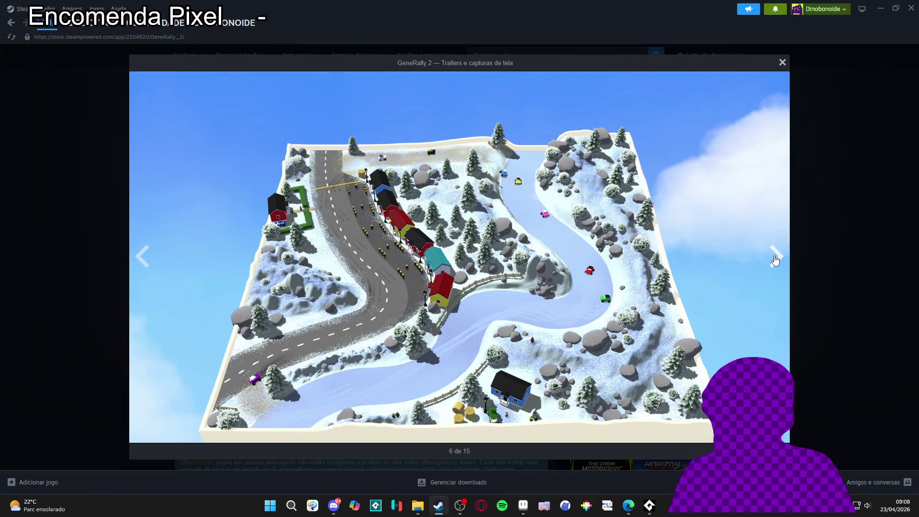
pyautogui.click(775, 258)
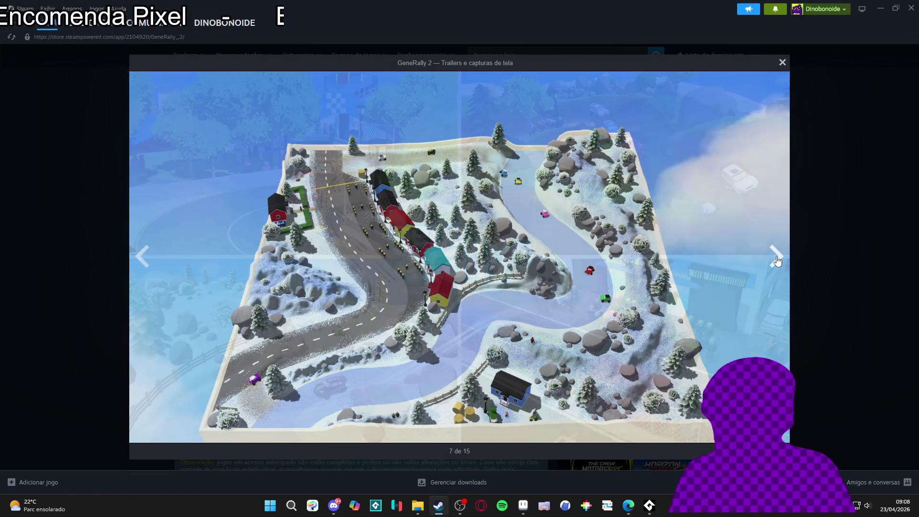
pyautogui.click(830, 264)
pyautogui.scroll(-1, 830, 264)
pyautogui.scroll(-3, 831, 268)
pyautogui.scroll(4, 418, 400)
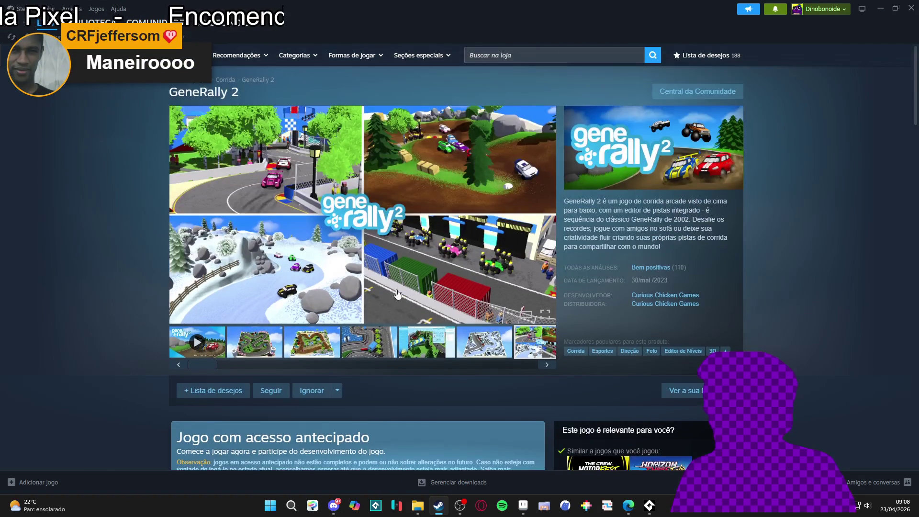
pyautogui.click(324, 250)
pyautogui.click(778, 268)
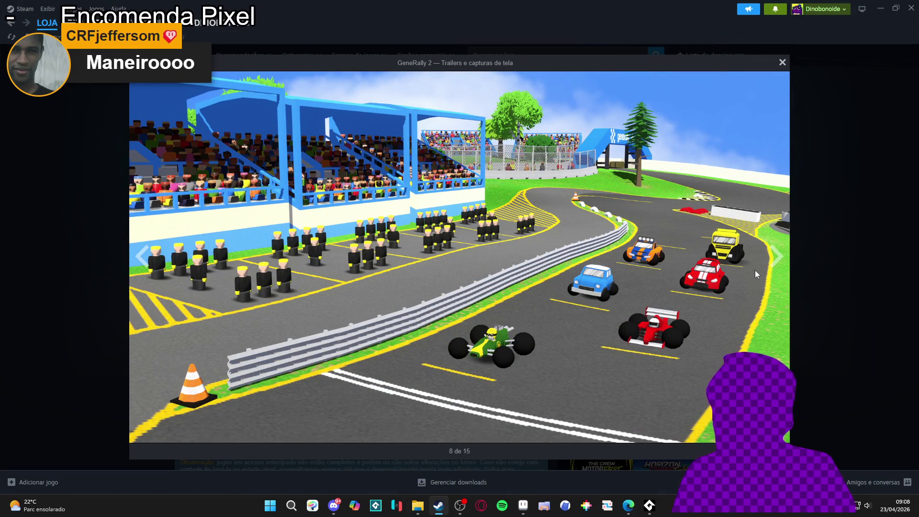
pyautogui.click(777, 259)
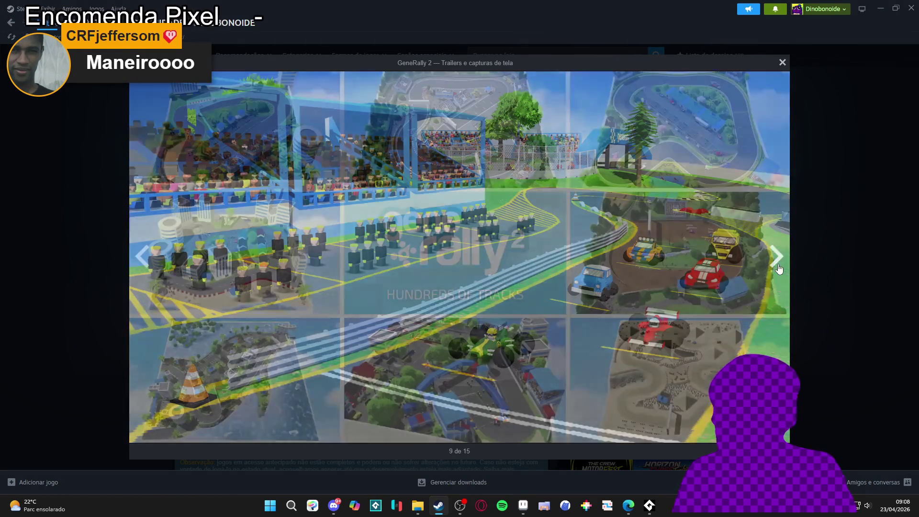
pyautogui.click(837, 277)
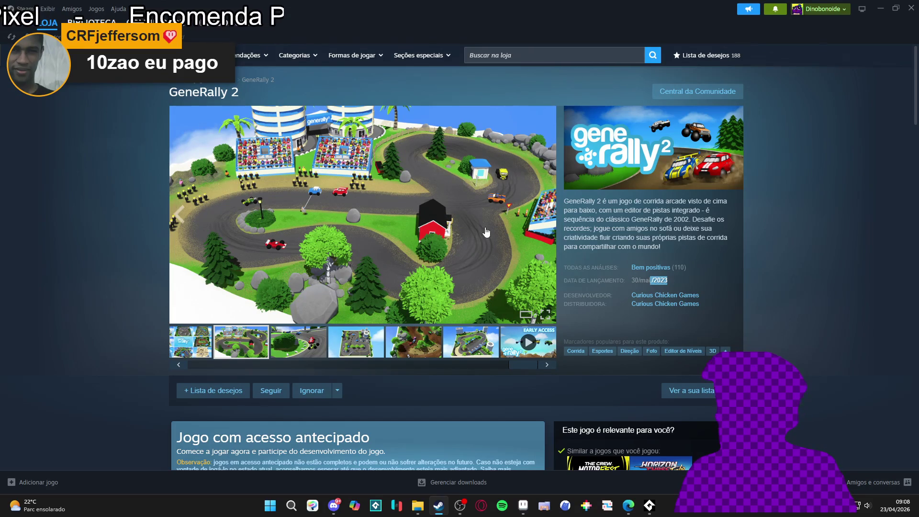
pyautogui.scroll(-4, 400, 230)
pyautogui.scroll(-2, 407, 239)
pyautogui.scroll(6, 415, 252)
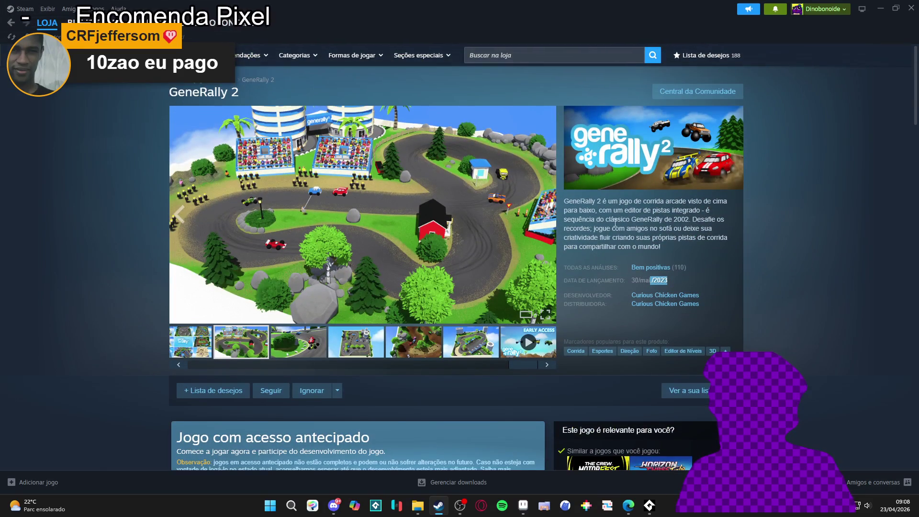
pyautogui.doubleClick(662, 279)
pyautogui.click(638, 303)
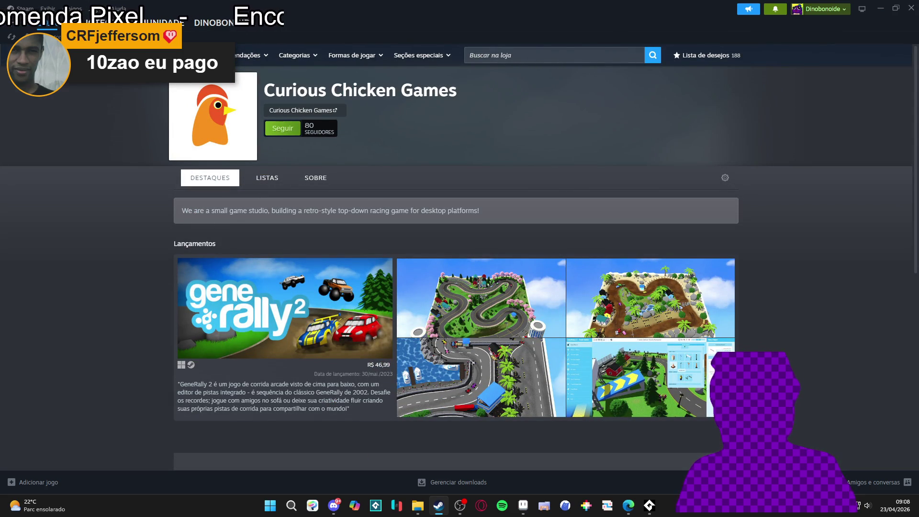
pyautogui.click(651, 297)
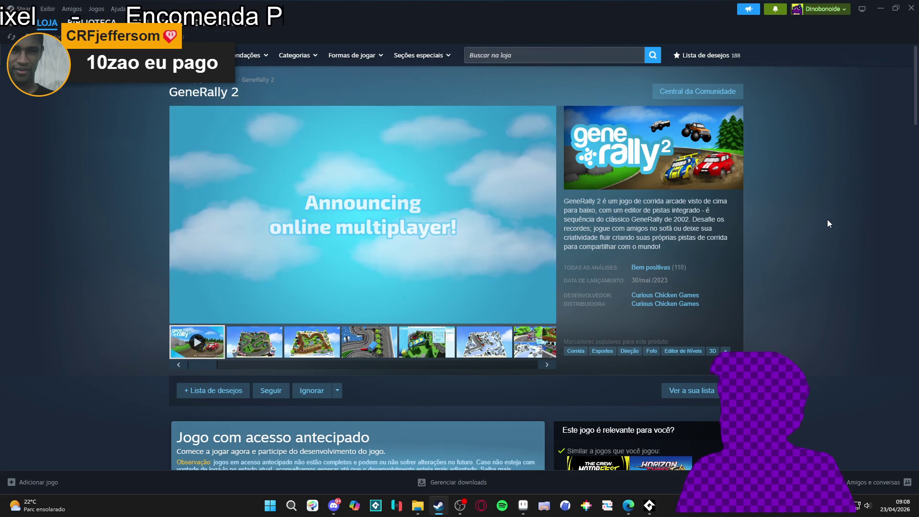
pyautogui.scroll(-1, 826, 217)
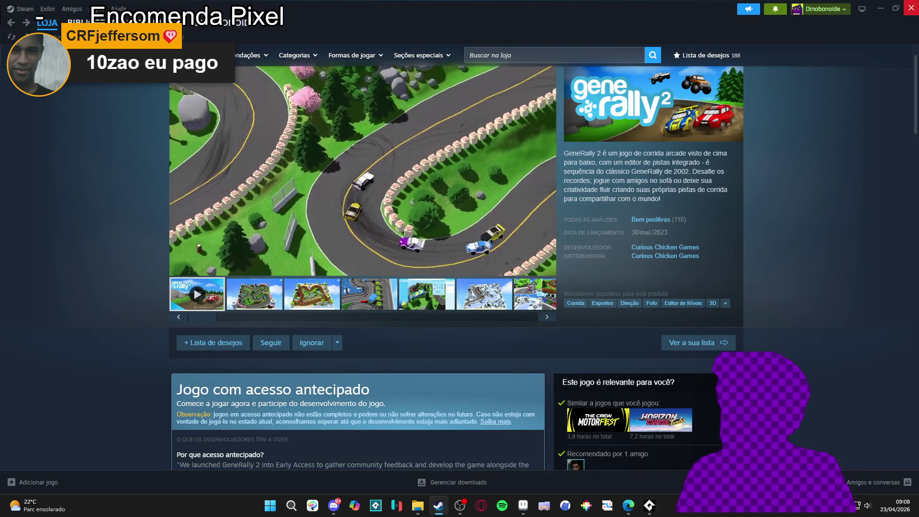
# - Switch back to Aseprite, zoom out to 500% and pan to frame both houses
pyautogui.hotkey('alt', 'Tab')
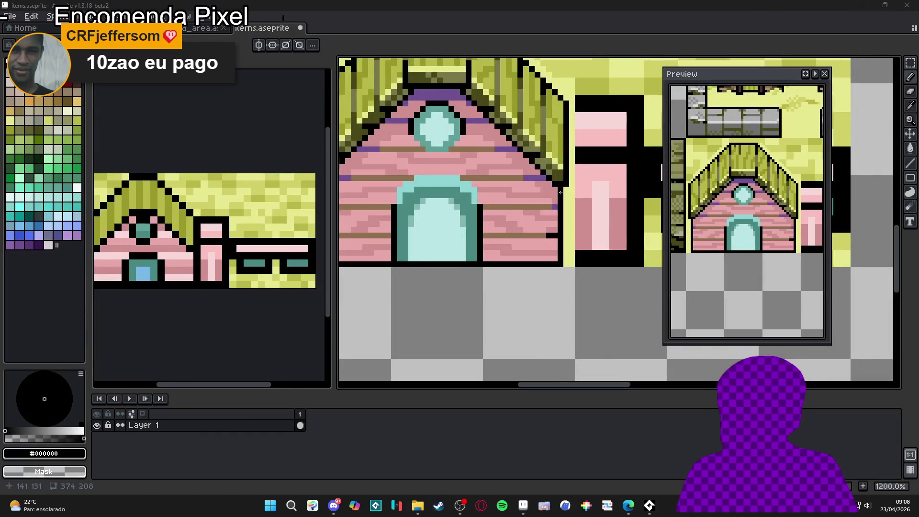
pyautogui.scroll(-4, 436, 239)
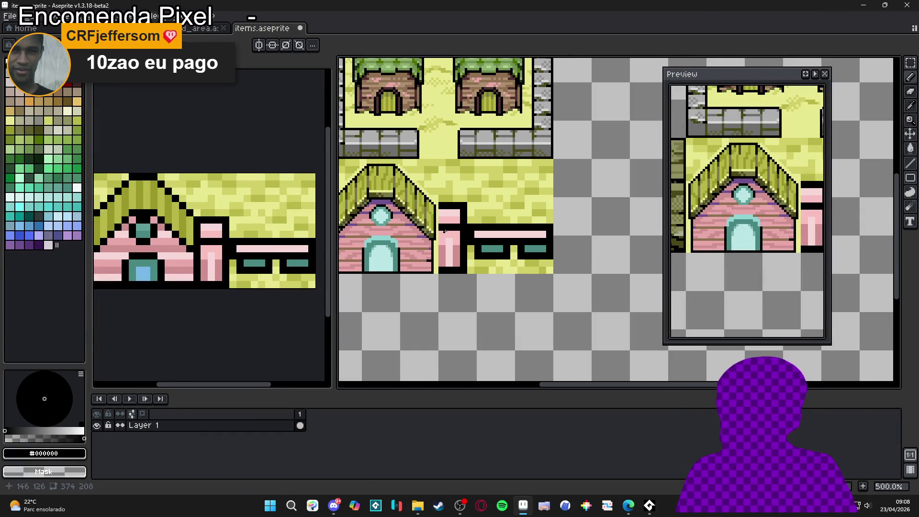
pyautogui.moveTo(444, 231); pyautogui.dragTo(451, 244)
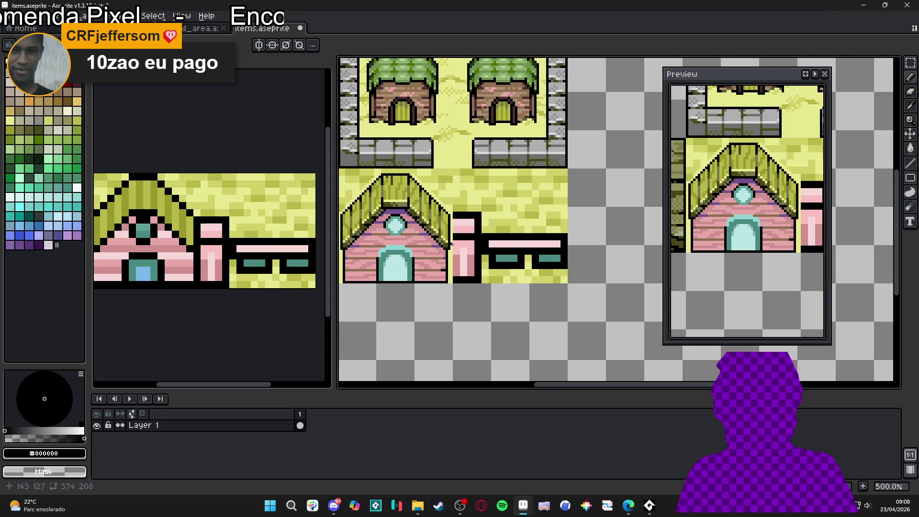
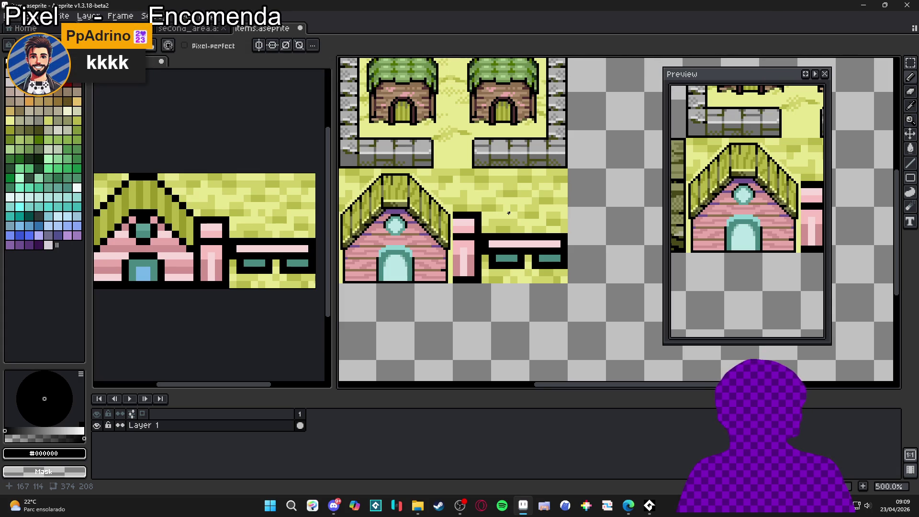
# - Sample the roof's olive shades #484818 and #989828 and its black outline colour
pyautogui.scroll(4, 430, 228)
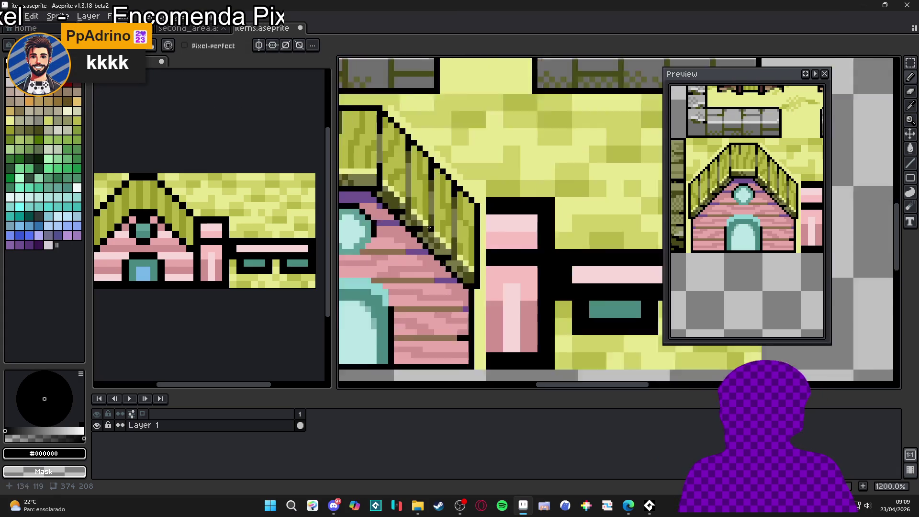
pyautogui.scroll(3, 430, 227)
pyautogui.press('alt')
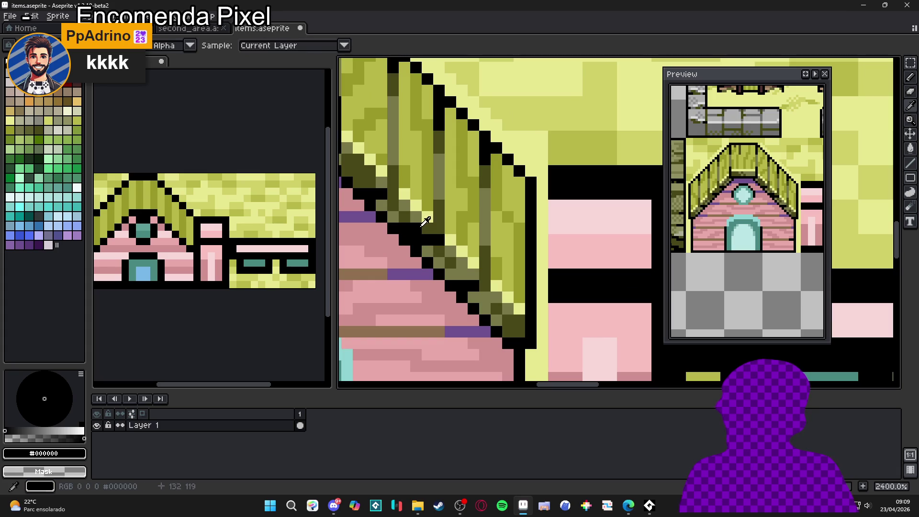
pyautogui.keyDown('alt'); pyautogui.click(425, 225); pyautogui.keyUp('alt')
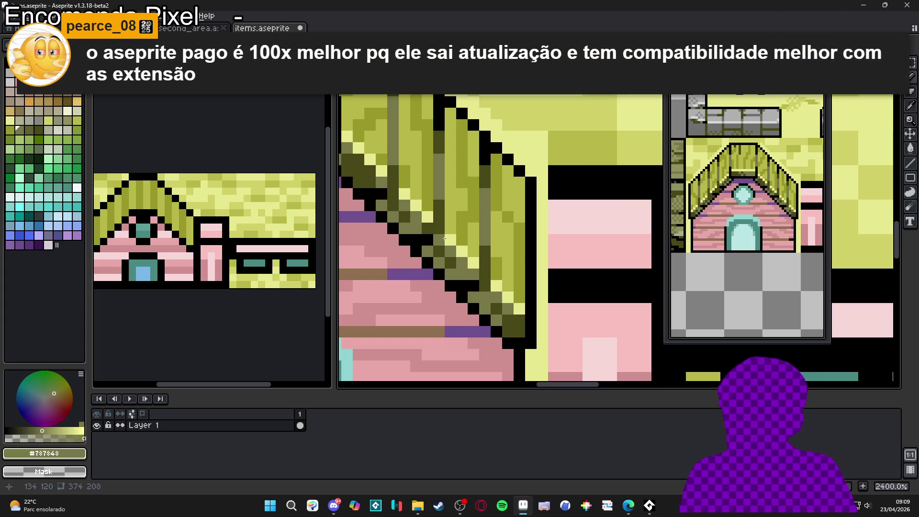
pyautogui.click(428, 228)
pyautogui.scroll(-2, 428, 228)
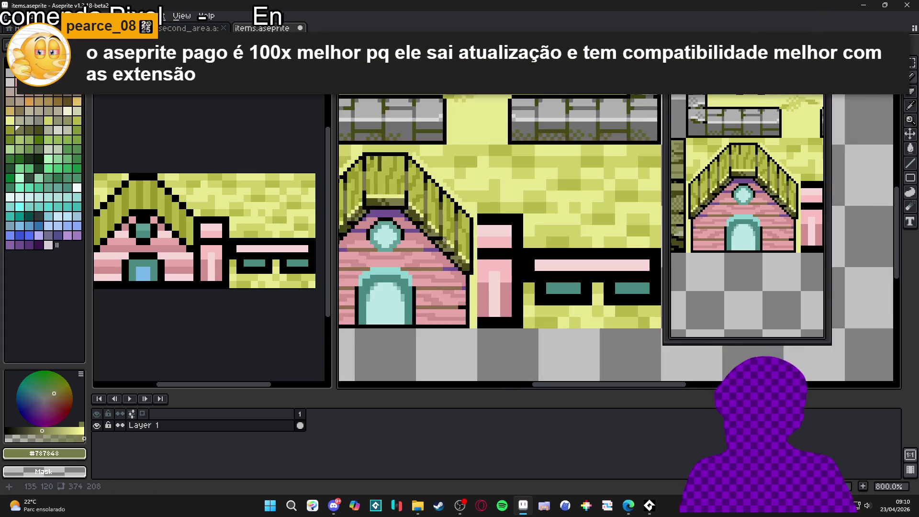
pyautogui.scroll(2, 433, 225)
pyautogui.keyDown('alt'); pyautogui.click(447, 214); pyautogui.keyUp('alt')
pyautogui.scroll(-3, 448, 213)
pyautogui.scroll(2, 452, 230)
pyautogui.scroll(-2, 456, 246)
pyautogui.scroll(2, 458, 251)
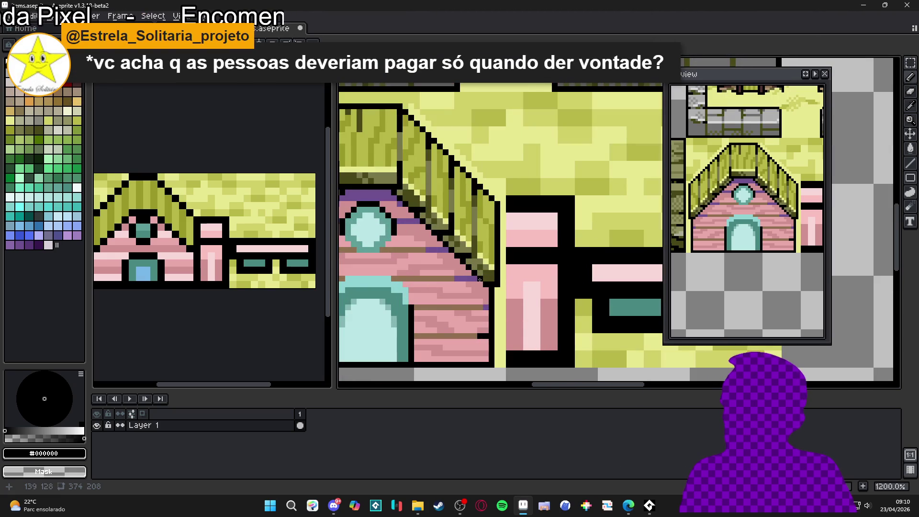
pyautogui.scroll(-1, 484, 271)
pyautogui.scroll(1, 483, 268)
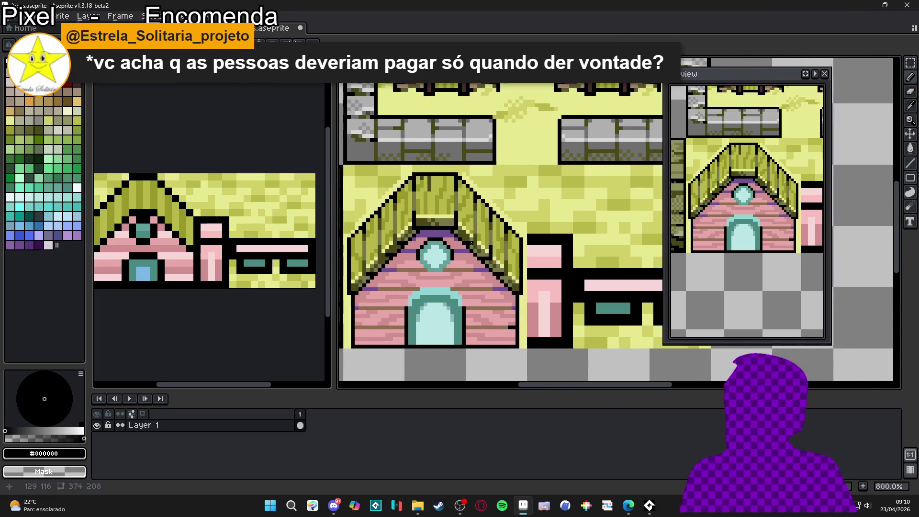
pyautogui.scroll(1, 481, 258)
pyautogui.scroll(-3, 481, 244)
pyautogui.scroll(3, 501, 264)
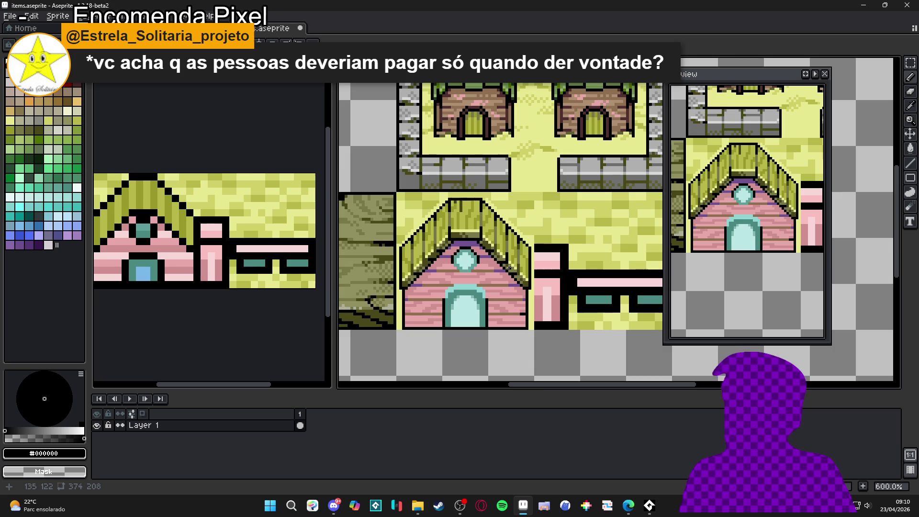
pyautogui.scroll(1, 405, 273)
pyautogui.scroll(-3, 406, 274)
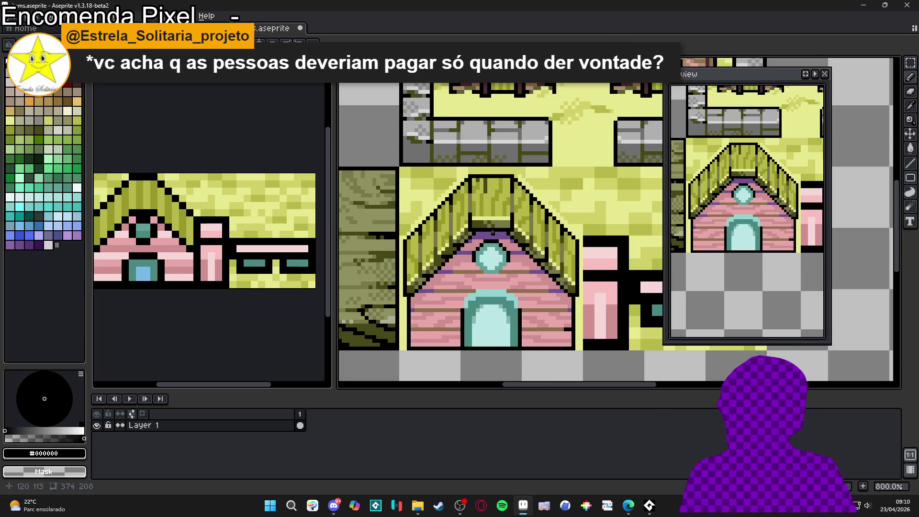
pyautogui.scroll(1, 497, 183)
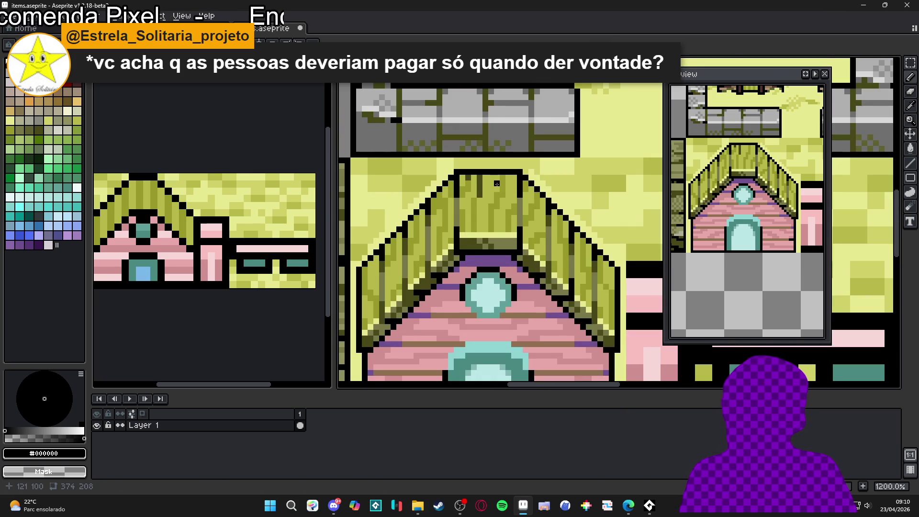
pyautogui.scroll(-1, 497, 183)
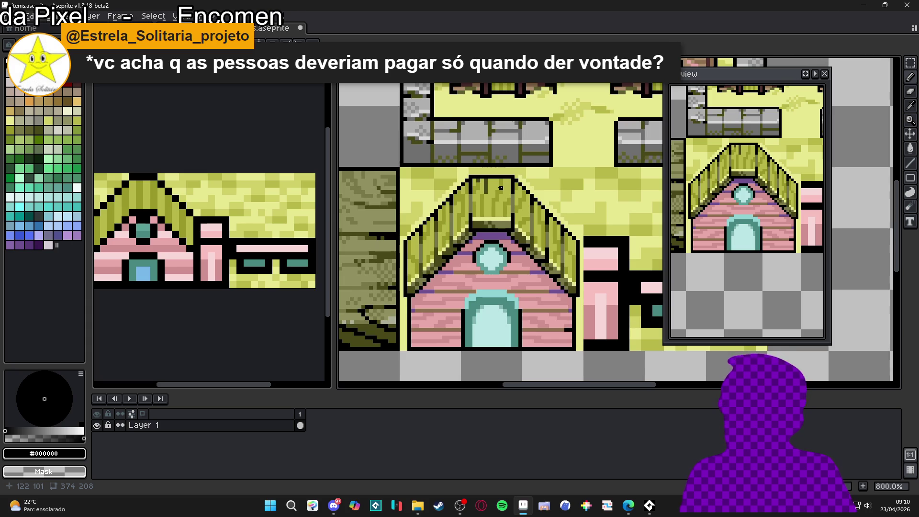
pyautogui.scroll(3, 501, 187)
pyautogui.keyDown('alt'); pyautogui.click(508, 188); pyautogui.keyUp('alt')
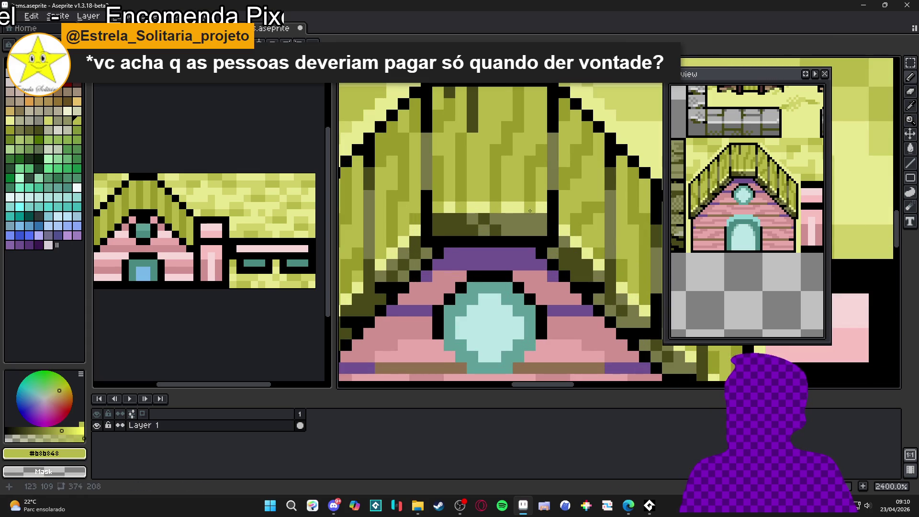
pyautogui.scroll(-1, 528, 222)
pyautogui.scroll(-3, 528, 222)
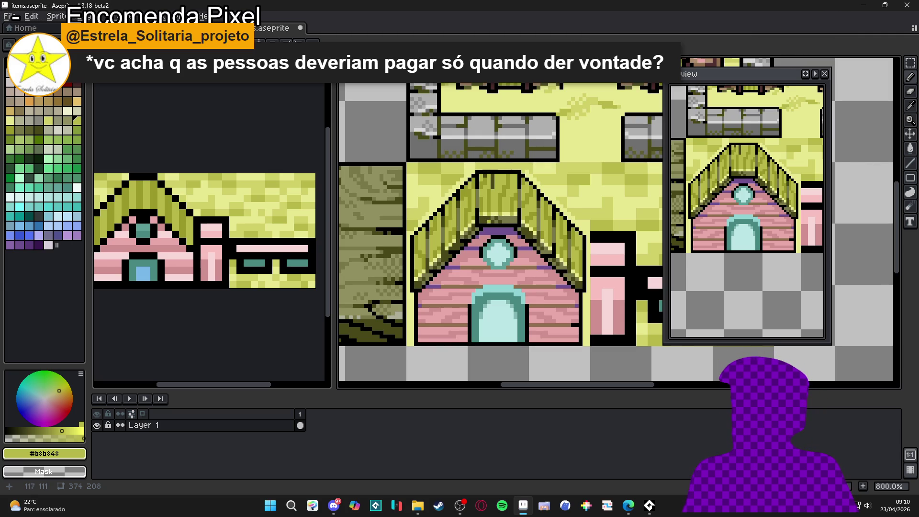
pyautogui.scroll(1, 476, 180)
pyautogui.keyDown('alt'); pyautogui.click(502, 178); pyautogui.keyUp('alt')
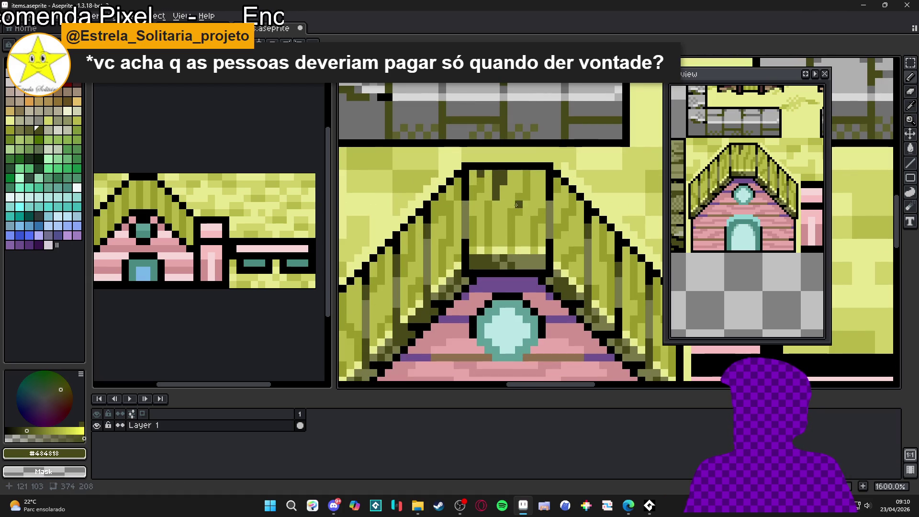
pyautogui.keyDown('alt'); pyautogui.click(499, 192); pyautogui.keyUp('alt')
pyautogui.scroll(-2, 503, 191)
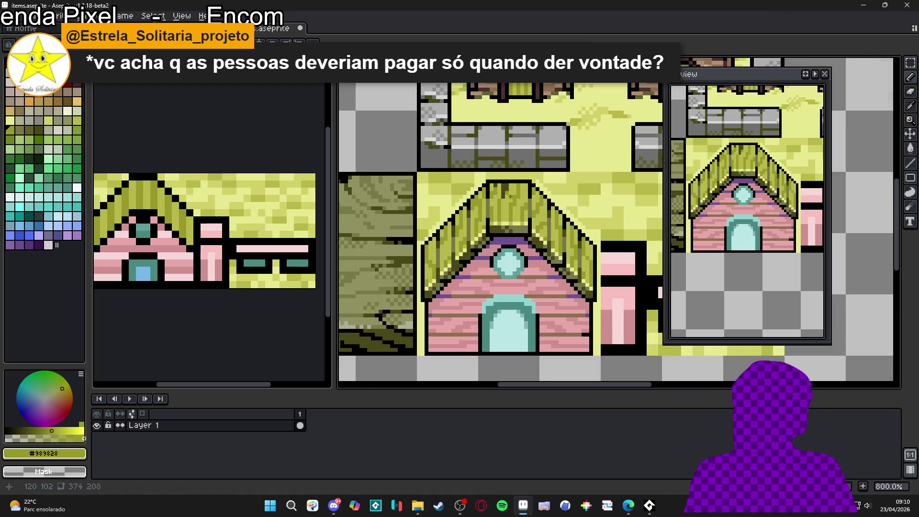
pyautogui.scroll(2, 508, 189)
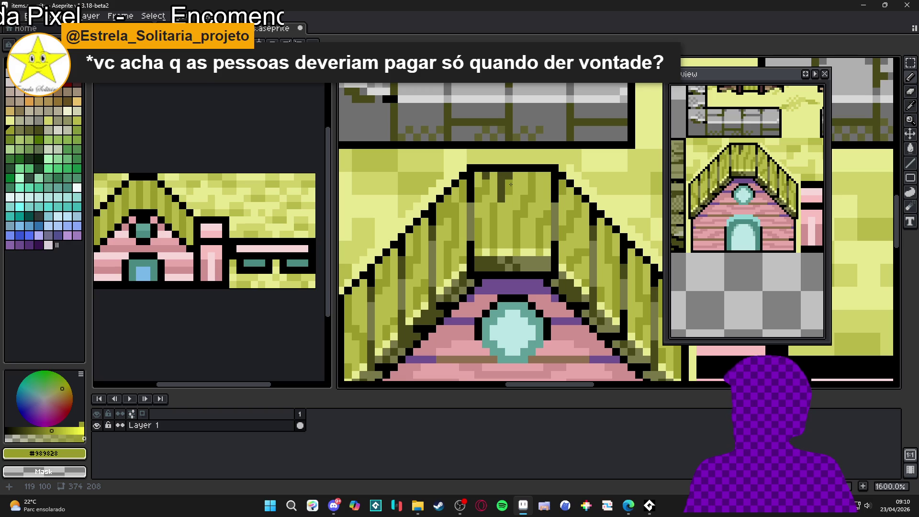
pyautogui.scroll(-3, 510, 184)
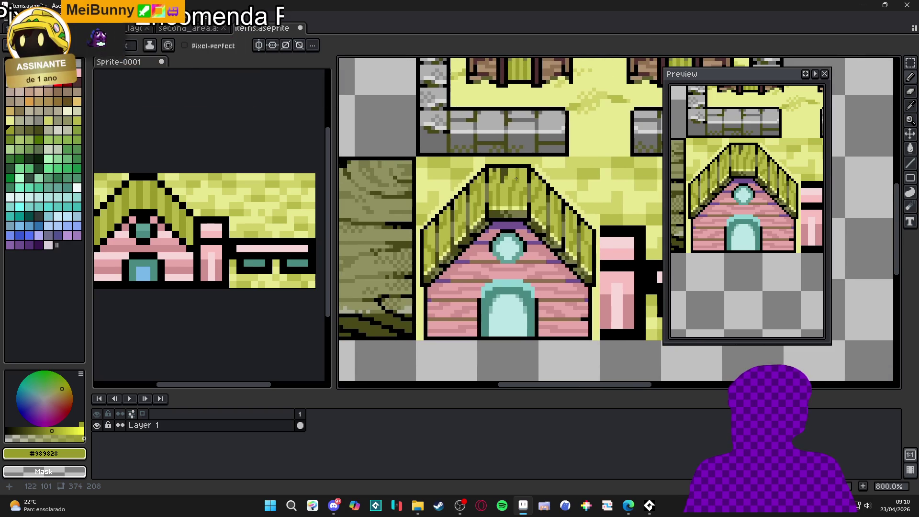
pyautogui.scroll(-1, 516, 178)
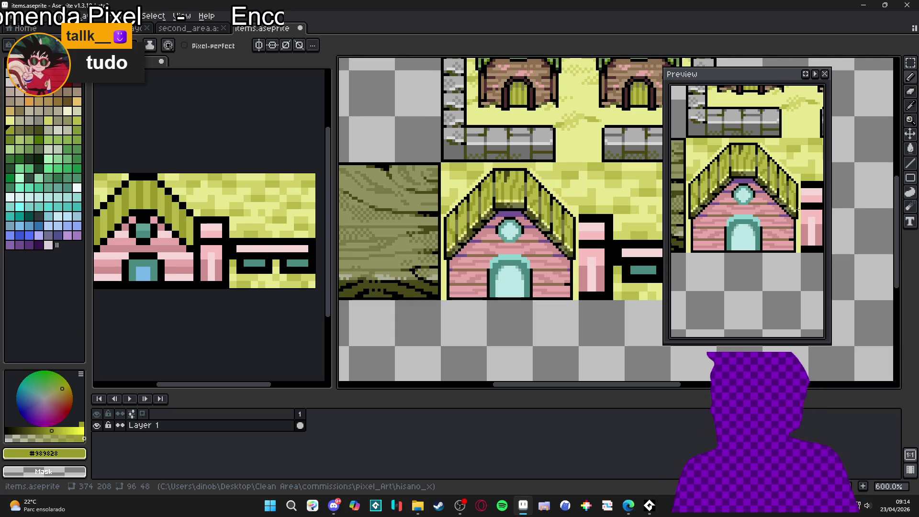
# - Nudge a block of wall pixels, fill the grey gaps pink and add a black outline pixel
pyautogui.scroll(-1, 502, 217)
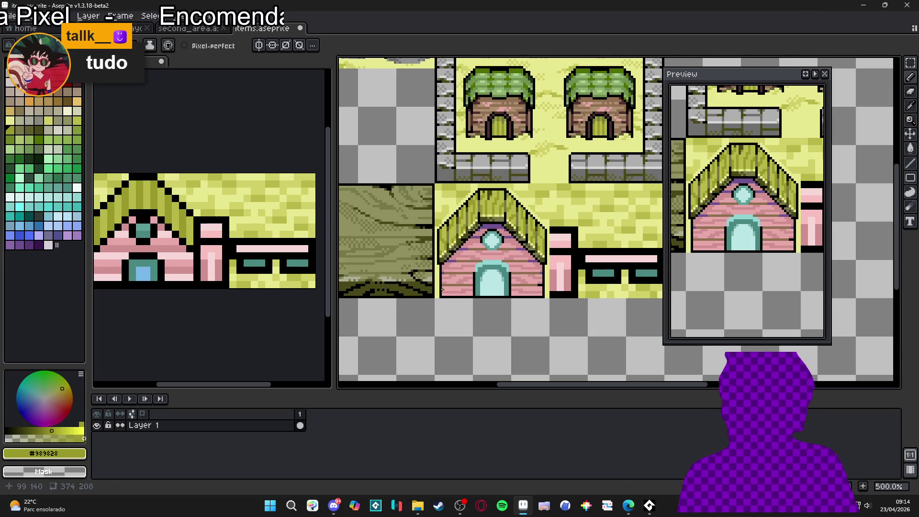
pyautogui.scroll(5, 442, 289)
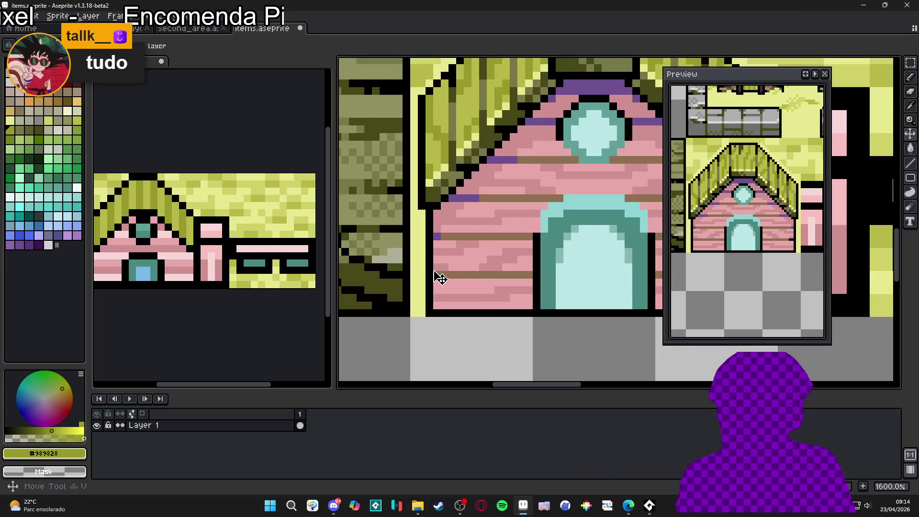
pyautogui.moveTo(434, 279)
pyautogui.mouseDown()
pyautogui.moveTo(457, 233)
pyautogui.moveTo(441, 250)
pyautogui.moveTo(452, 251)
pyautogui.mouseUp()
pyautogui.hotkey('ctrl', 'd')
pyautogui.keyDown('alt'); pyautogui.click(453, 273); pyautogui.keyUp('alt')
pyautogui.keyDown('alt'); pyautogui.click(446, 268); pyautogui.keyUp('alt')
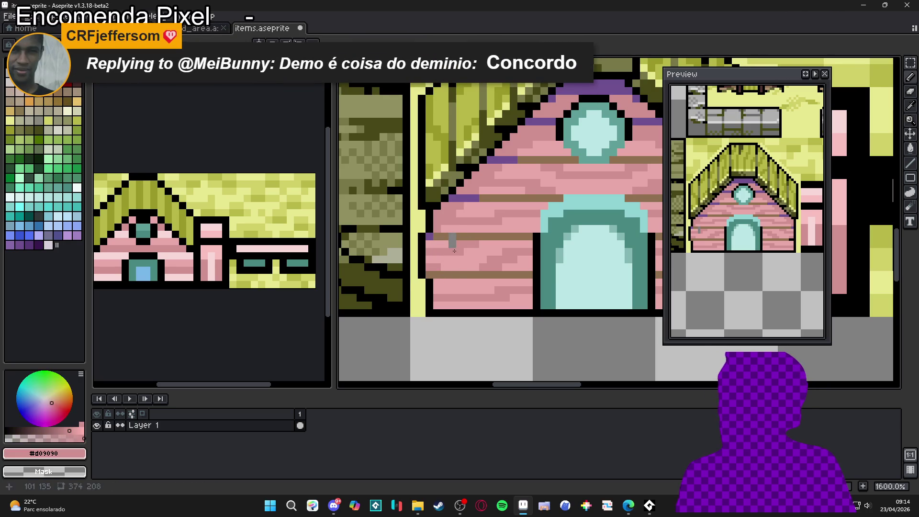
pyautogui.click(449, 241)
pyautogui.keyDown('alt'); pyautogui.click(422, 234); pyautogui.keyUp('alt')
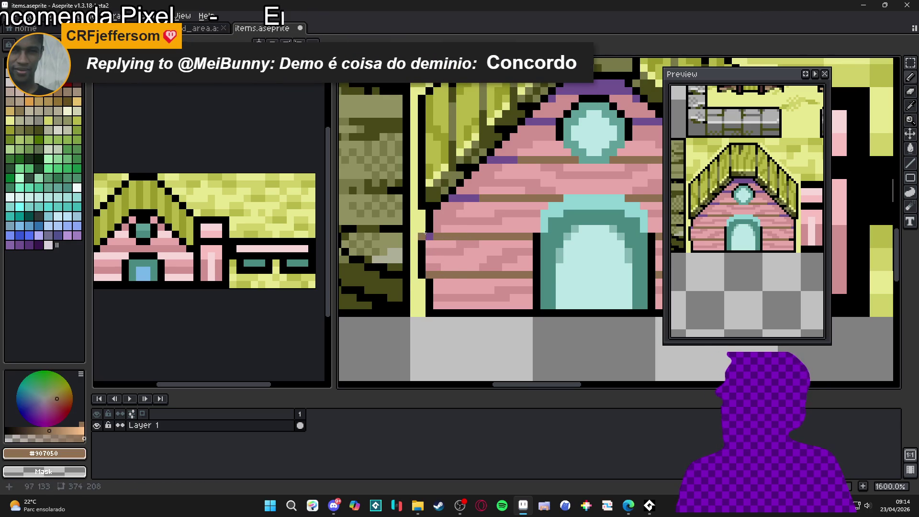
pyautogui.click(422, 231)
# - Shift the pink block at the wall's lower-right edge one pixel right and widen that column
pyautogui.scroll(-4, 431, 239)
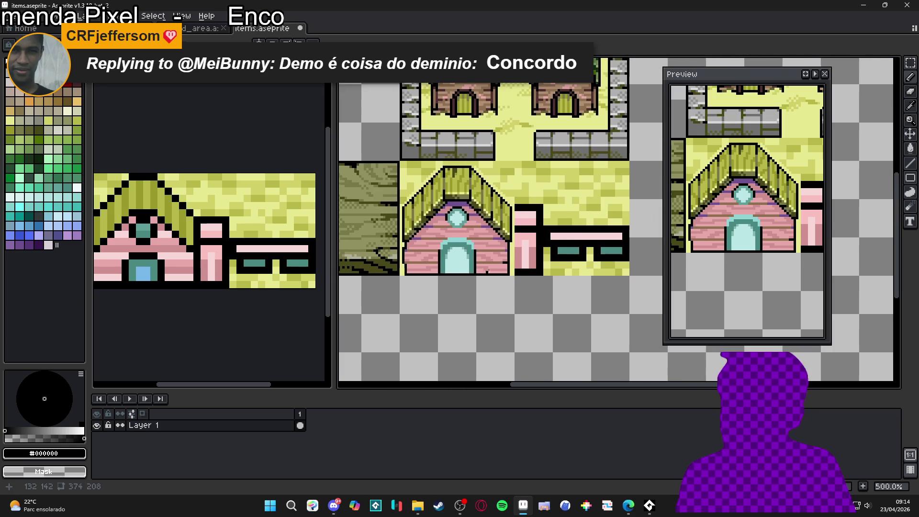
pyautogui.scroll(3, 508, 260)
pyautogui.scroll(1, 508, 261)
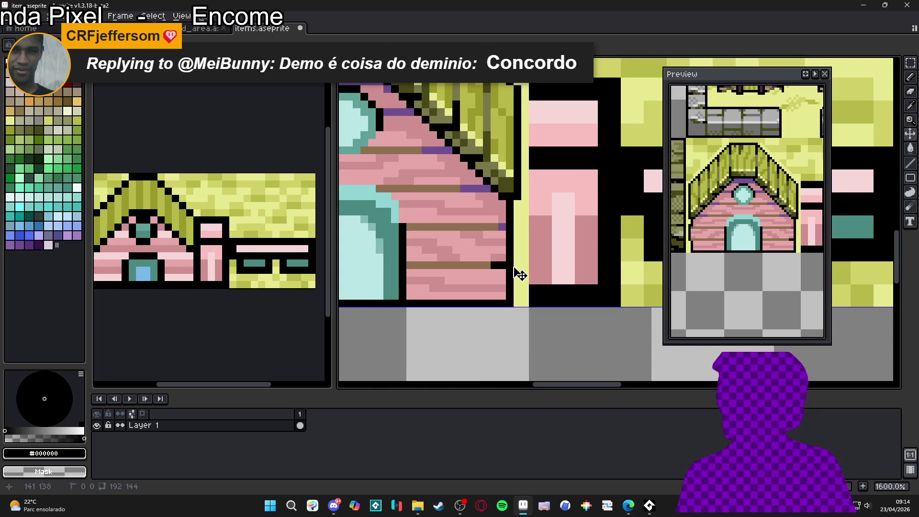
pyautogui.press('ctrl')
pyautogui.moveTo(515, 259)
pyautogui.mouseDown()
pyautogui.moveTo(472, 310)
pyautogui.moveTo(502, 292)
pyautogui.moveTo(486, 267)
pyautogui.moveTo(505, 302)
pyautogui.moveTo(516, 301)
pyautogui.mouseUp()
pyautogui.moveTo(488, 260)
pyautogui.mouseDown()
pyautogui.moveTo(498, 309)
pyautogui.moveTo(478, 283)
pyautogui.mouseUp()
pyautogui.click(471, 280)
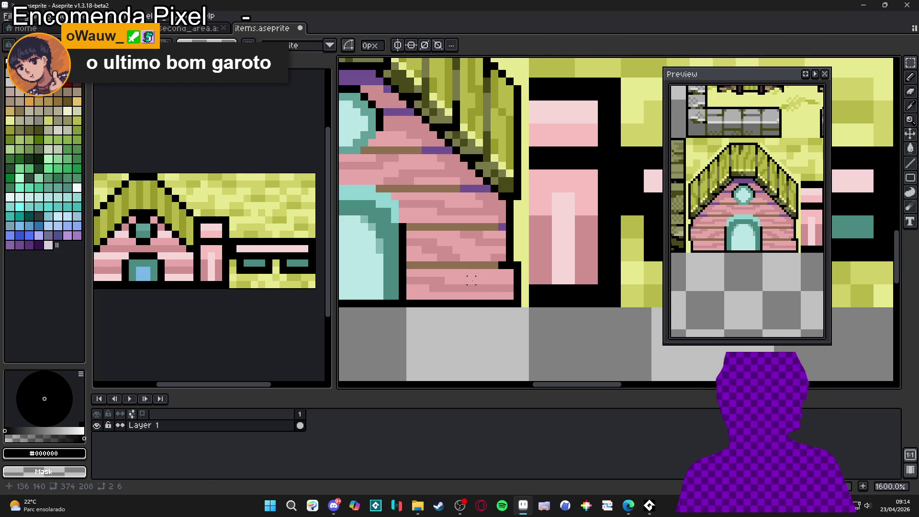
pyautogui.scroll(-1, 495, 280)
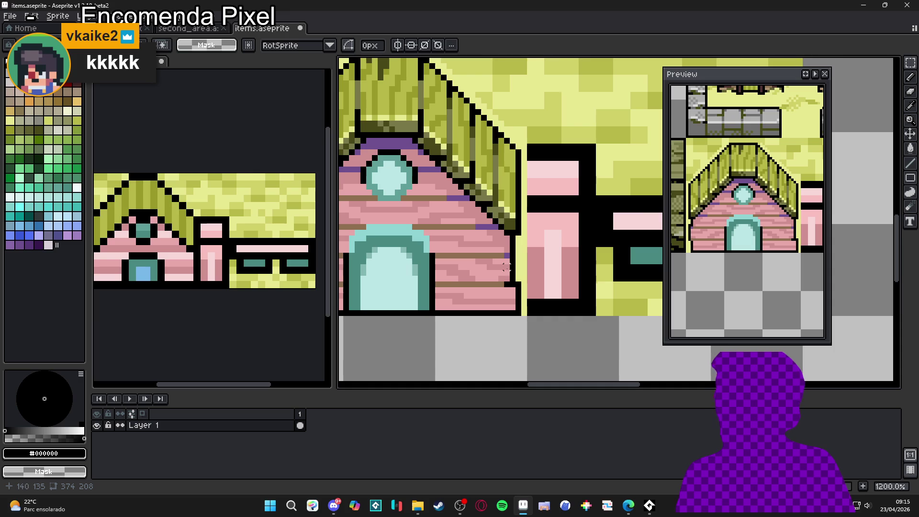
# - Paint the stray pixel on the house's right edge black
pyautogui.scroll(1, 516, 254)
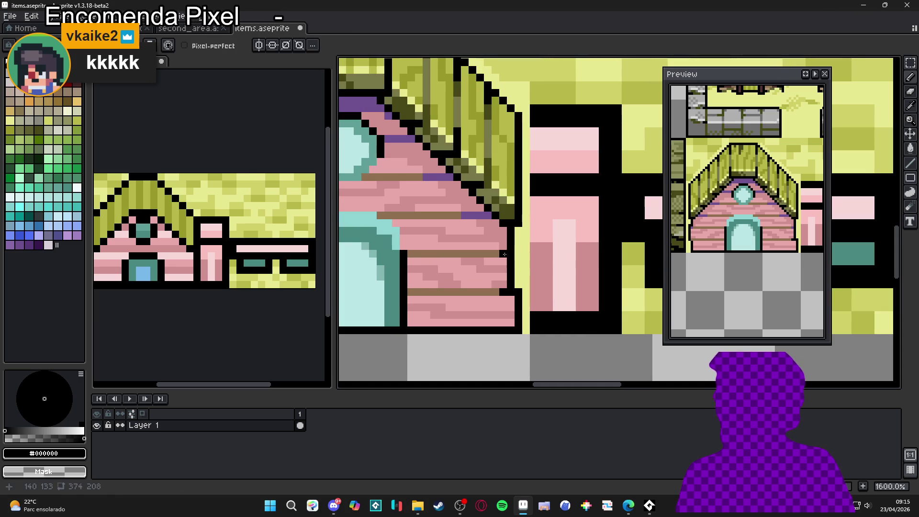
pyautogui.scroll(-3, 503, 257)
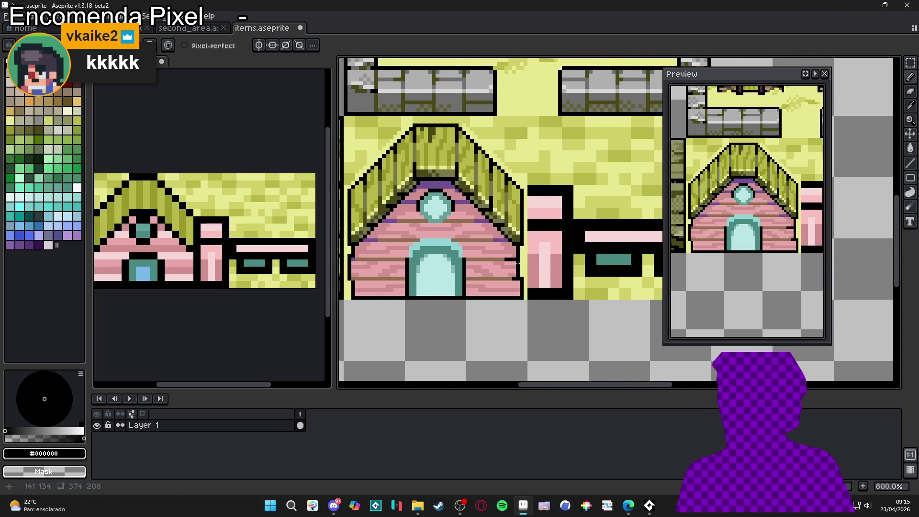
pyautogui.scroll(-2, 521, 263)
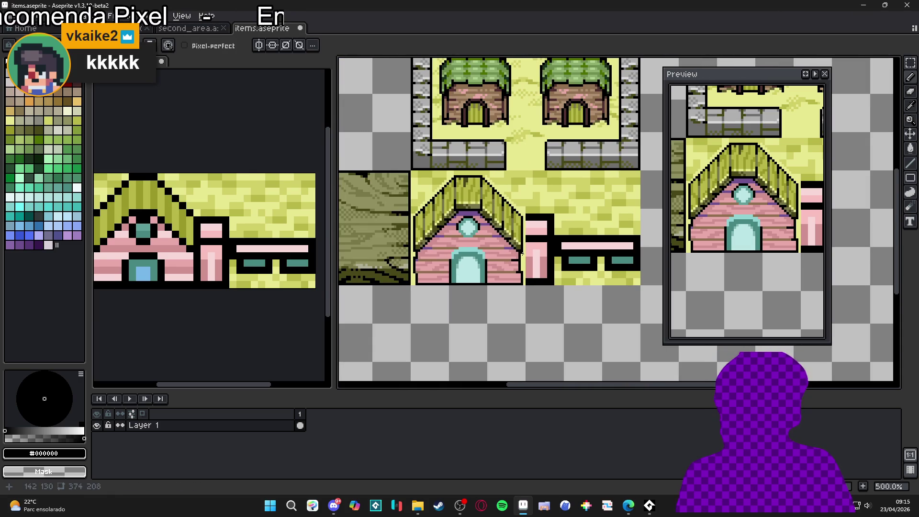
pyautogui.scroll(5, 521, 252)
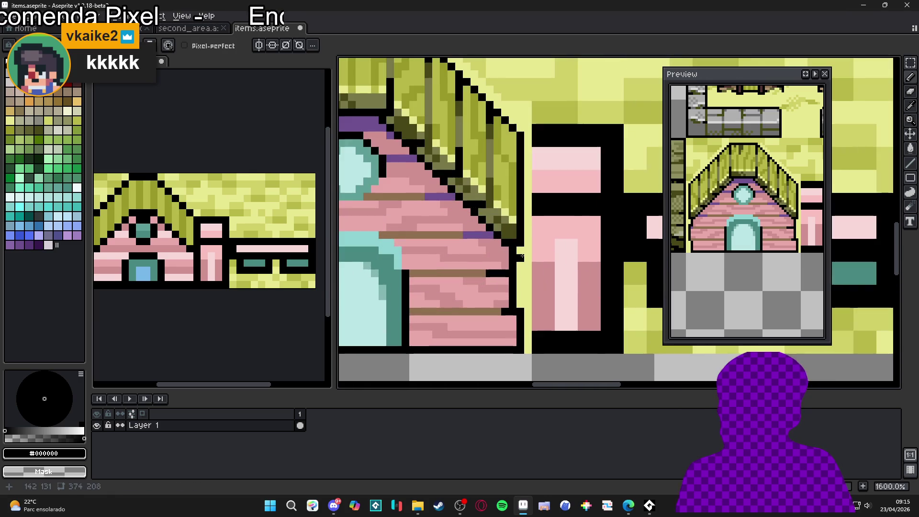
pyautogui.keyDown('alt'); pyautogui.click(510, 298); pyautogui.keyUp('alt')
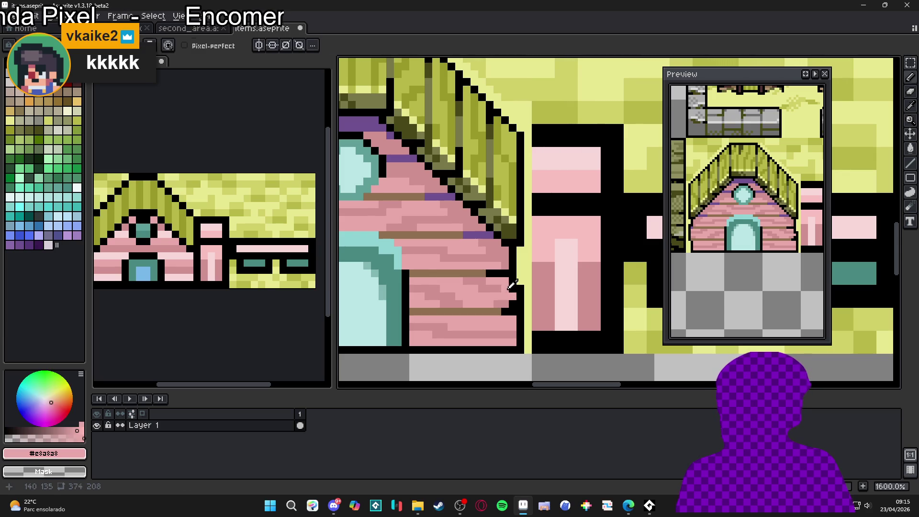
pyautogui.keyDown('alt'); pyautogui.click(497, 293); pyautogui.keyUp('alt')
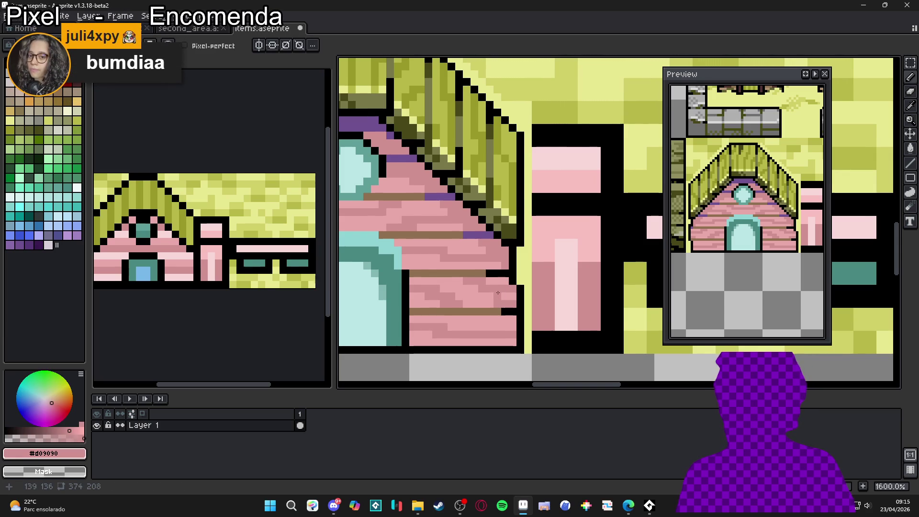
pyautogui.scroll(-3, 497, 292)
pyautogui.keyDown('alt'); pyautogui.click(524, 286); pyautogui.keyUp('alt')
pyautogui.scroll(-1, 523, 286)
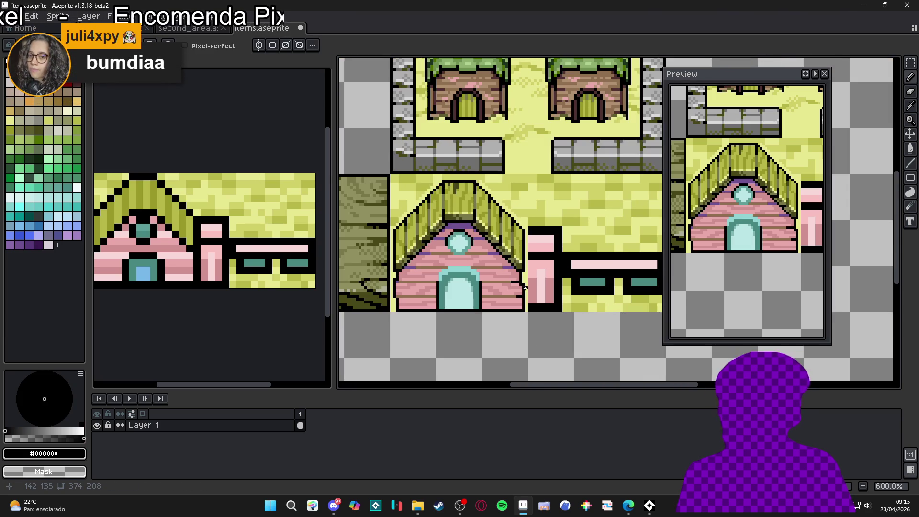
pyautogui.scroll(1, 525, 274)
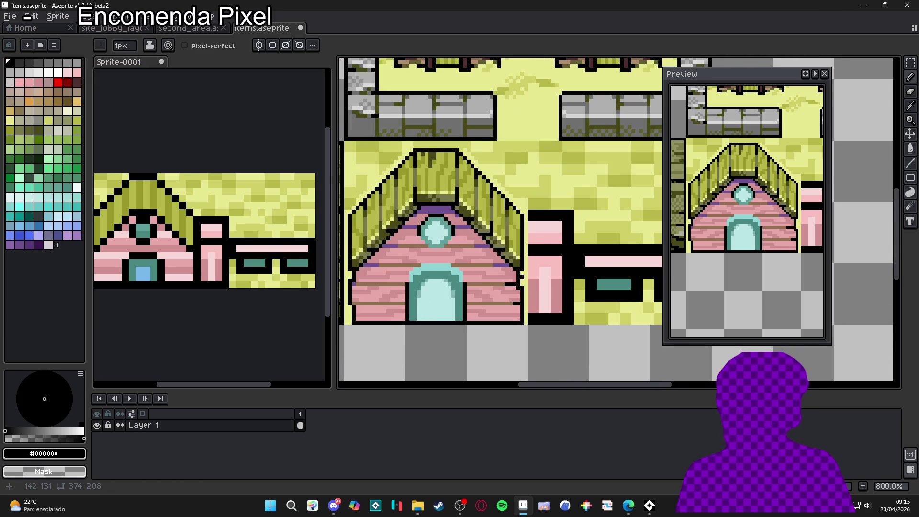
pyautogui.scroll(2, 508, 283)
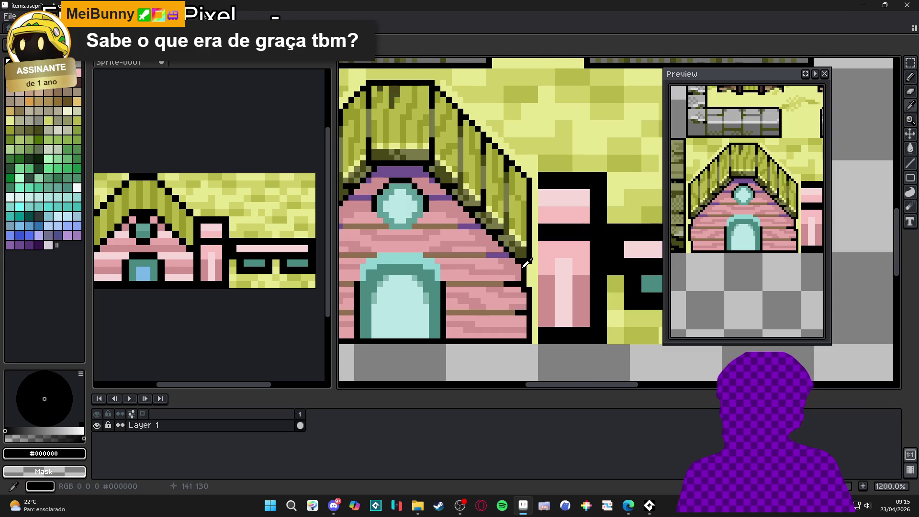
pyautogui.keyDown('alt'); pyautogui.click(523, 271); pyautogui.keyUp('alt')
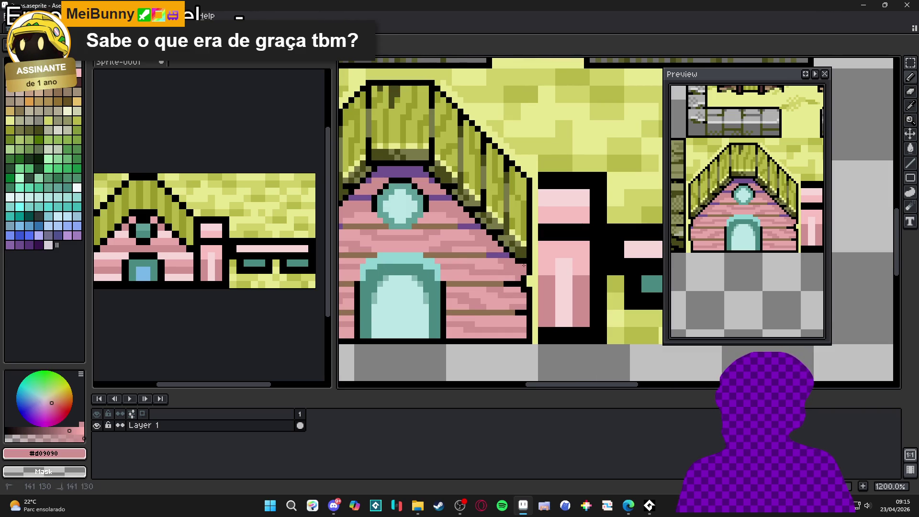
pyautogui.scroll(-2, 524, 266)
pyautogui.scroll(5, 525, 278)
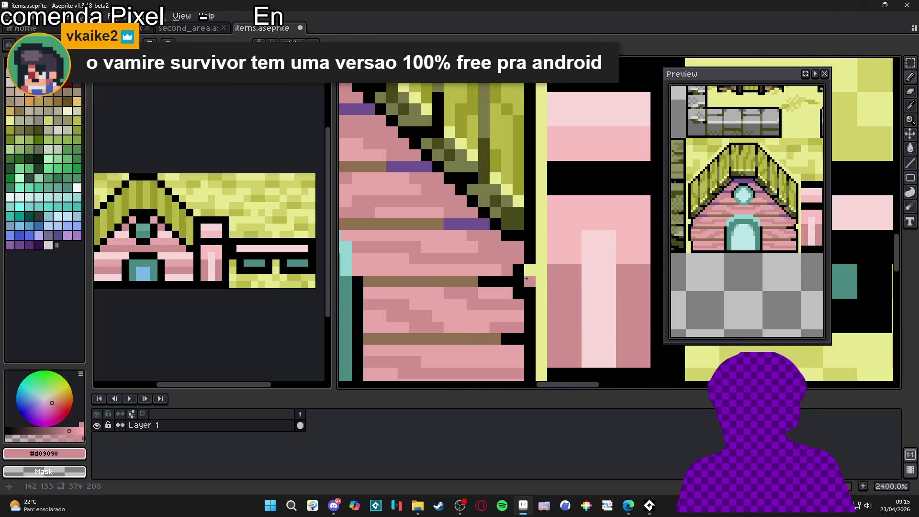
pyautogui.keyDown('alt'); pyautogui.click(518, 275); pyautogui.keyUp('alt')
pyautogui.click(529, 270)
# - Recolour a left-edge outline pixel with the purple #705090 from the roof trim
pyautogui.scroll(-5, 532, 300)
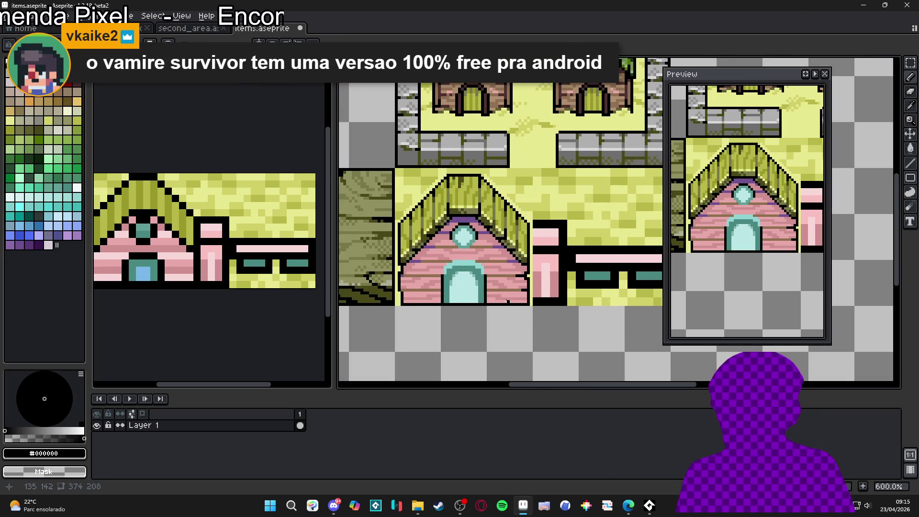
pyautogui.scroll(-1, 498, 294)
pyautogui.scroll(1, 489, 288)
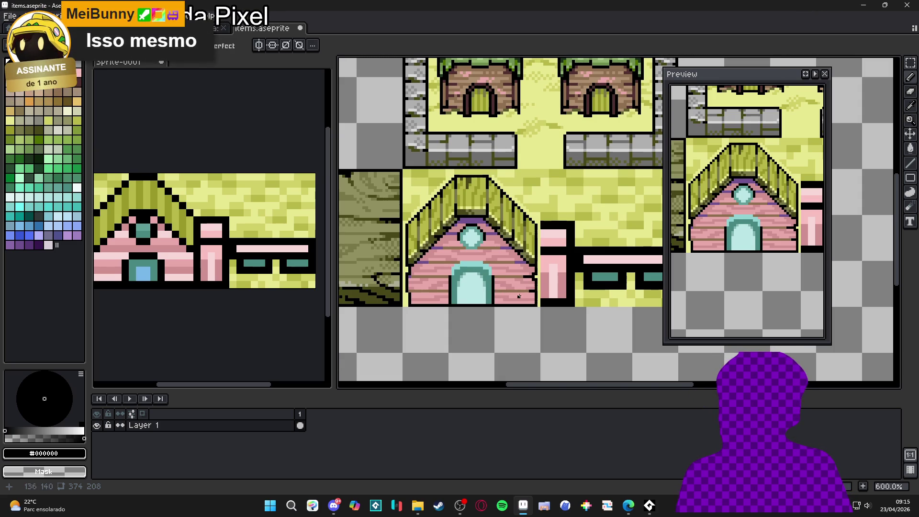
pyautogui.scroll(3, 424, 282)
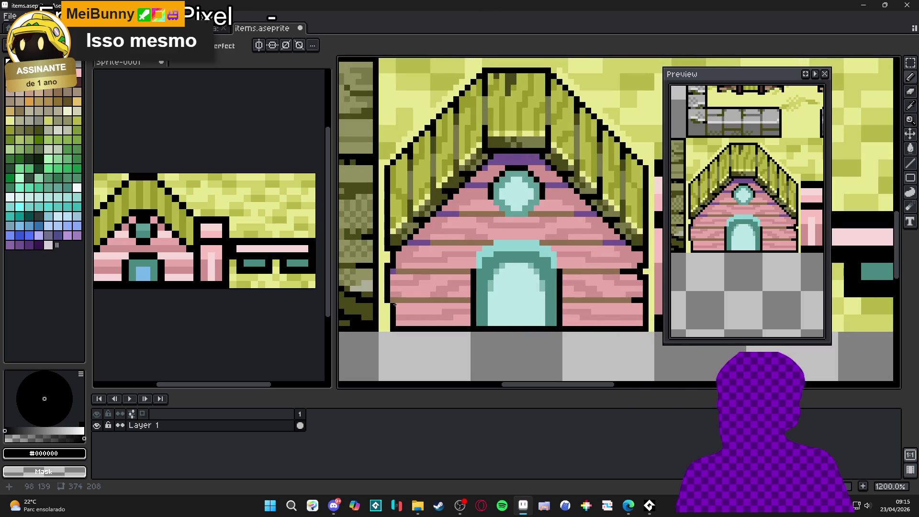
pyautogui.scroll(-2, 395, 300)
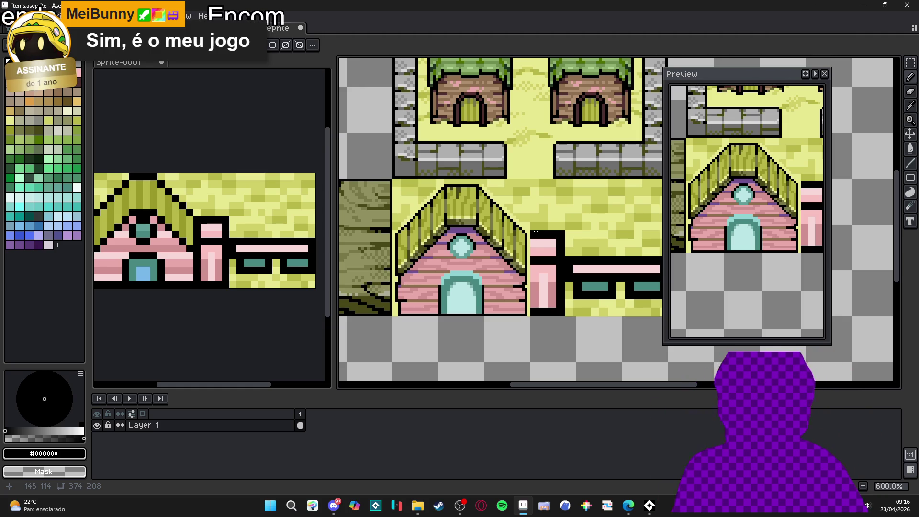
pyautogui.scroll(4, 400, 283)
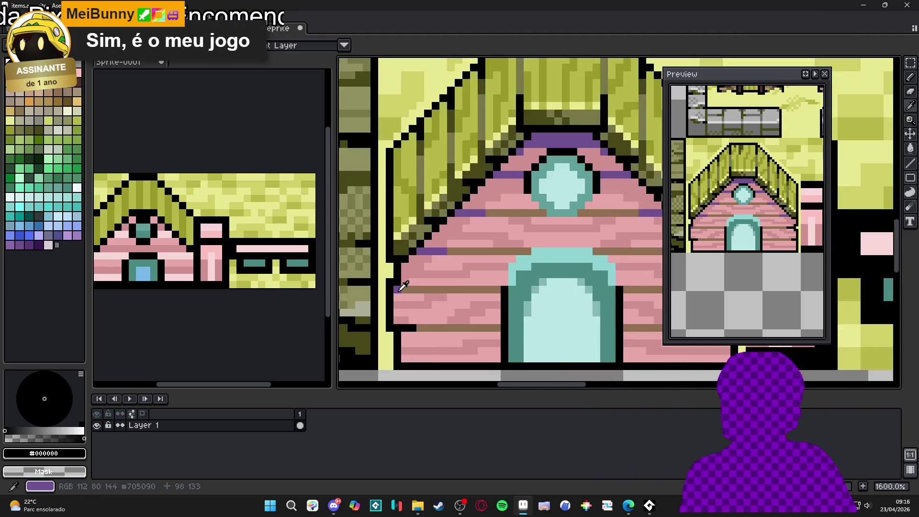
pyautogui.keyDown('alt'); pyautogui.click(396, 285); pyautogui.keyUp('alt')
pyautogui.click(390, 283)
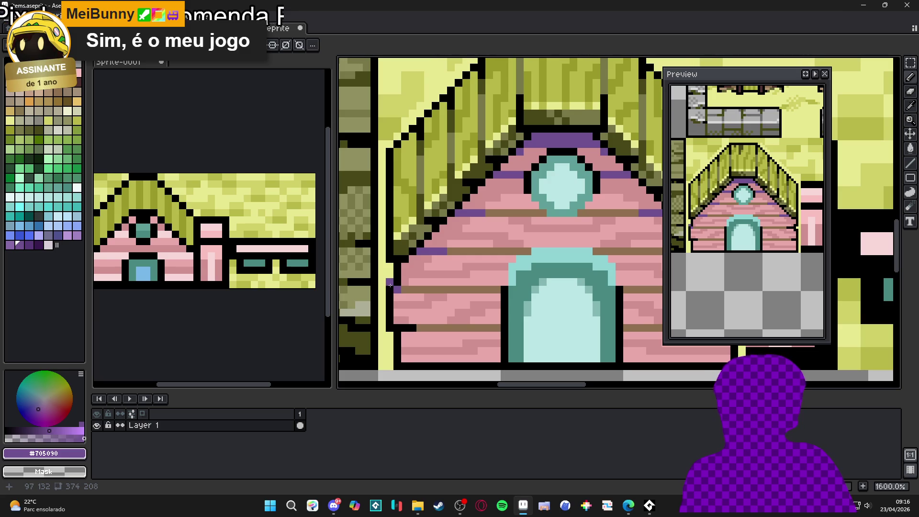
pyautogui.scroll(-4, 421, 313)
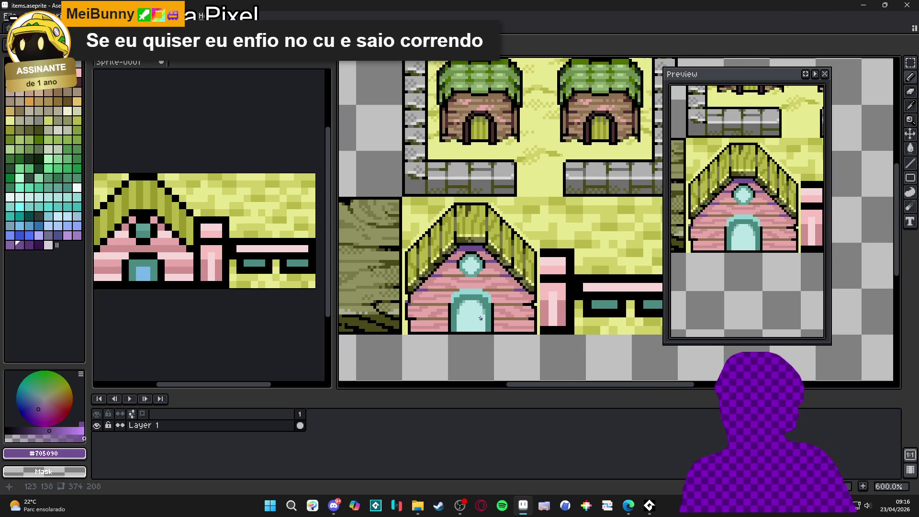
pyautogui.scroll(4, 530, 306)
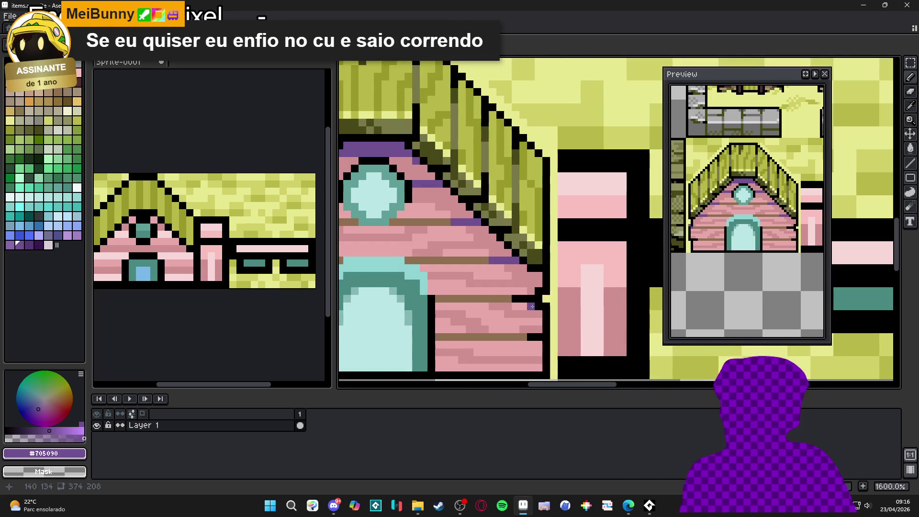
pyautogui.scroll(-3, 530, 307)
pyautogui.moveTo(474, 312)
pyautogui.mouseDown()
pyautogui.moveTo(495, 316)
pyautogui.moveTo(440, 318)
pyautogui.mouseUp()
pyautogui.scroll(1, 392, 314)
pyautogui.scroll(-1, 392, 313)
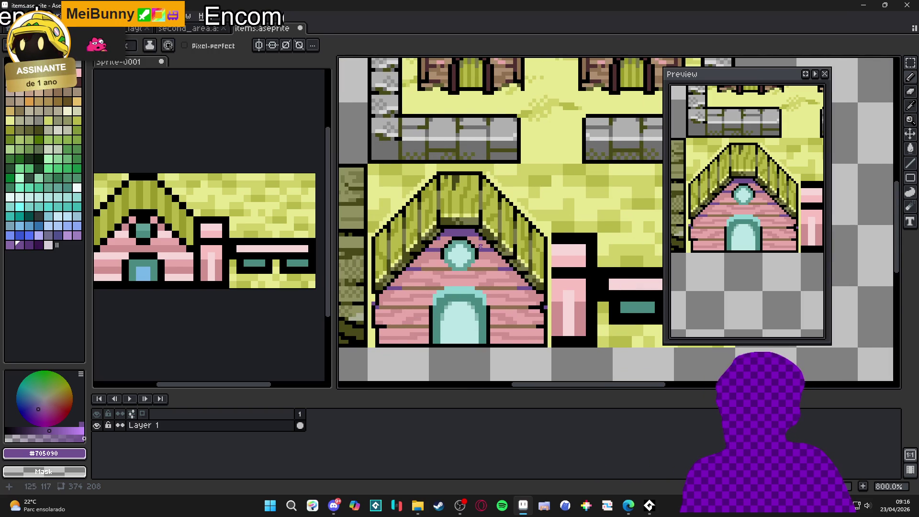
pyautogui.scroll(1, 437, 248)
pyautogui.scroll(-1, 437, 248)
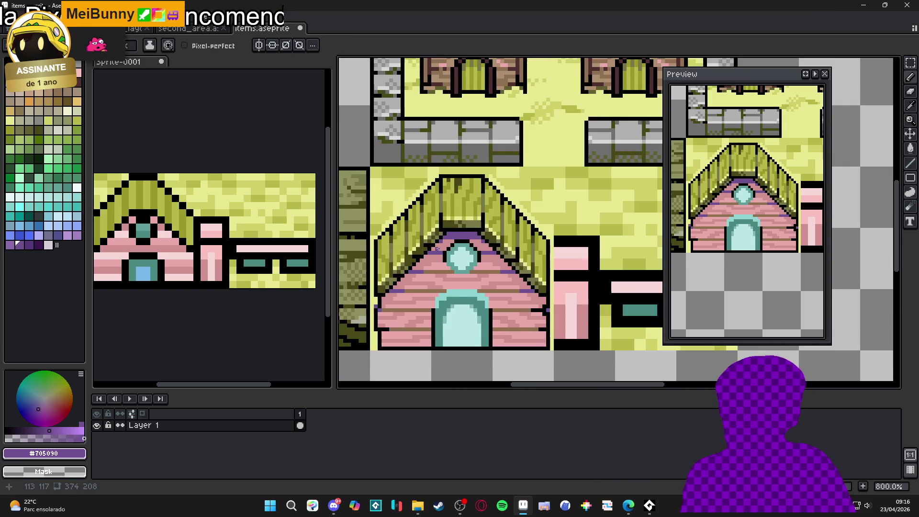
# - Add a #705090 pixel under the roof edge, undoing a trial purple line along the roof
pyautogui.scroll(2, 437, 248)
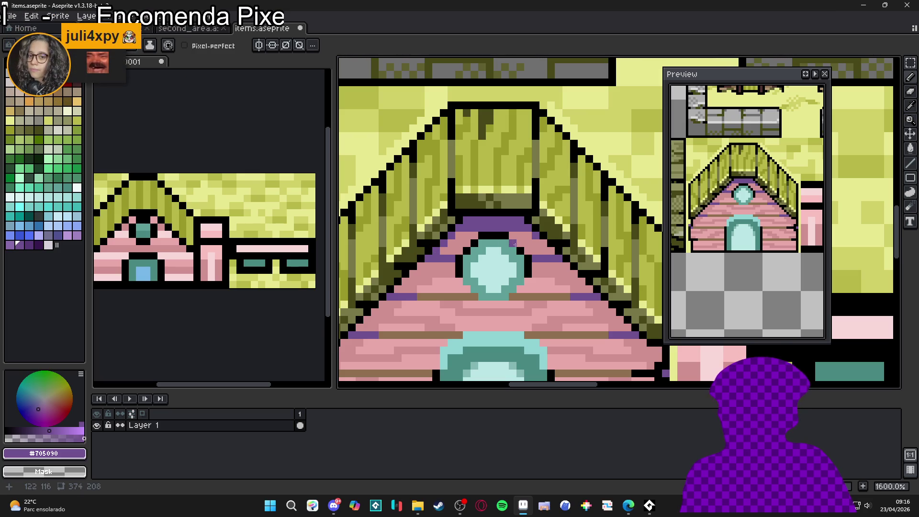
pyautogui.click(540, 246)
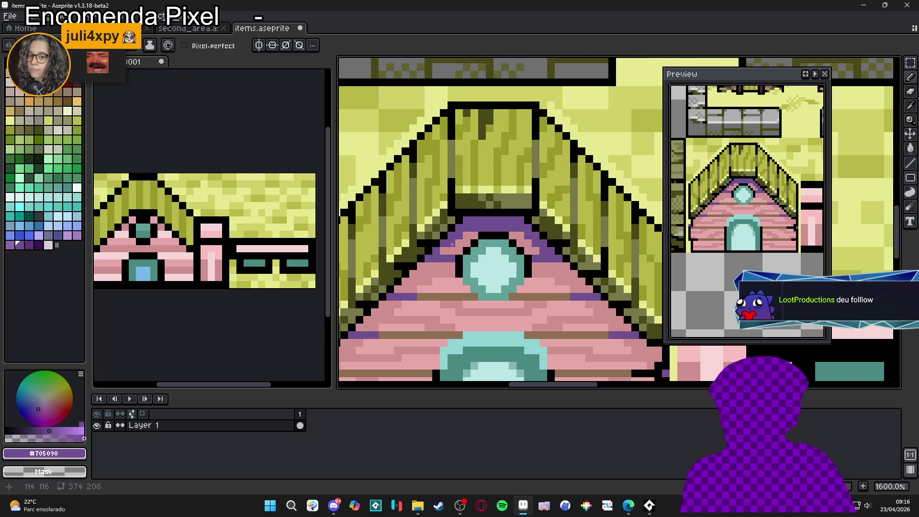
pyautogui.scroll(-3, 449, 242)
pyautogui.scroll(2, 431, 249)
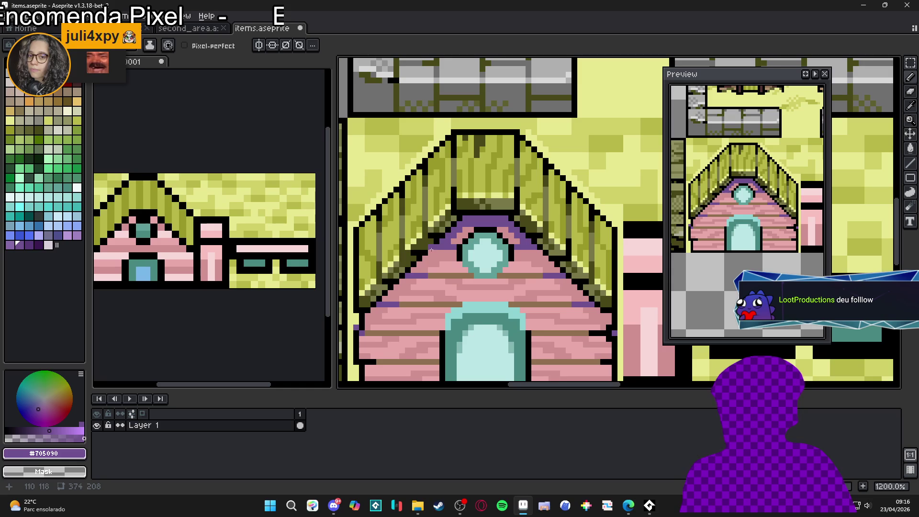
pyautogui.moveTo(539, 254); pyautogui.dragTo(557, 271)
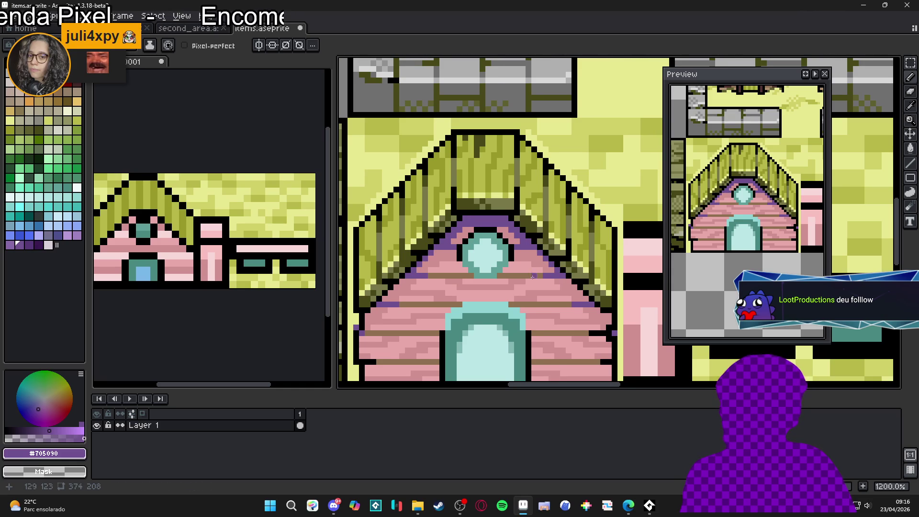
pyautogui.scroll(-2, 526, 268)
pyautogui.hscroll(-3, 526, 267)
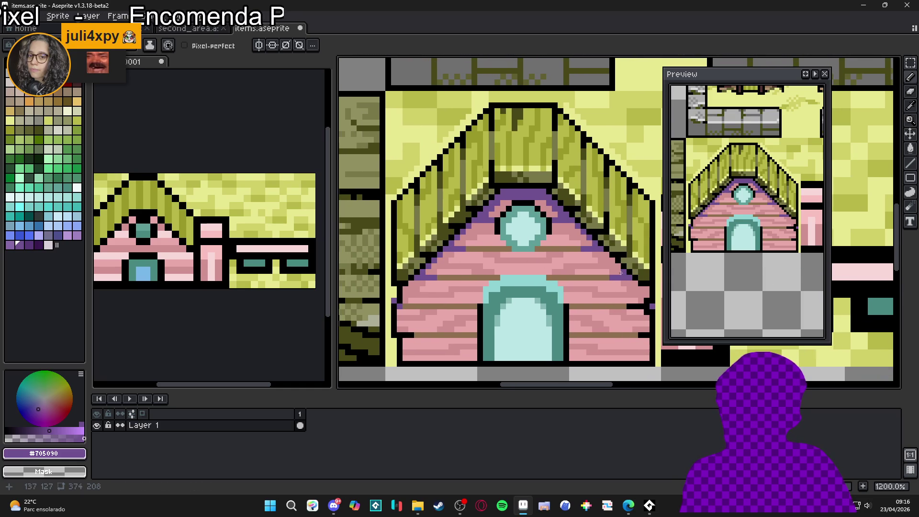
pyautogui.hotkey('ctrl', 'z')
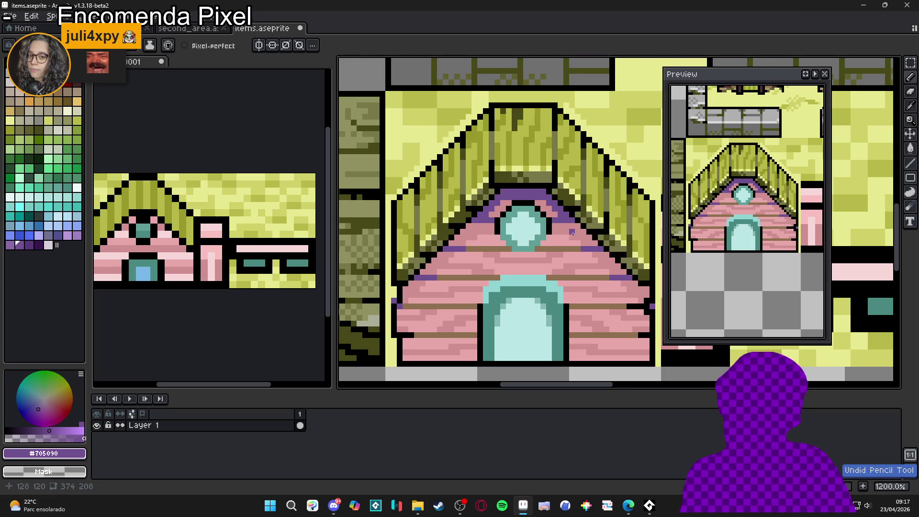
pyautogui.scroll(3, 581, 224)
pyautogui.scroll(-5, 455, 239)
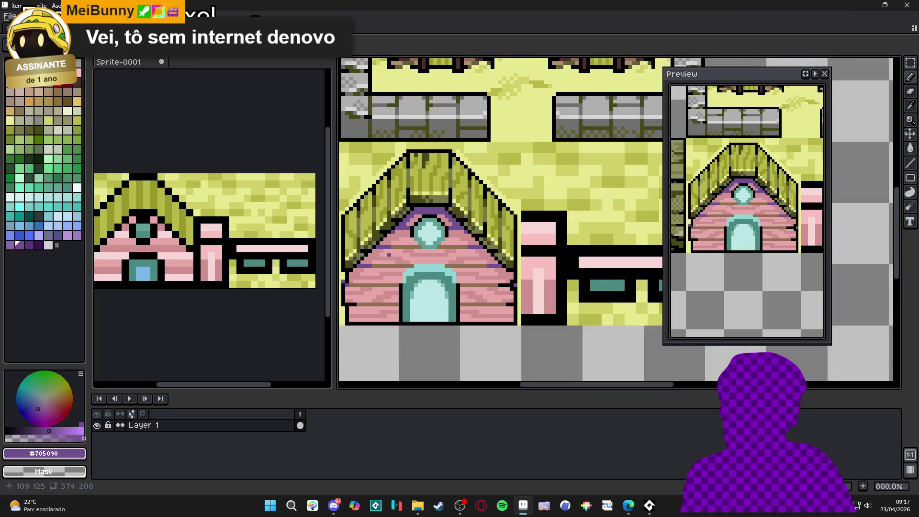
pyautogui.moveTo(416, 270); pyautogui.dragTo(429, 250)
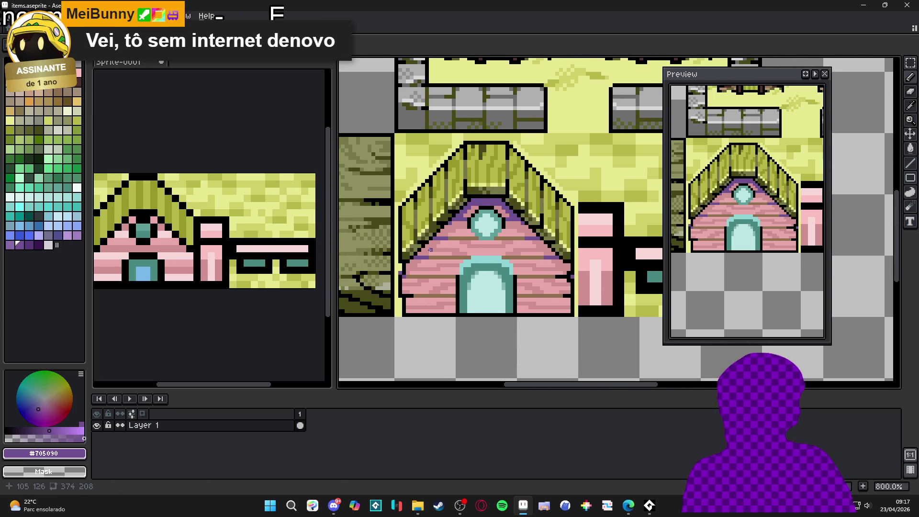
pyautogui.scroll(2, 480, 231)
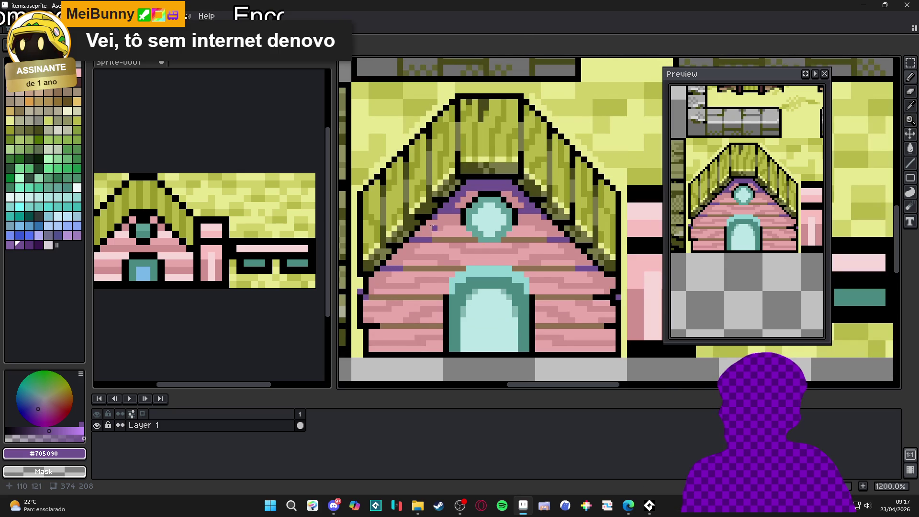
pyautogui.scroll(-2, 486, 209)
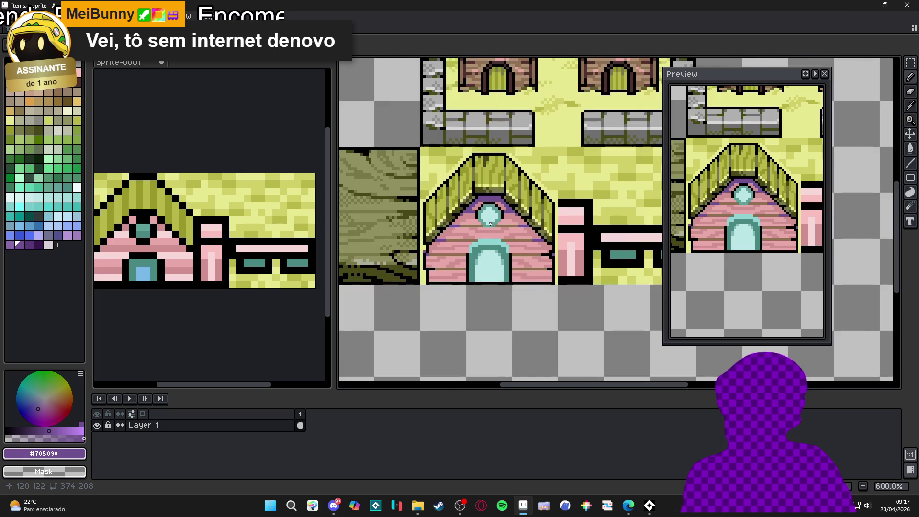
pyautogui.scroll(2, 488, 191)
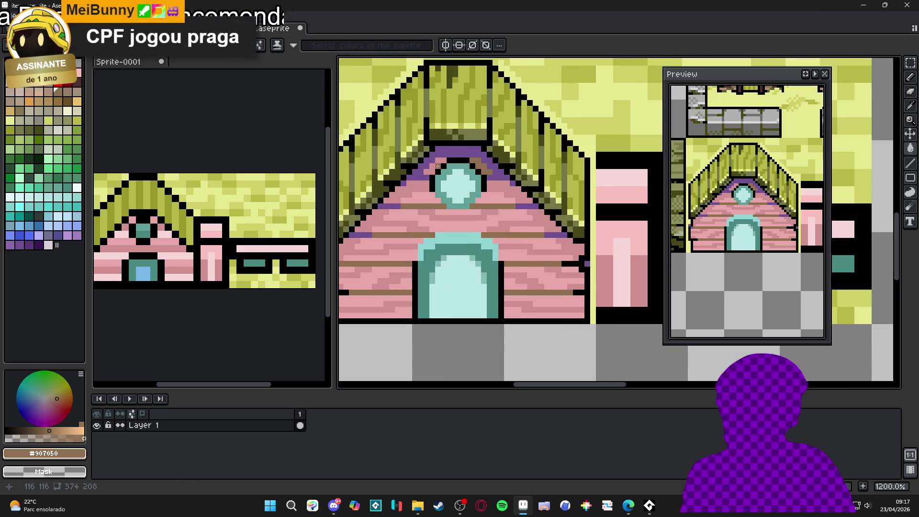
# - Pencil a straight-line pixel onto the roof edge beside the gable
pyautogui.scroll(-3, 479, 177)
pyautogui.scroll(3, 440, 191)
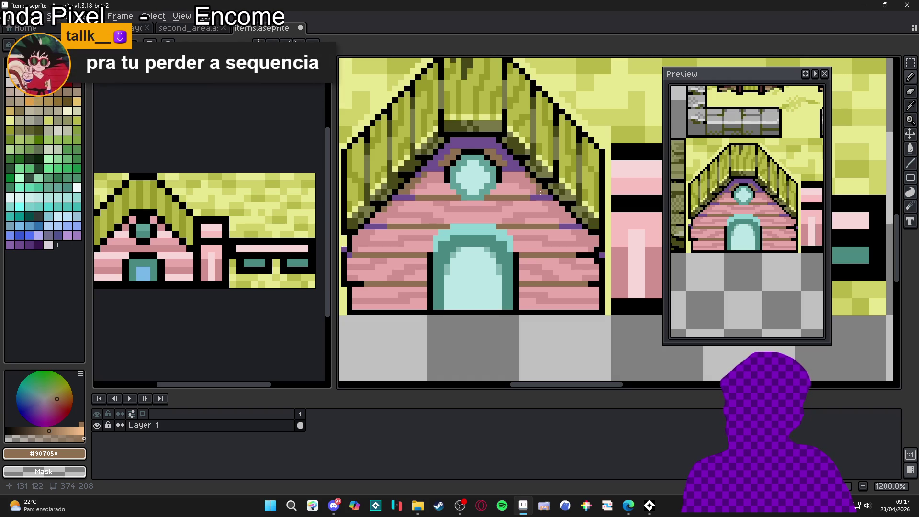
pyautogui.press('shift')
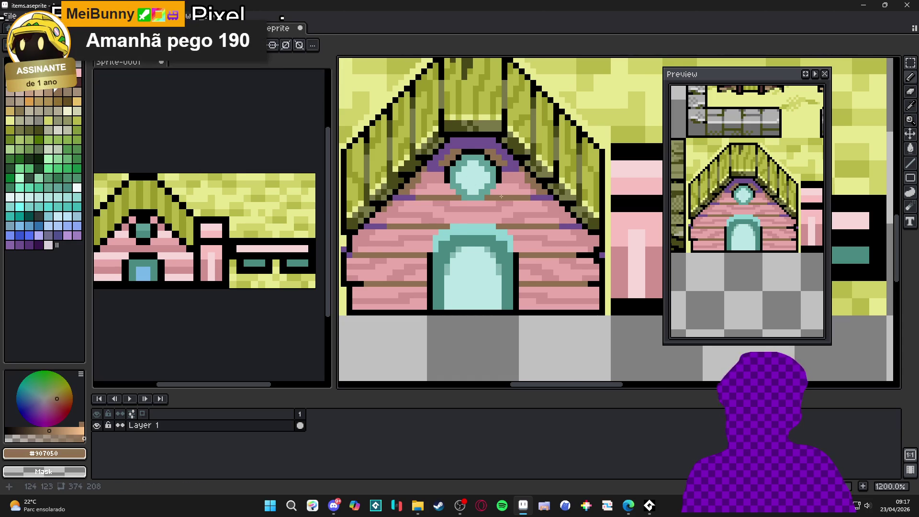
pyautogui.scroll(-2, 508, 208)
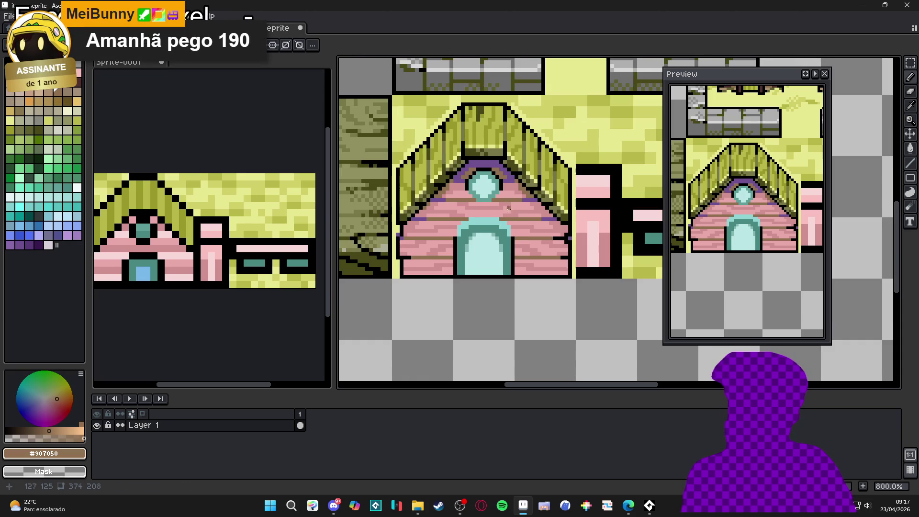
pyautogui.scroll(3, 434, 214)
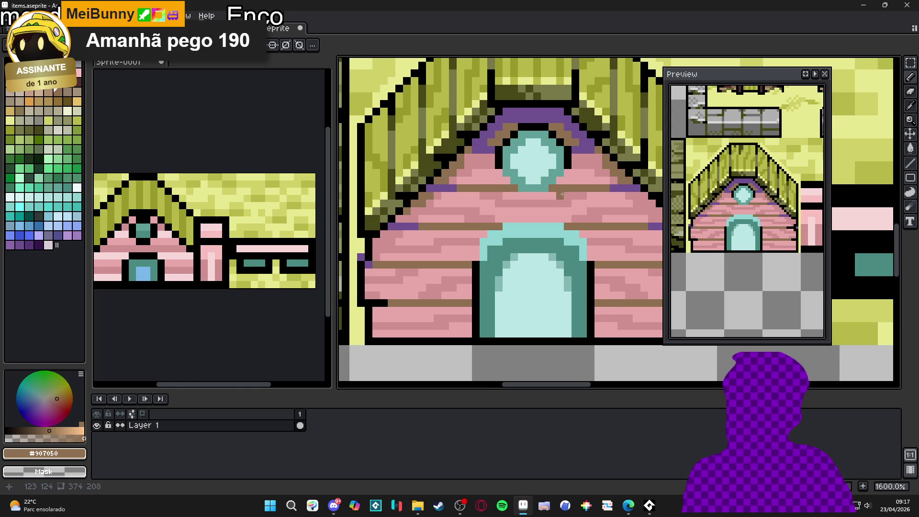
pyautogui.hscroll(3, 557, 201)
pyautogui.click(578, 210)
pyautogui.scroll(-4, 590, 215)
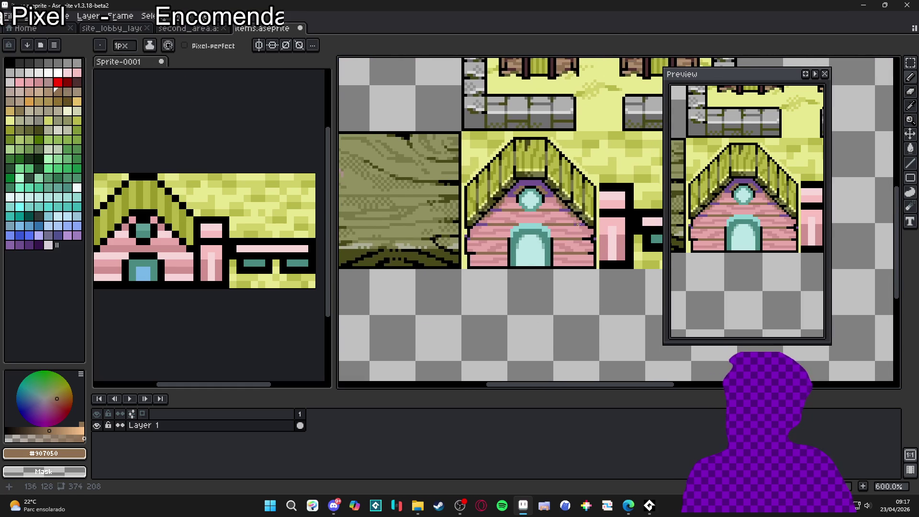
pyautogui.scroll(5, 547, 213)
# - Dab pink onto the gable wall, sample lighter pink, brown and purple, and undo one stroke
pyautogui.keyDown('alt'); pyautogui.click(531, 205); pyautogui.keyUp('alt')
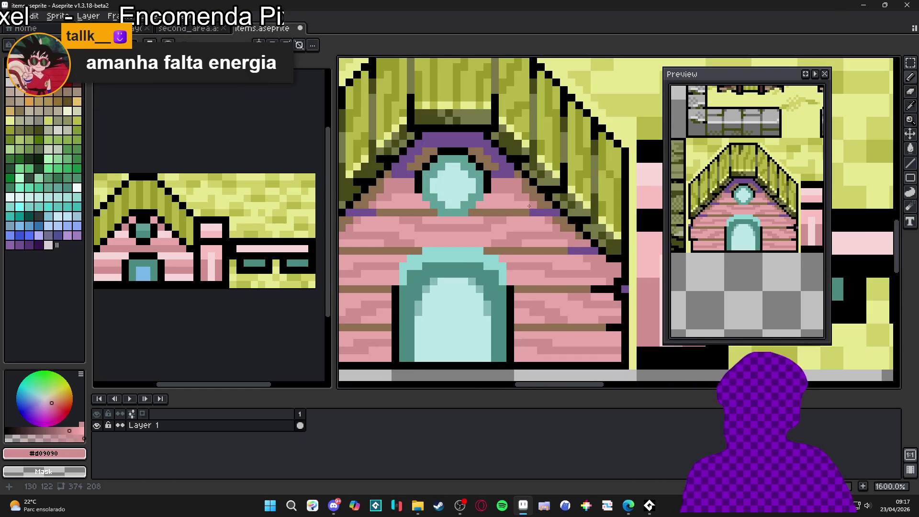
pyautogui.click(514, 198)
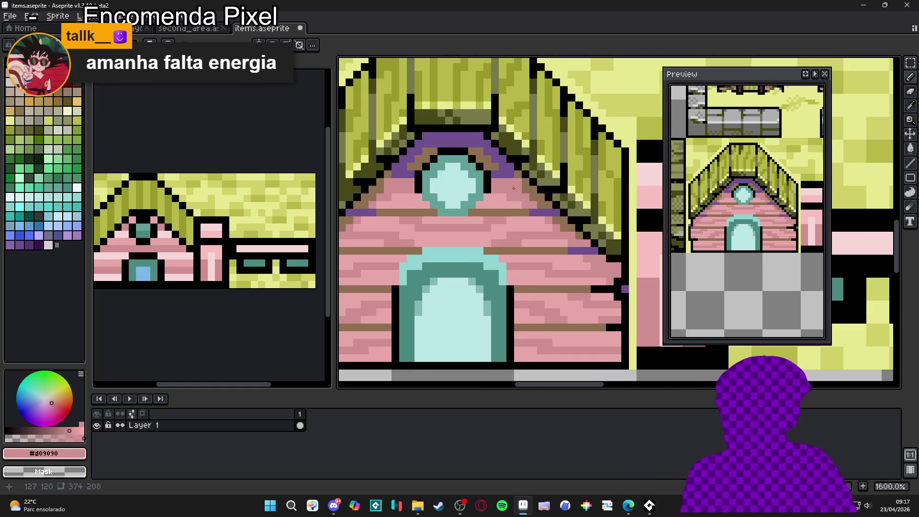
pyautogui.keyDown('alt'); pyautogui.click(511, 192); pyautogui.keyUp('alt')
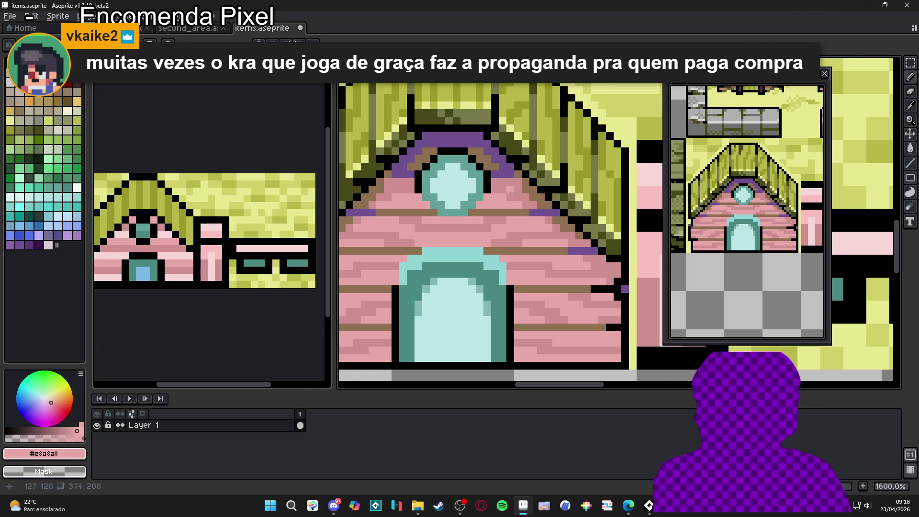
pyautogui.scroll(2, 382, 185)
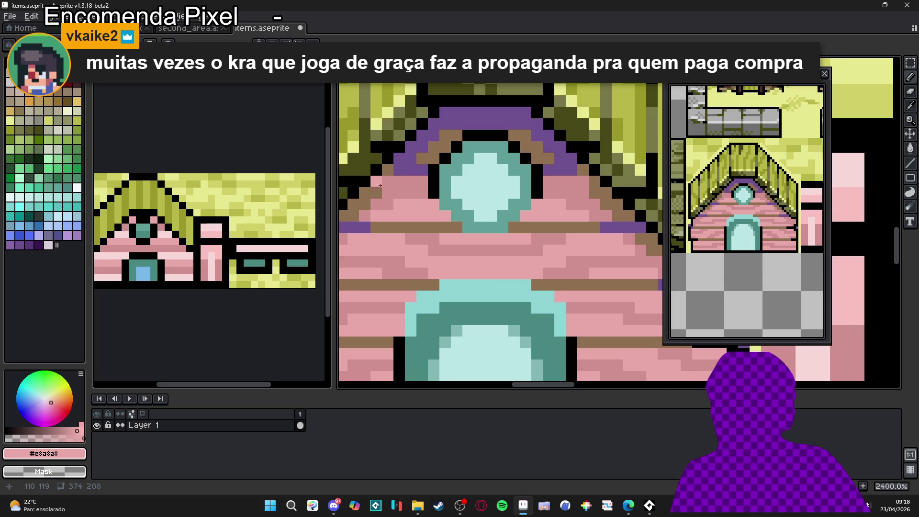
pyautogui.keyDown('alt'); pyautogui.click(382, 185); pyautogui.keyUp('alt')
pyautogui.scroll(-2, 581, 180)
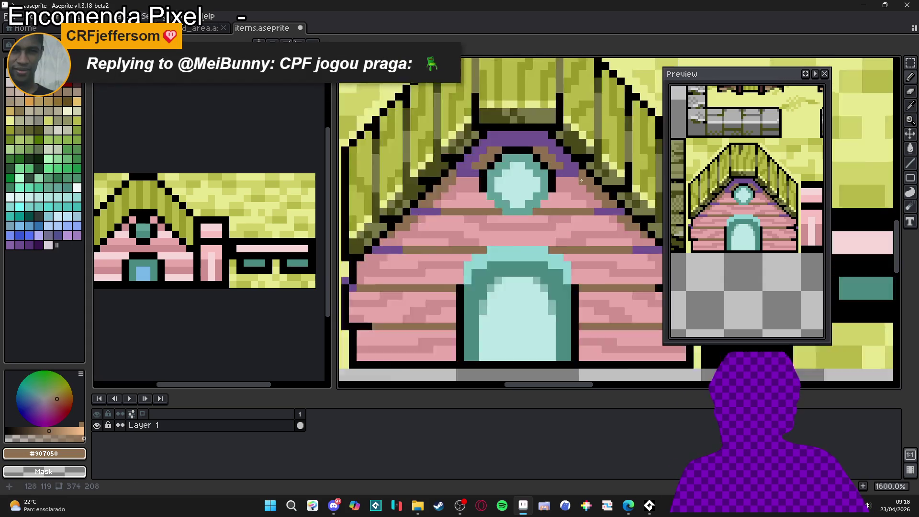
pyautogui.scroll(-1, 580, 180)
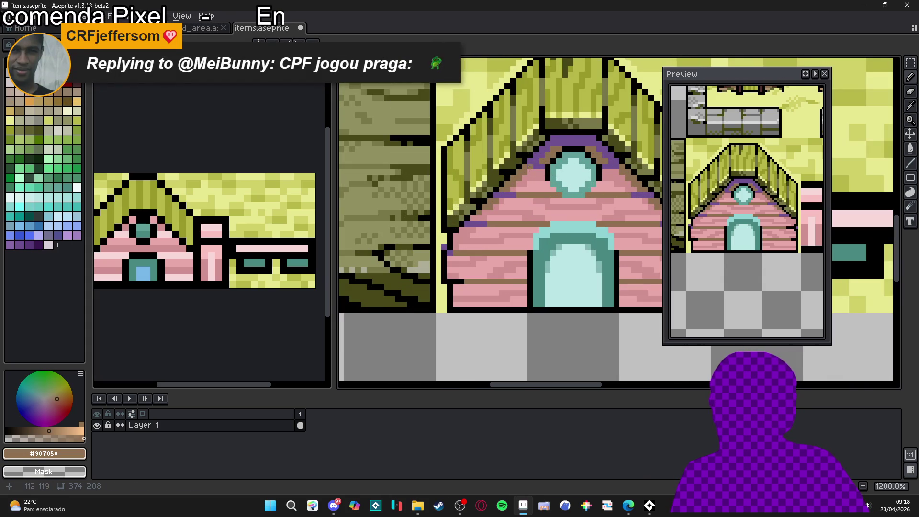
pyautogui.keyDown('alt'); pyautogui.click(530, 171); pyautogui.keyUp('alt')
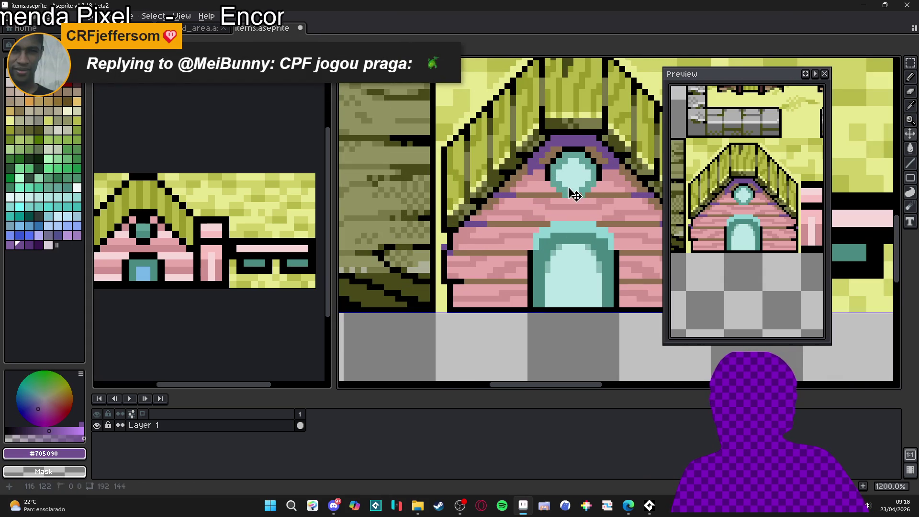
pyautogui.hotkey('ctrl', 'z')
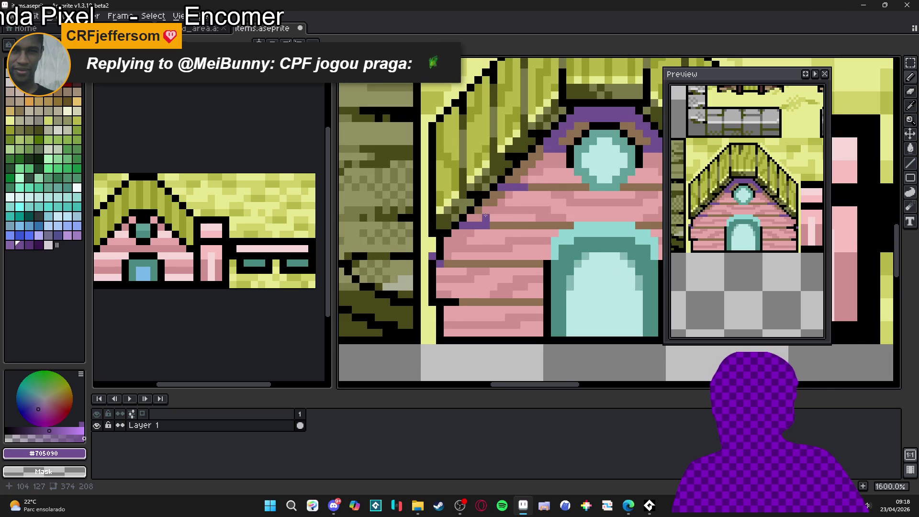
pyautogui.scroll(-2, 485, 214)
pyautogui.scroll(1, 597, 215)
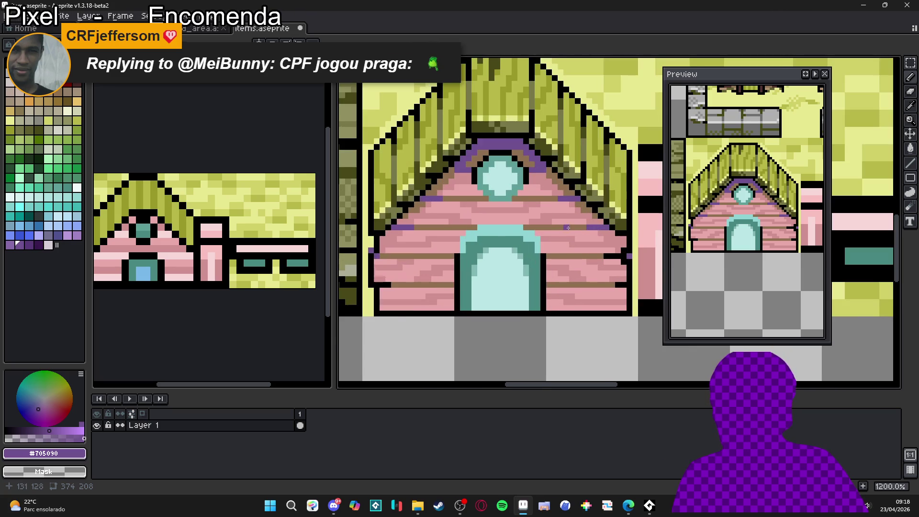
pyautogui.scroll(-1, 569, 223)
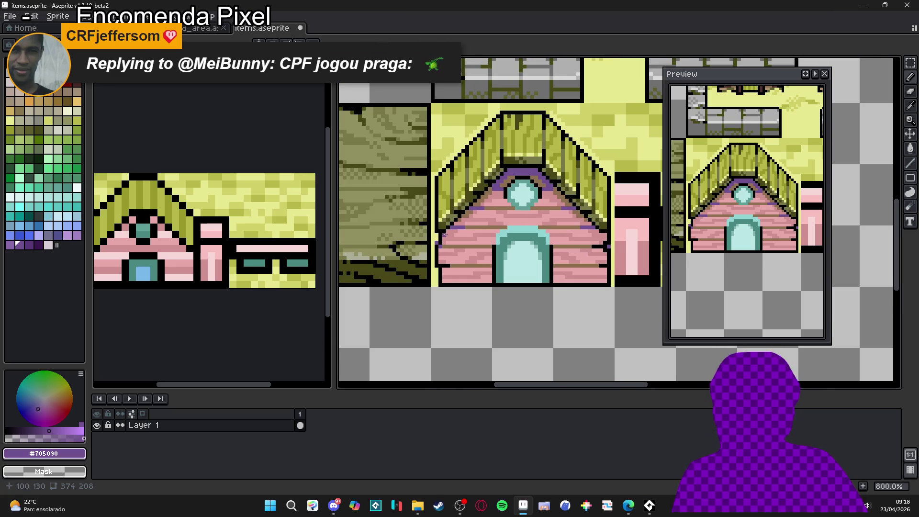
pyautogui.scroll(2, 454, 230)
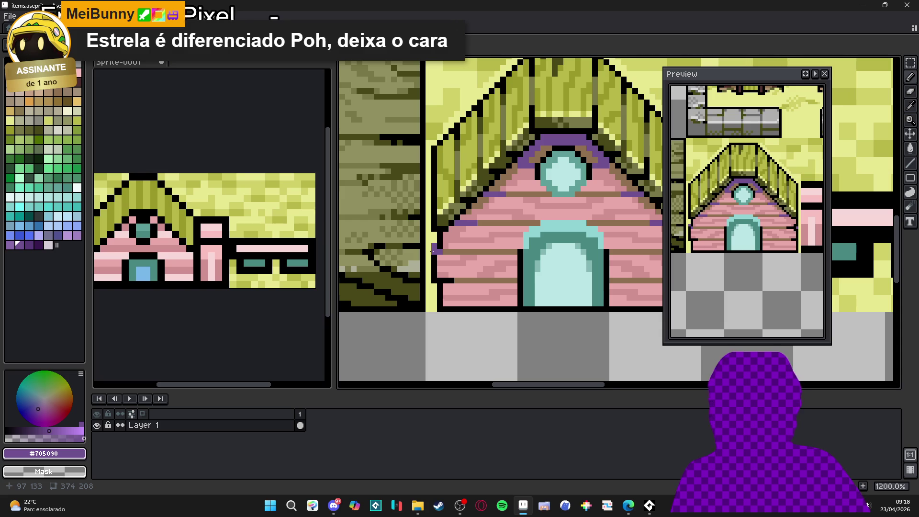
pyautogui.keyDown('alt'); pyautogui.click(434, 250); pyautogui.keyUp('alt')
# - Save the tileset to items.aseprite
pyautogui.scroll(-2, 460, 263)
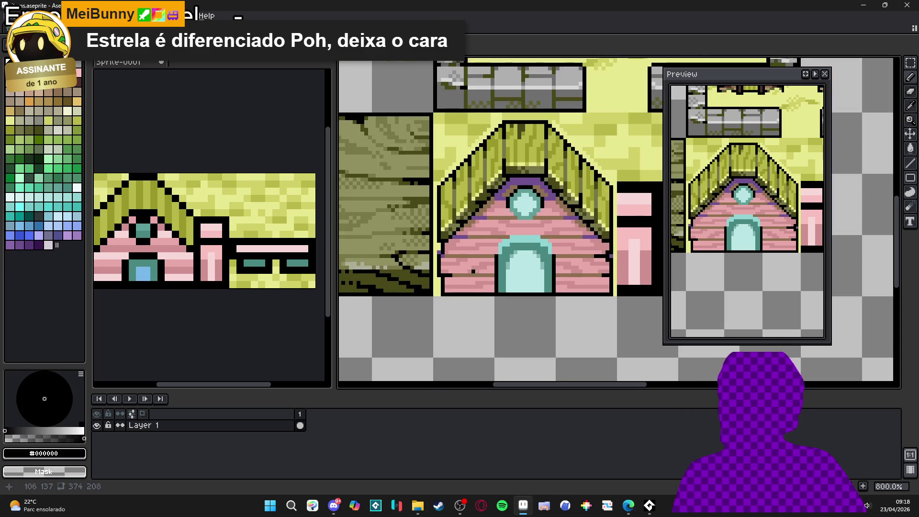
pyautogui.scroll(-1, 469, 271)
pyautogui.hotkey('ctrl', 's')
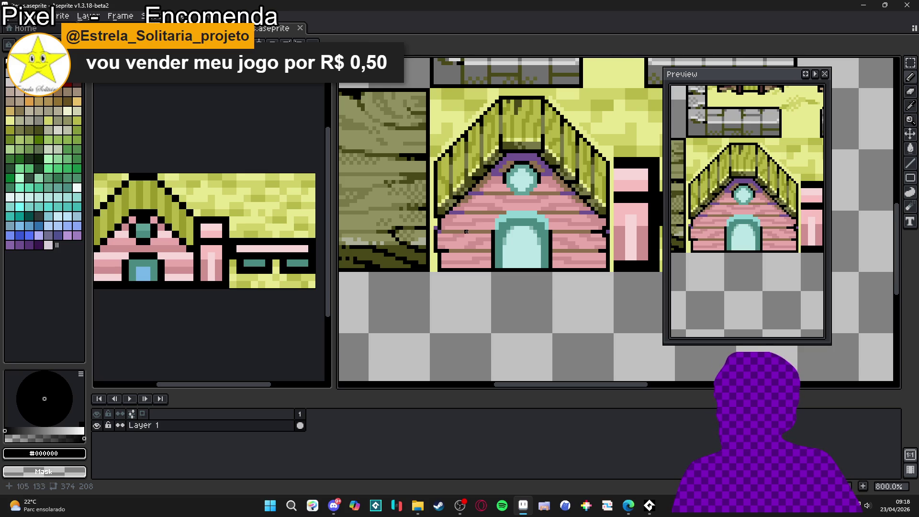
pyautogui.scroll(-2, 538, 224)
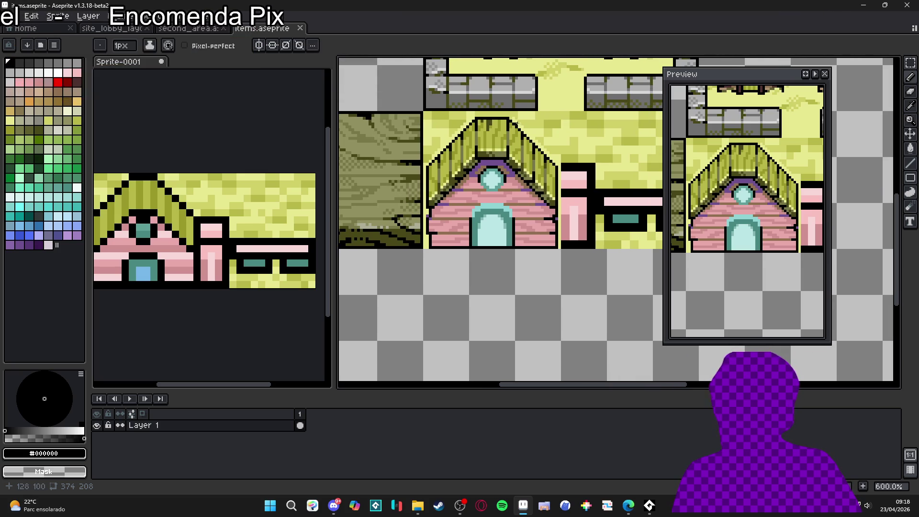
pyautogui.hotkey('ctrl', 's')
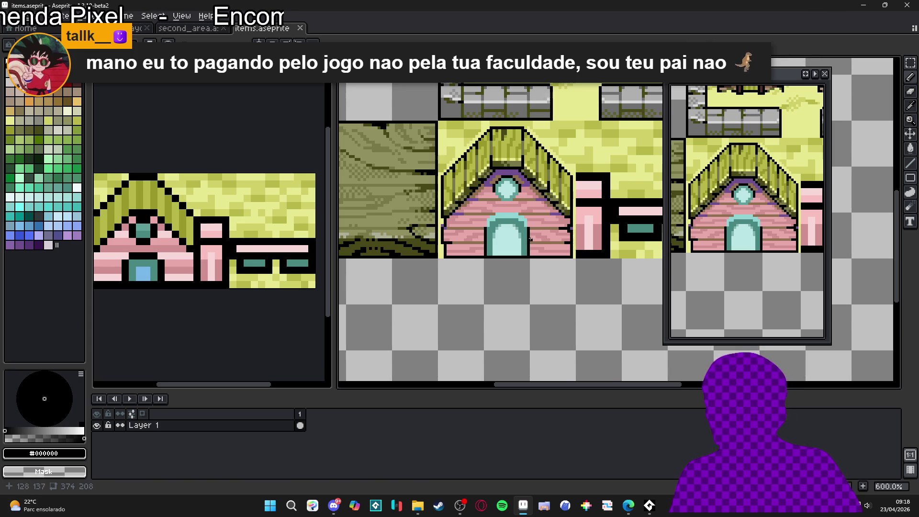
# - Blacken one pixel on the brick lines left and right of the door, then save again
pyautogui.scroll(1, 536, 237)
pyautogui.scroll(2, 538, 235)
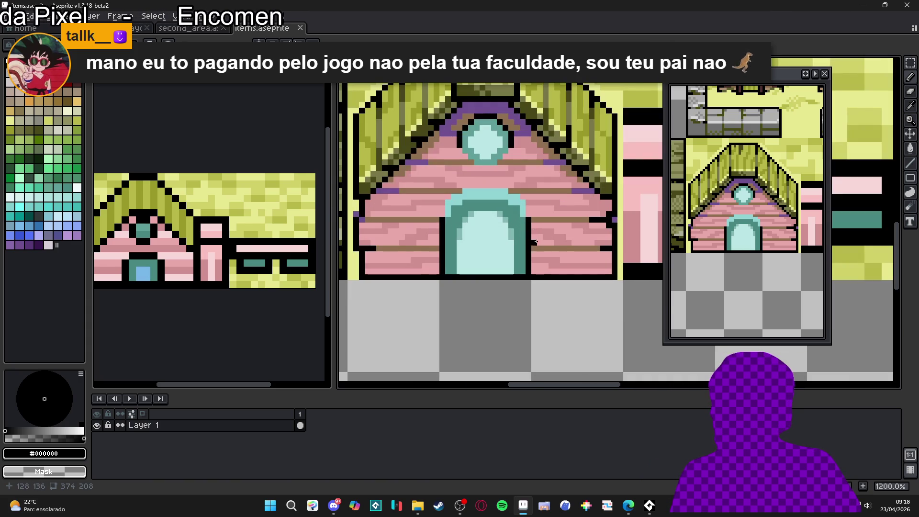
pyautogui.click(539, 247)
pyautogui.click(433, 247)
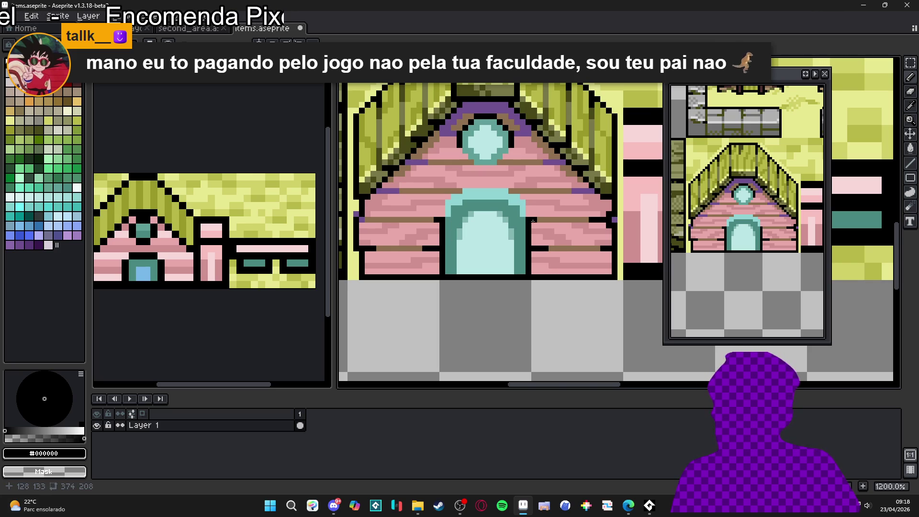
pyautogui.scroll(-1, 550, 278)
pyautogui.scroll(-4, 538, 243)
pyautogui.hotkey('ctrl', 's')
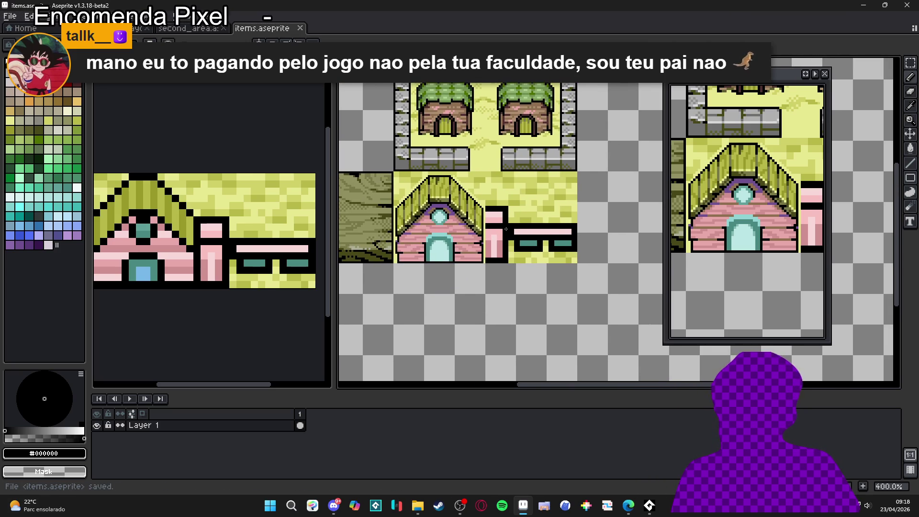
pyautogui.scroll(-1, 529, 228)
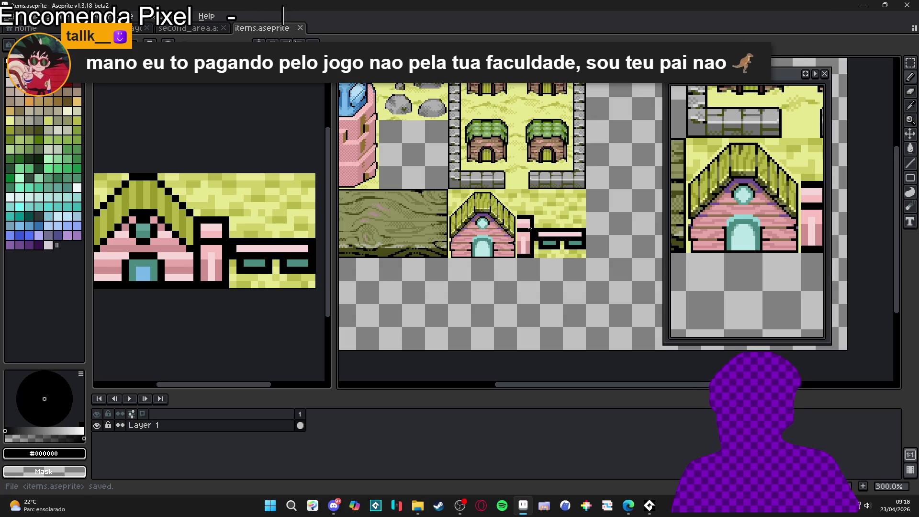
pyautogui.scroll(3, 533, 223)
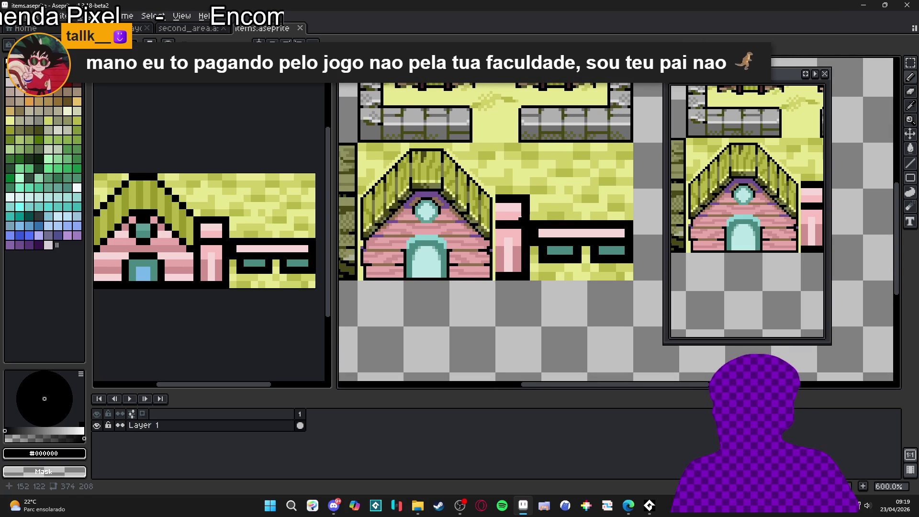
pyautogui.scroll(-1, 517, 193)
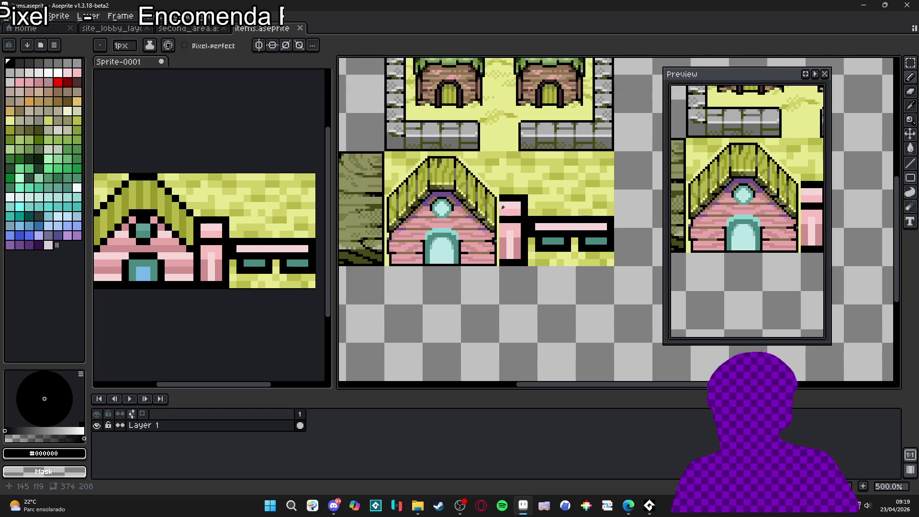
# - Paint the black row and column inside the frame with the yellow grass colour
pyautogui.scroll(4, 520, 206)
pyautogui.keyDown('alt'); pyautogui.click(529, 202); pyautogui.keyUp('alt')
pyautogui.moveTo(535, 197); pyautogui.dragTo(473, 196)
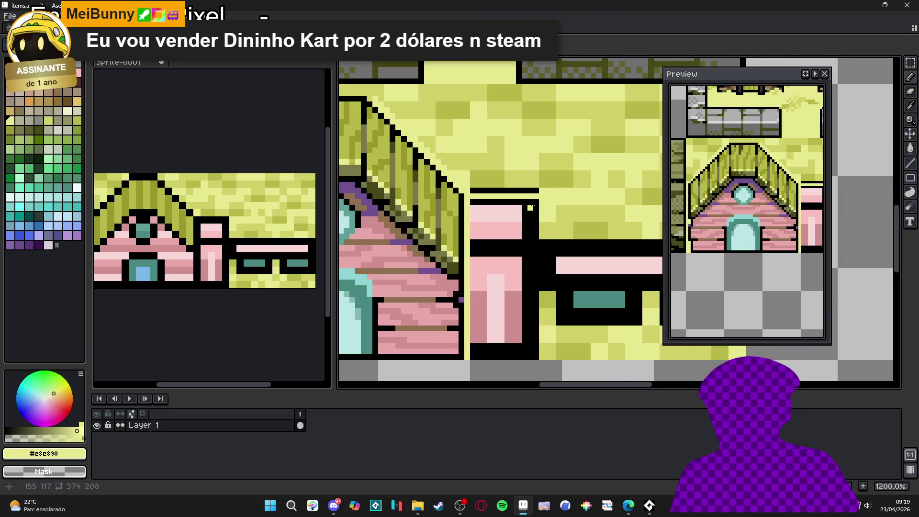
pyautogui.moveTo(528, 203); pyautogui.dragTo(529, 237)
# - With the pixel grid shown, redraw the post's columns in black and light pink
pyautogui.hotkey('ctrl', "'")
pyautogui.scroll(1, 476, 202)
pyautogui.keyDown('alt'); pyautogui.click(470, 200); pyautogui.keyUp('alt')
pyautogui.moveTo(468, 202)
pyautogui.mouseDown()
pyautogui.moveTo(475, 320)
pyautogui.moveTo(521, 339)
pyautogui.moveTo(560, 339)
pyautogui.moveTo(559, 229)
pyautogui.moveTo(550, 324)
pyautogui.moveTo(481, 331)
pyautogui.mouseUp()
pyautogui.keyDown('alt'); pyautogui.click(481, 221); pyautogui.keyUp('alt')
pyautogui.keyDown('alt'); pyautogui.click(486, 261); pyautogui.keyUp('alt')
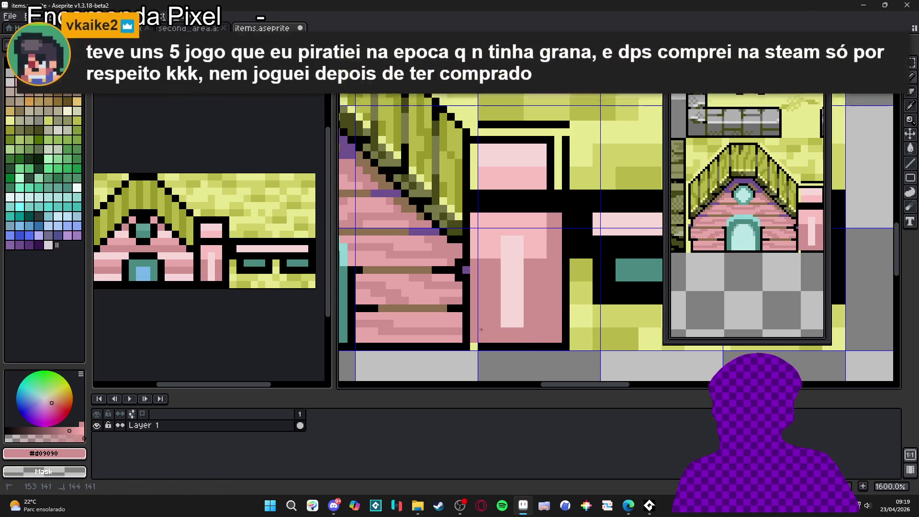
pyautogui.keyDown('alt'); pyautogui.click(546, 238); pyautogui.keyUp('alt')
pyautogui.moveTo(555, 216); pyautogui.dragTo(551, 267)
# - Cover the stray black pixels in the pink block with the lightest pink
pyautogui.hotkey('ctrl', "'")
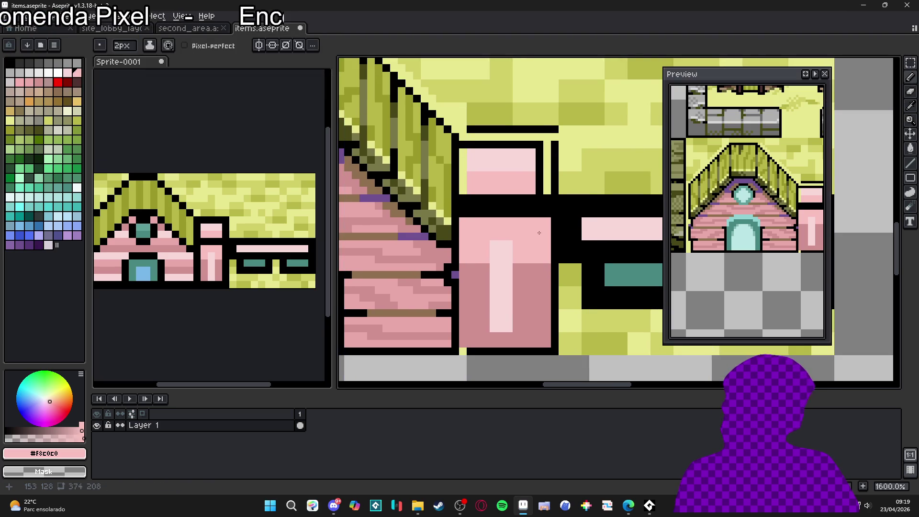
pyautogui.moveTo(754, 248); pyautogui.dragTo(723, 254)
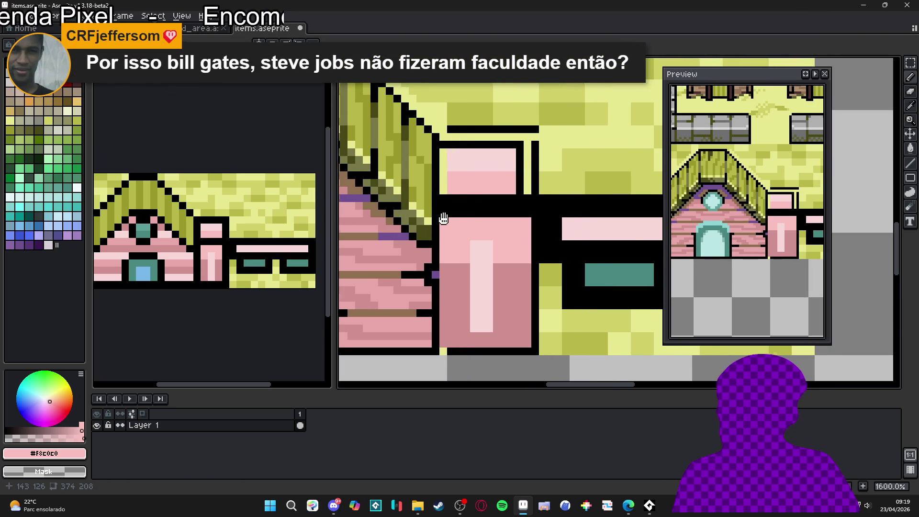
pyautogui.keyDown('alt'); pyautogui.click(525, 145); pyautogui.keyUp('alt')
pyautogui.keyDown('alt'); pyautogui.click(520, 157); pyautogui.keyUp('alt')
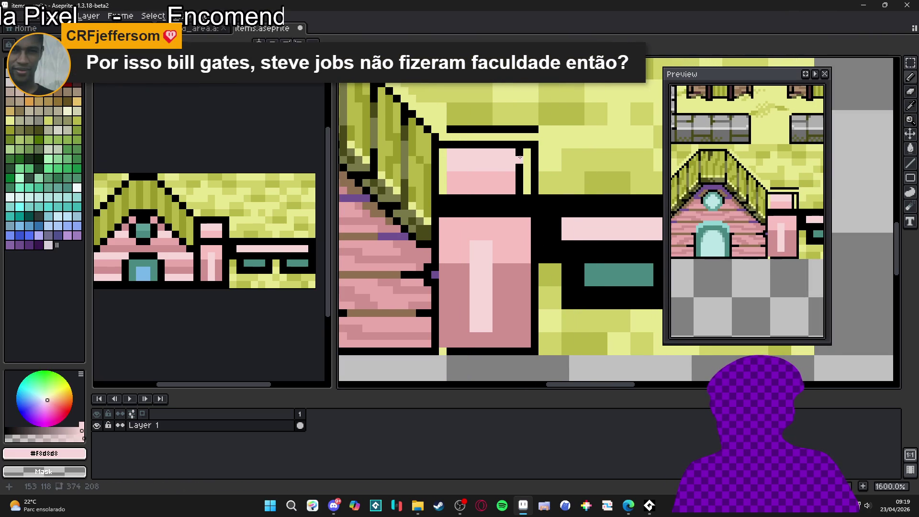
pyautogui.keyDown('alt'); pyautogui.click(507, 184); pyautogui.keyUp('alt')
pyautogui.click(515, 178)
pyautogui.click(522, 186)
pyautogui.click(447, 186)
pyautogui.keyDown('alt'); pyautogui.click(451, 165); pyautogui.keyUp('alt')
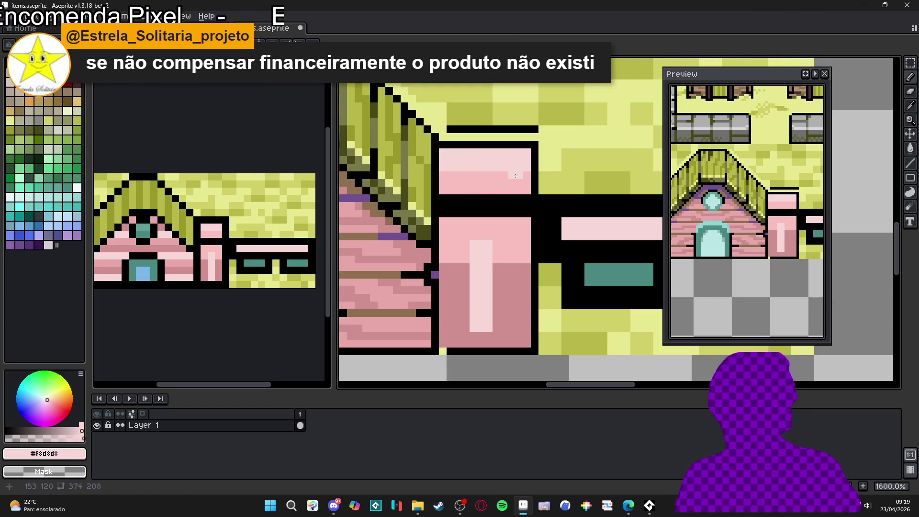
# - Undo the stray light-pink line and redraw a pink row along the post's bottom edge
pyautogui.scroll(-3, 516, 191)
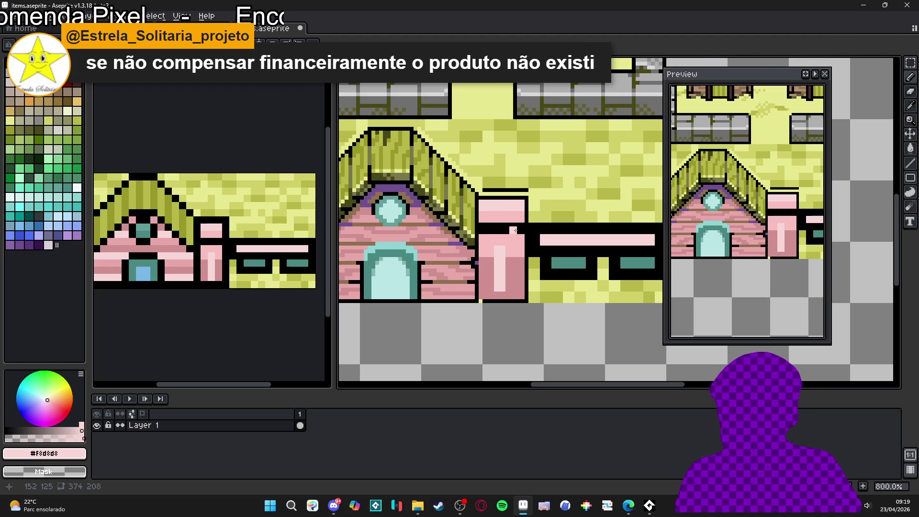
pyautogui.scroll(-3, 516, 231)
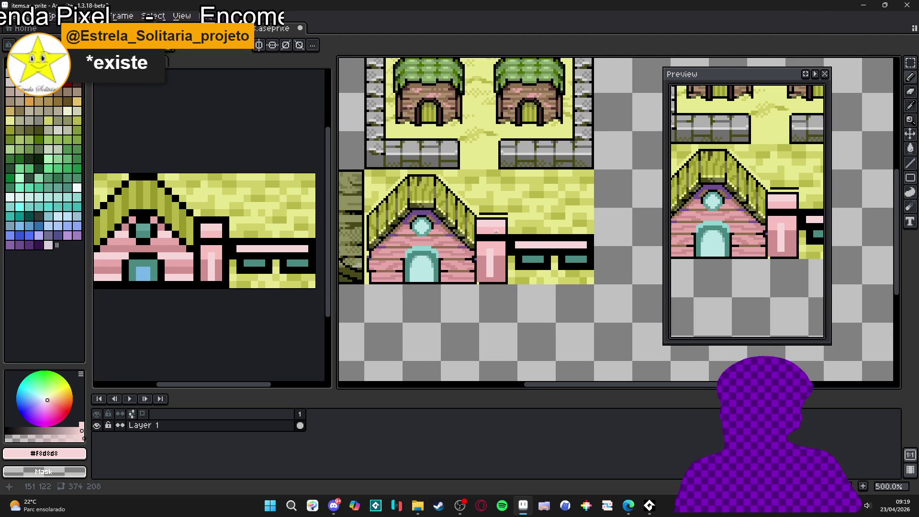
pyautogui.scroll(2, 494, 234)
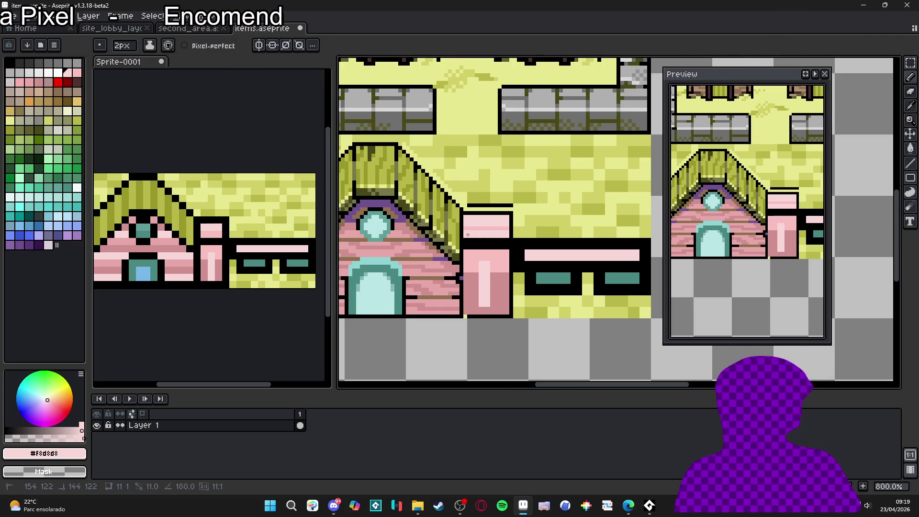
pyautogui.moveTo(470, 229)
pyautogui.mouseDown()
pyautogui.moveTo(504, 229)
pyautogui.moveTo(482, 241)
pyautogui.moveTo(503, 241)
pyautogui.mouseUp()
pyautogui.hotkey('ctrl', 'z')
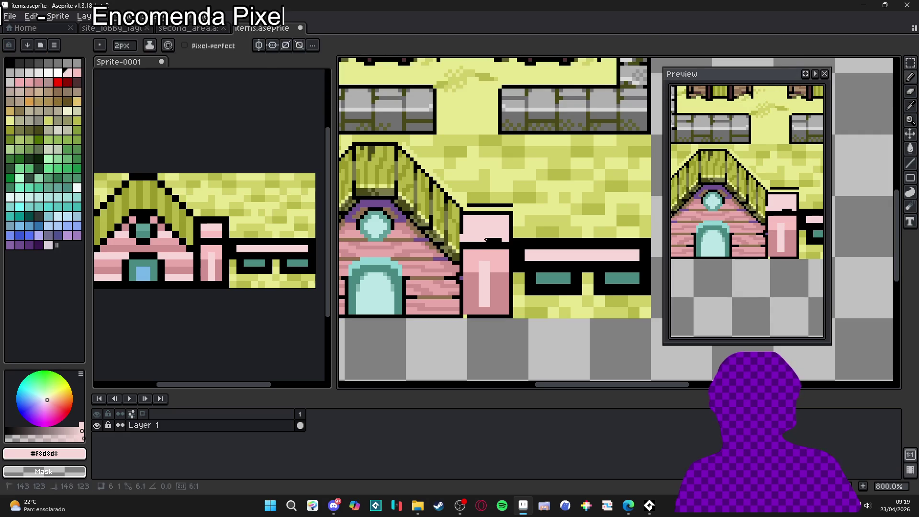
pyautogui.click(468, 239)
pyautogui.moveTo(468, 240); pyautogui.dragTo(502, 241)
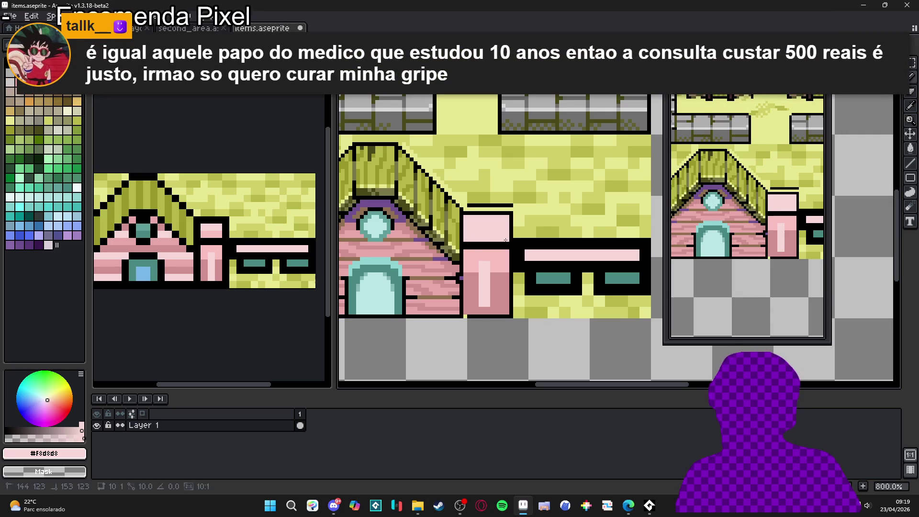
# - Fill the post's light stripe with darker pink #d09090 and undo the stray light-pink stroke
pyautogui.keyDown('alt'); pyautogui.click(490, 267); pyautogui.keyUp('alt')
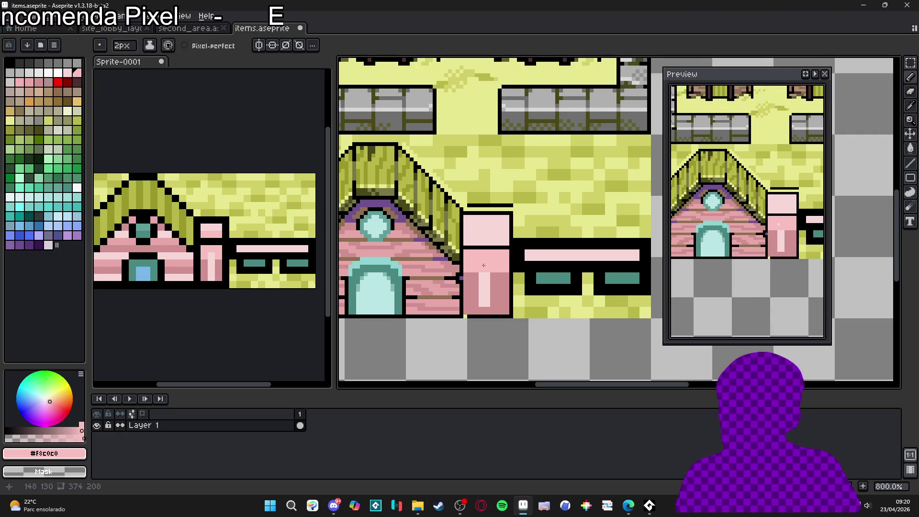
pyautogui.keyDown('alt'); pyautogui.click(485, 282); pyautogui.keyUp('alt')
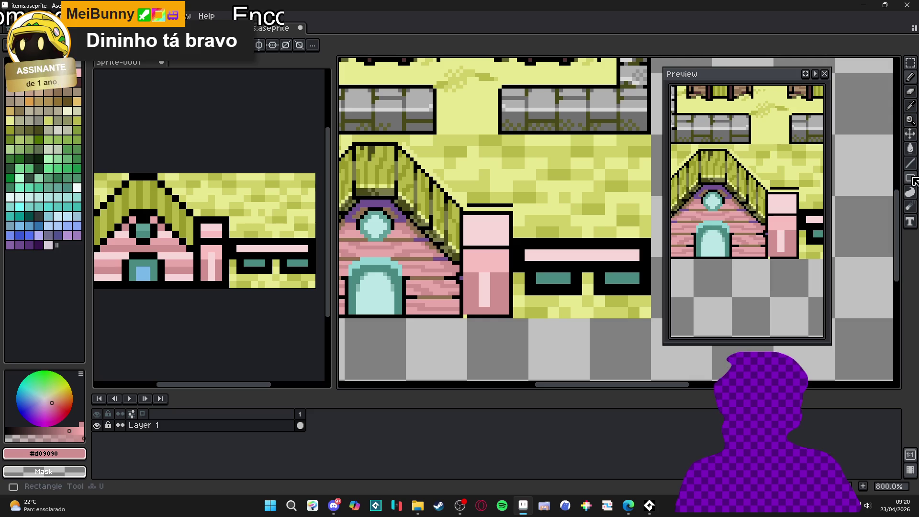
pyautogui.scroll(3, 455, 276)
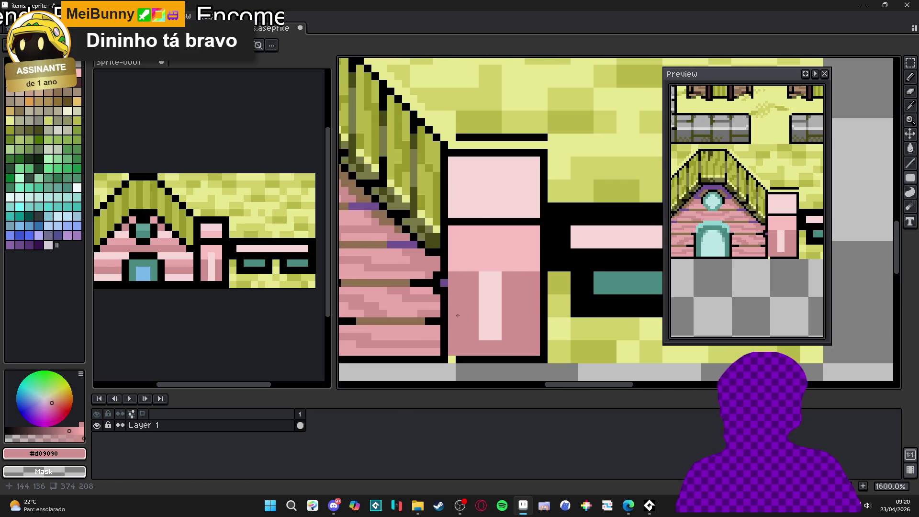
pyautogui.keyDown('alt'); pyautogui.click(458, 358); pyautogui.keyUp('alt')
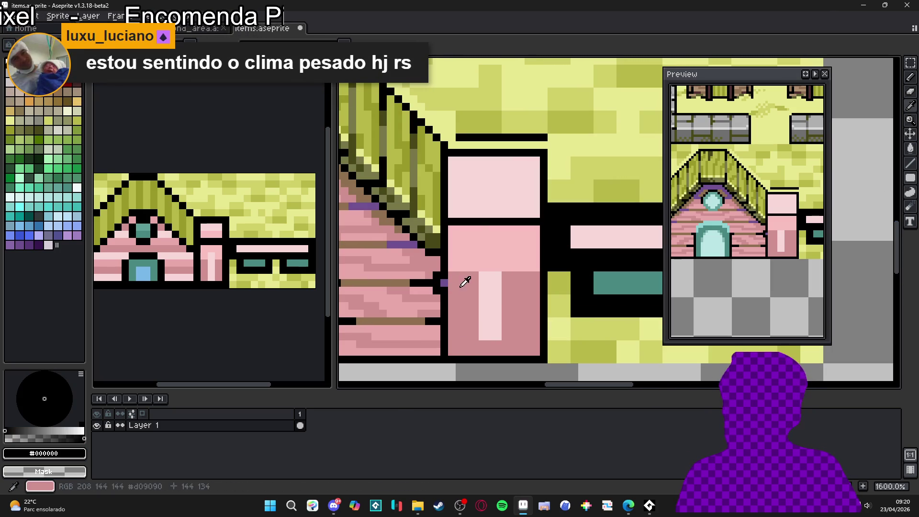
pyautogui.keyDown('alt'); pyautogui.click(454, 289); pyautogui.keyUp('alt')
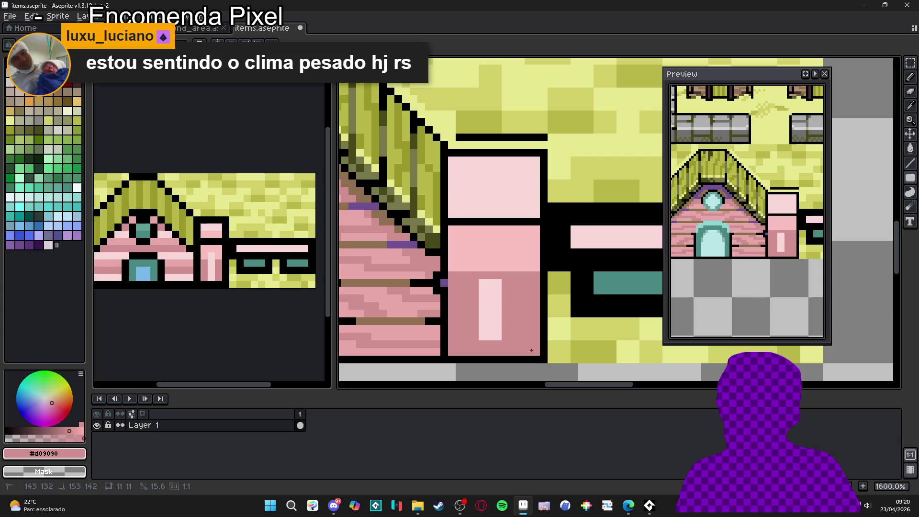
pyautogui.click(487, 304)
pyautogui.keyDown('alt'); pyautogui.click(464, 268); pyautogui.keyUp('alt')
pyautogui.moveTo(449, 278); pyautogui.dragTo(536, 283)
pyautogui.hotkey('ctrl', 'z')
pyautogui.scroll(-3, 503, 285)
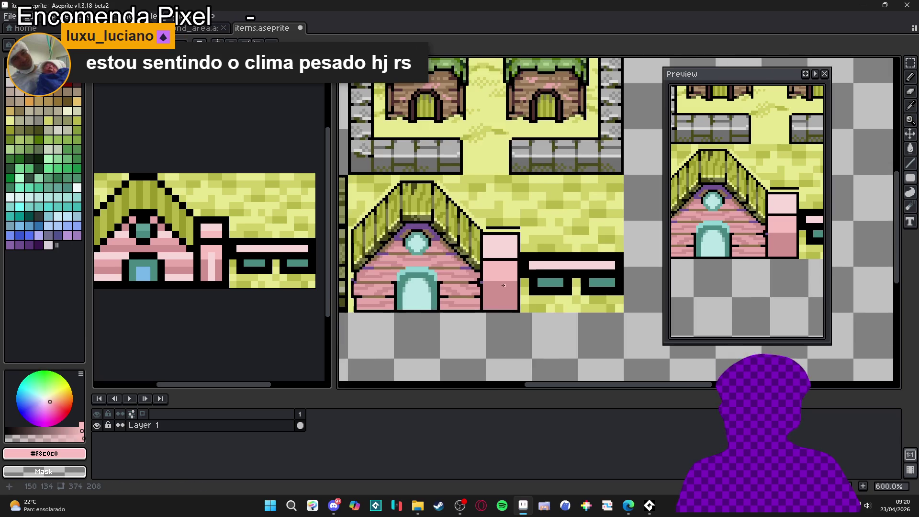
pyautogui.scroll(4, 499, 283)
# - Draw a white highlight line across the pink post
pyautogui.keyDown('alt'); pyautogui.click(502, 239); pyautogui.keyUp('alt')
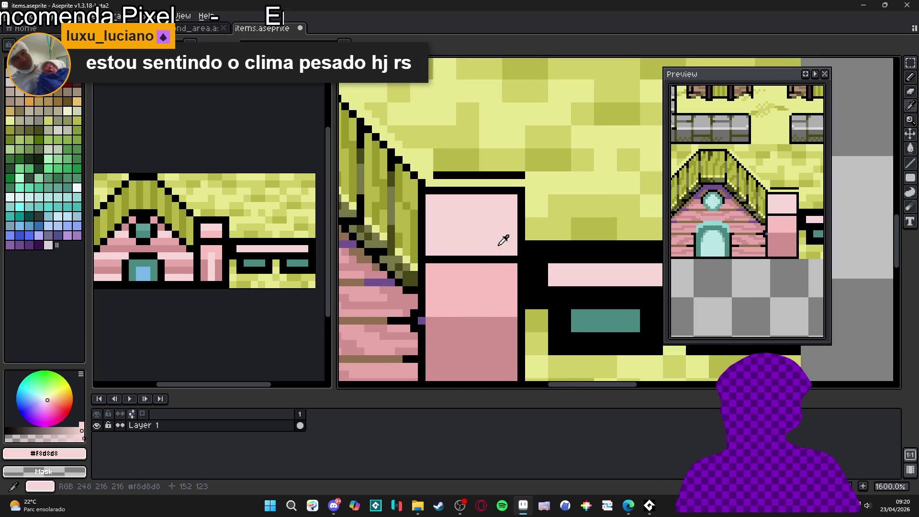
pyautogui.click(77, 187)
pyautogui.moveTo(514, 258); pyautogui.dragTo(428, 259)
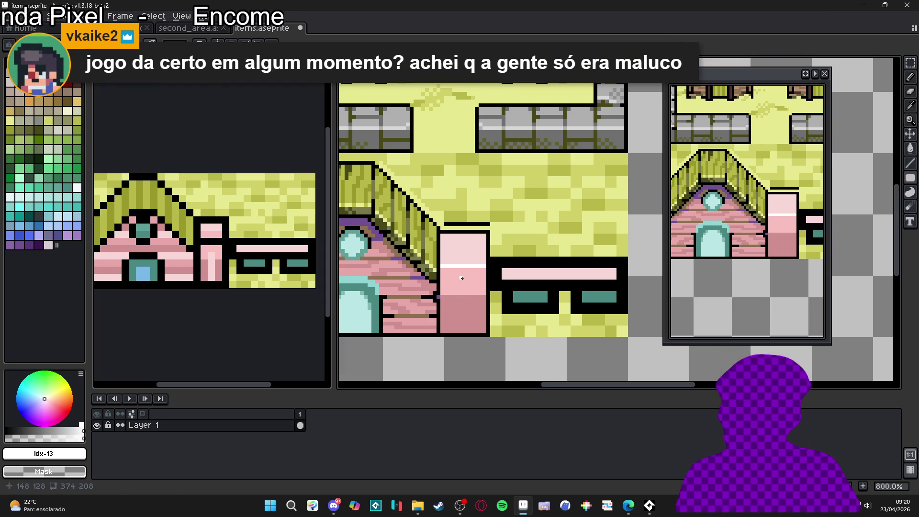
# - Bucket-fill the post's darker lower block light pink and the thin black line above it yellow
pyautogui.scroll(-3, 482, 266)
pyautogui.keyDown('alt'); pyautogui.click(472, 276); pyautogui.keyUp('alt')
pyautogui.press('g')
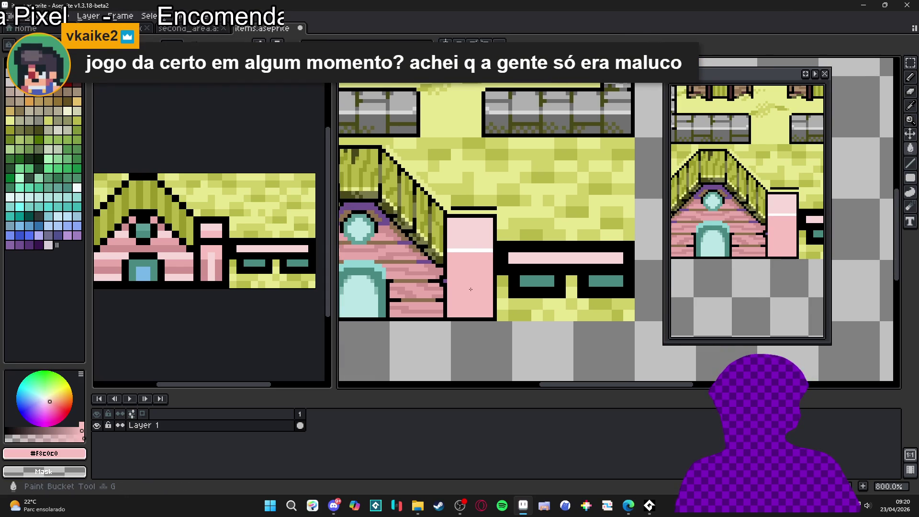
pyautogui.click(479, 292)
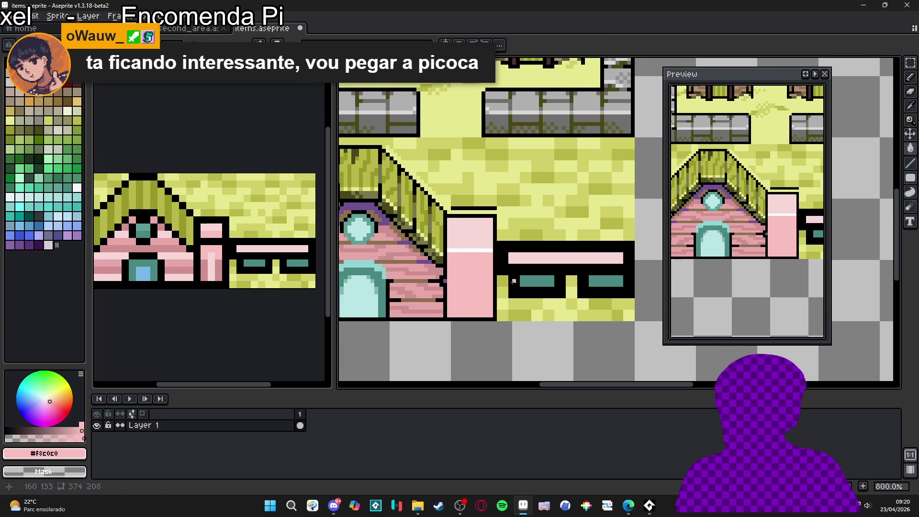
pyautogui.scroll(1, 501, 210)
pyautogui.keyDown('alt'); pyautogui.click(501, 210); pyautogui.keyUp('alt')
pyautogui.click(447, 206)
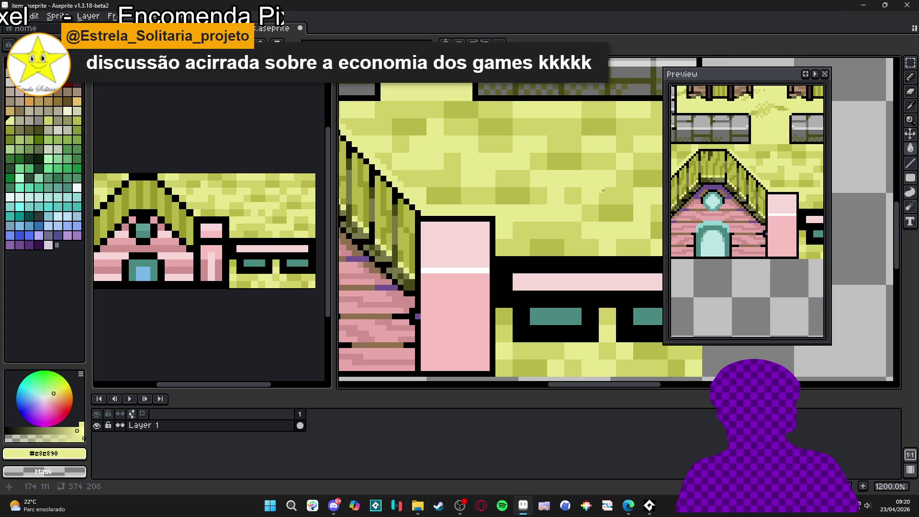
# - Add lightest-pink pixels at the bench bar's left end and along its top row
pyautogui.scroll(-3, 591, 200)
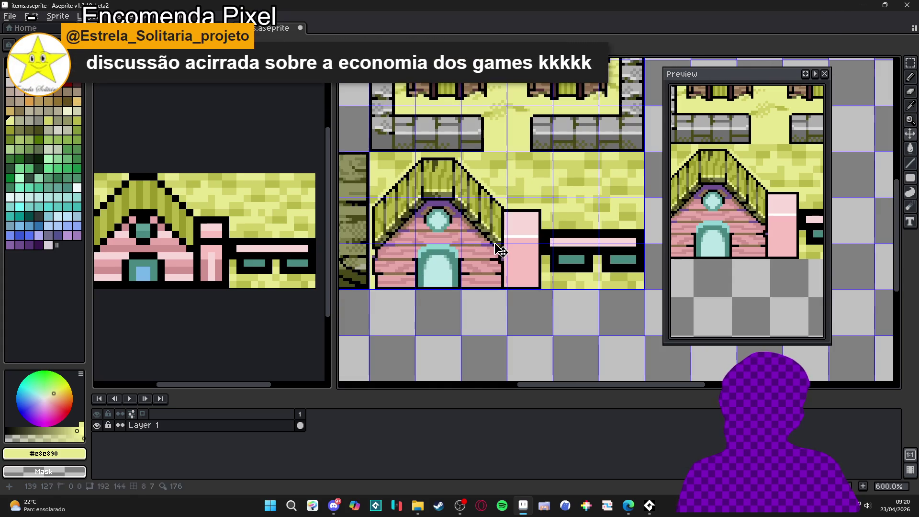
pyautogui.scroll(2, 550, 242)
pyautogui.scroll(-1, 571, 259)
pyautogui.scroll(-1, 570, 258)
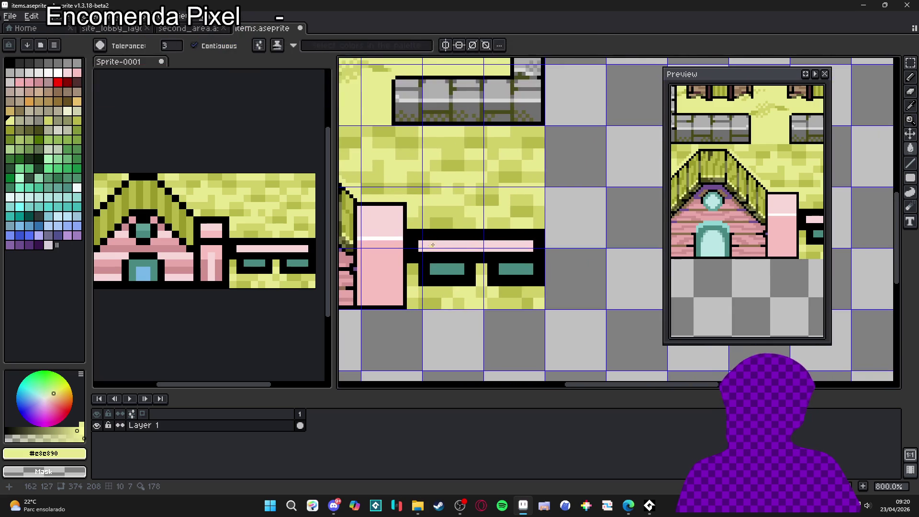
pyautogui.scroll(1, 458, 253)
pyautogui.scroll(1, 458, 252)
pyautogui.keyDown('alt'); pyautogui.click(449, 248); pyautogui.keyUp('alt')
pyautogui.click(437, 240)
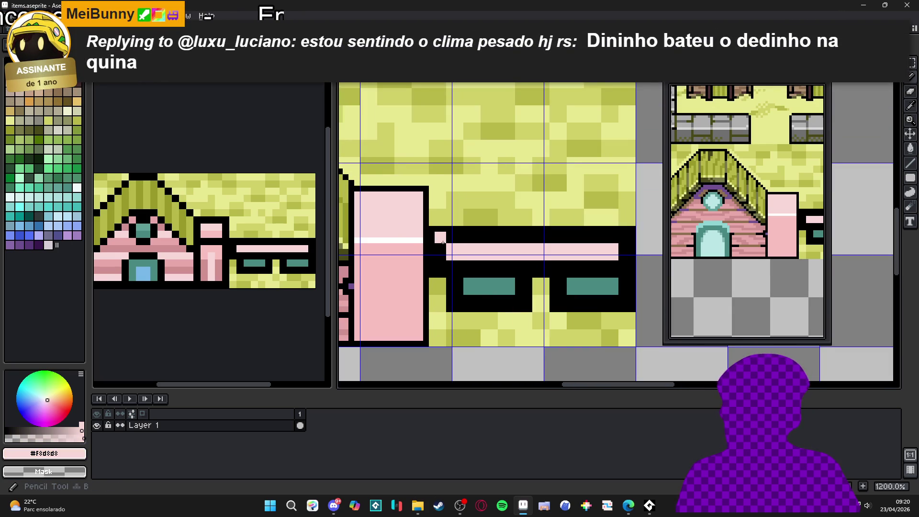
pyautogui.moveTo(485, 266); pyautogui.dragTo(416, 254)
pyautogui.keyDown('shift'); pyautogui.click(554, 226); pyautogui.keyUp('shift')
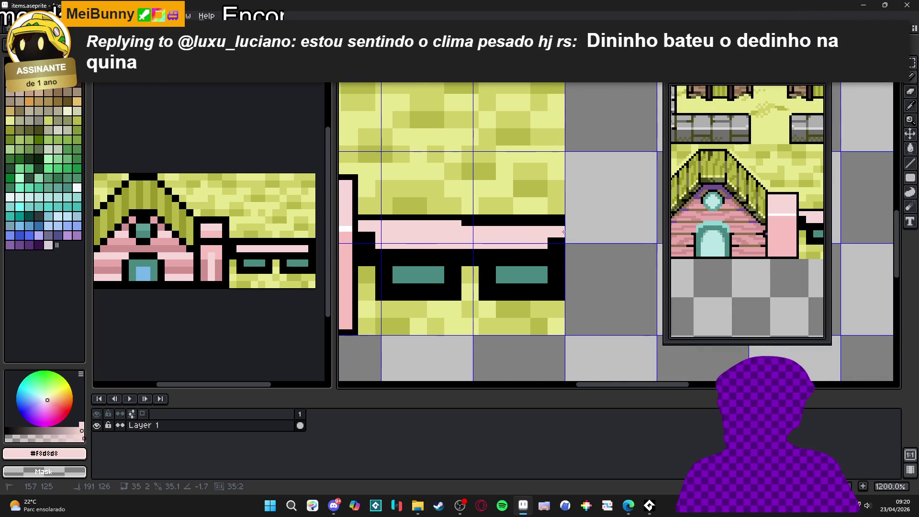
# - Paint the bench bar's bottom row pink to its end, covering the black mark
pyautogui.keyDown('shift'); pyautogui.click(366, 251); pyautogui.keyUp('shift')
pyautogui.click(367, 237)
pyautogui.click(372, 237)
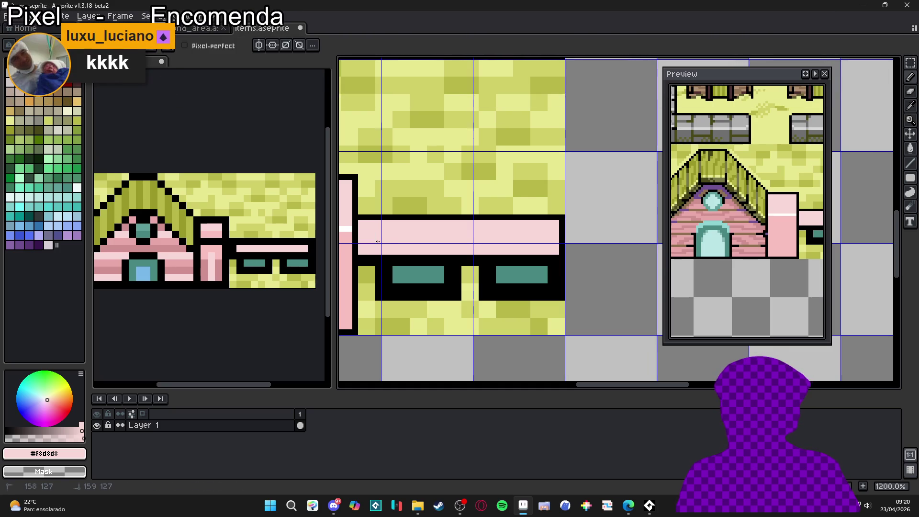
pyautogui.moveTo(539, 256); pyautogui.dragTo(360, 257)
pyautogui.scroll(-5, 493, 268)
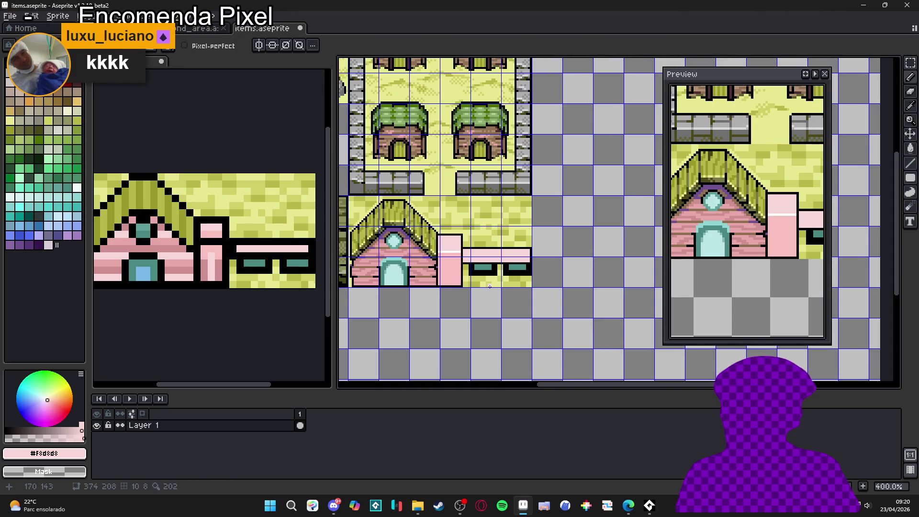
pyautogui.scroll(-1, 490, 286)
pyautogui.scroll(1, 484, 277)
pyautogui.scroll(-1, 480, 269)
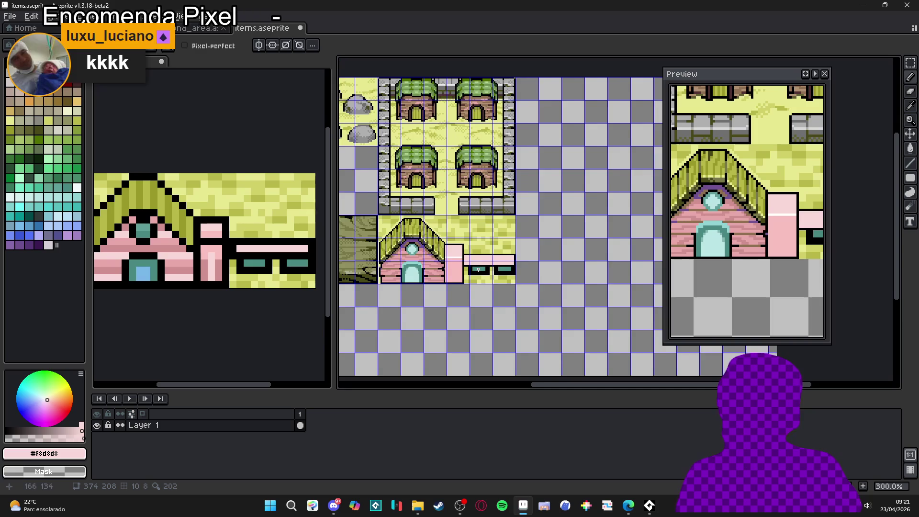
pyautogui.scroll(1, 478, 260)
pyautogui.scroll(1, 478, 252)
pyautogui.scroll(-2, 479, 254)
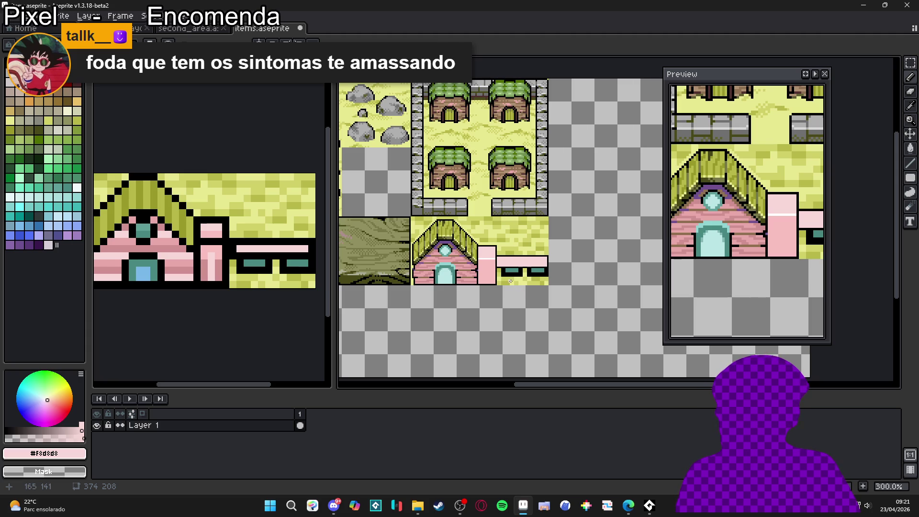
pyautogui.scroll(3, 510, 276)
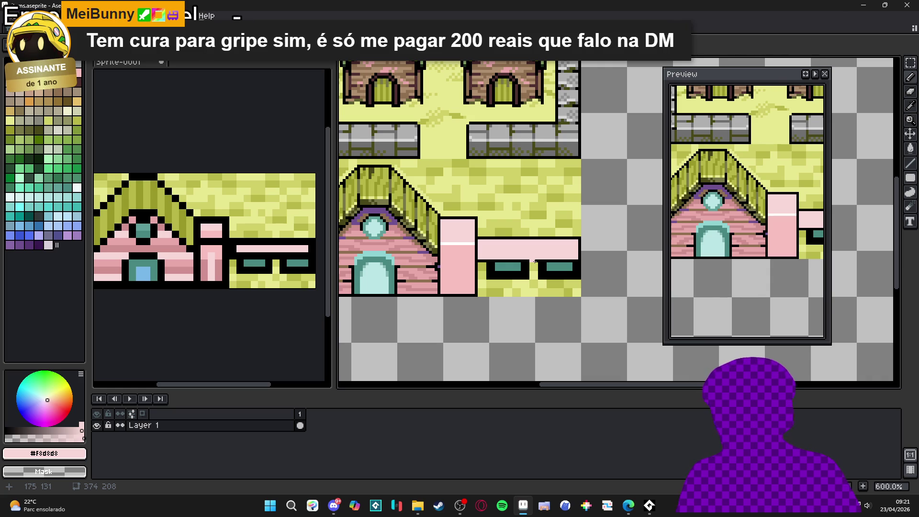
# - Draw a pink line along the bench's lower edge and a black line over its window row
pyautogui.scroll(3, 595, 242)
pyautogui.keyDown('alt'); pyautogui.click(383, 267); pyautogui.keyUp('alt')
pyautogui.click(423, 275)
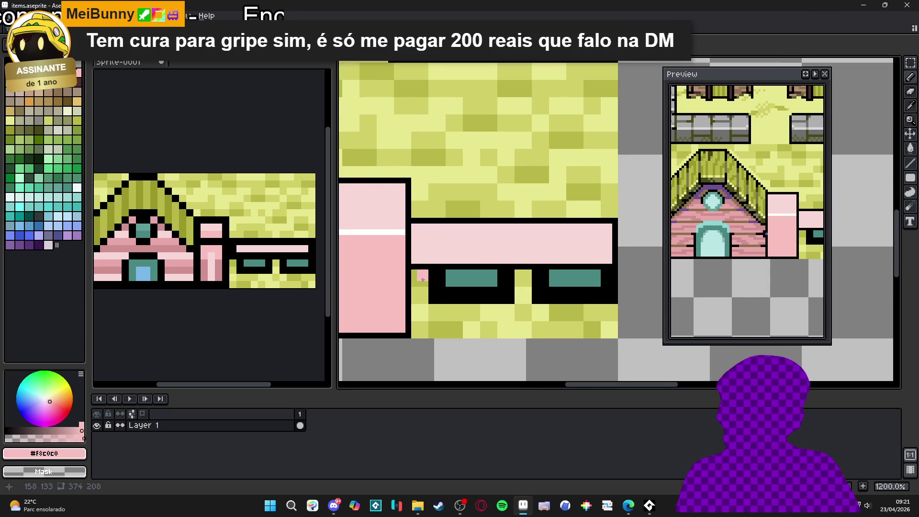
pyautogui.keyDown('shift'); pyautogui.click(611, 276); pyautogui.keyUp('shift')
pyautogui.keyDown('alt'); pyautogui.click(615, 285); pyautogui.keyUp('alt')
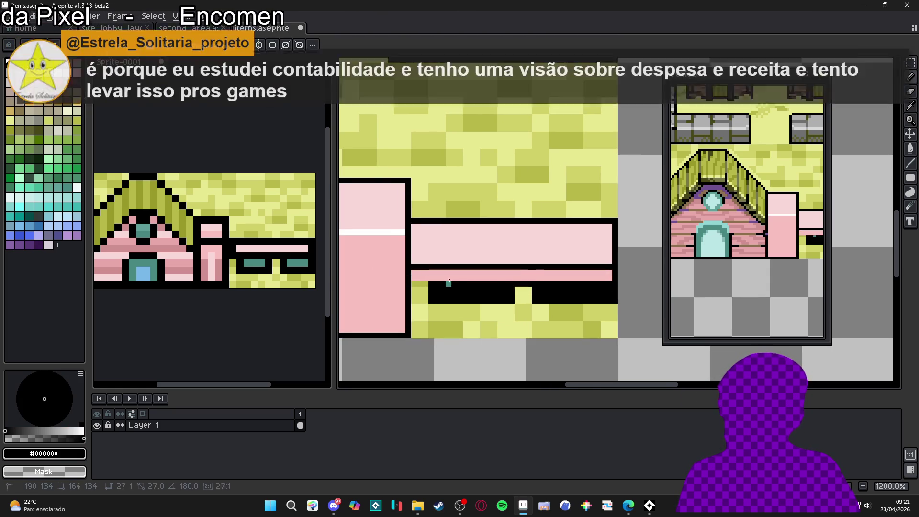
pyautogui.keyDown('shift'); pyautogui.click(414, 288); pyautogui.keyUp('shift')
# - Touch up the bench outline with purple pixels and pink the white line's end
pyautogui.press('x')
pyautogui.scroll(-2, 415, 289)
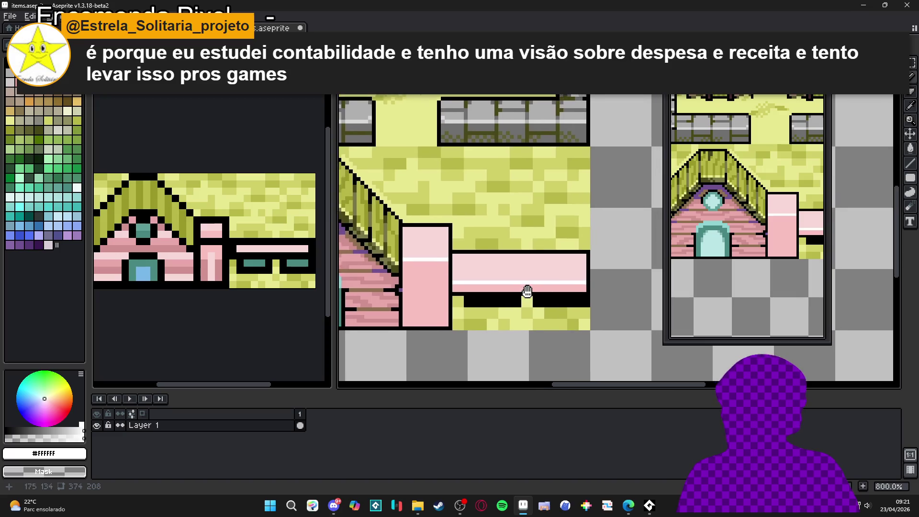
pyautogui.scroll(4, 437, 263)
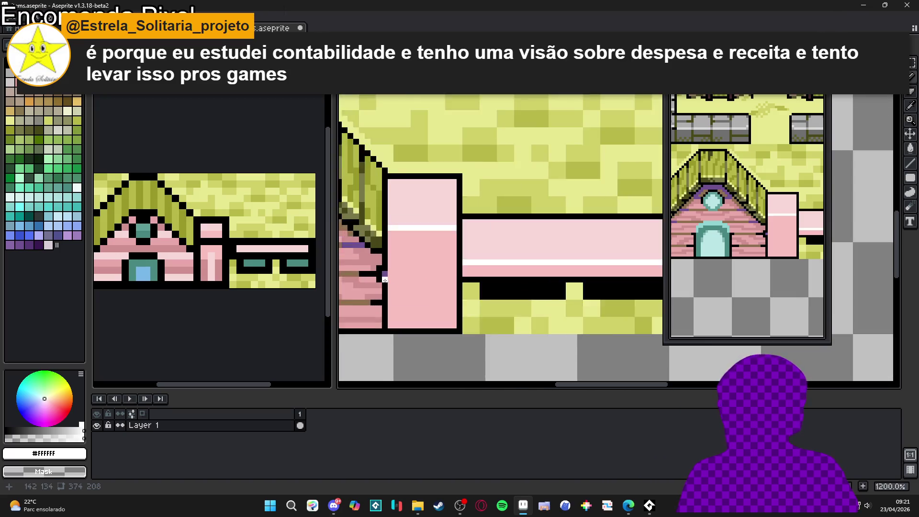
pyautogui.keyDown('alt'); pyautogui.click(394, 271); pyautogui.keyUp('alt')
pyautogui.click(484, 264)
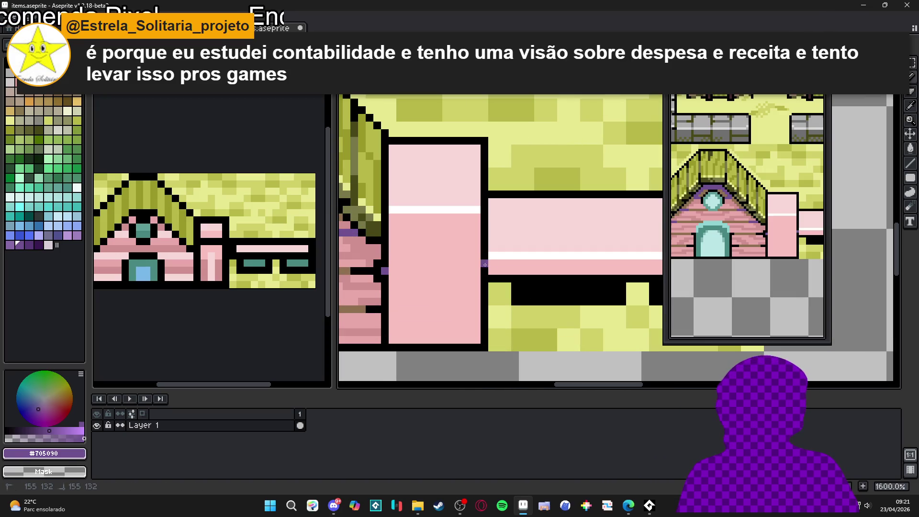
pyautogui.keyDown('alt'); pyautogui.click(498, 241); pyautogui.keyUp('alt')
pyautogui.moveTo(484, 255); pyautogui.dragTo(491, 255)
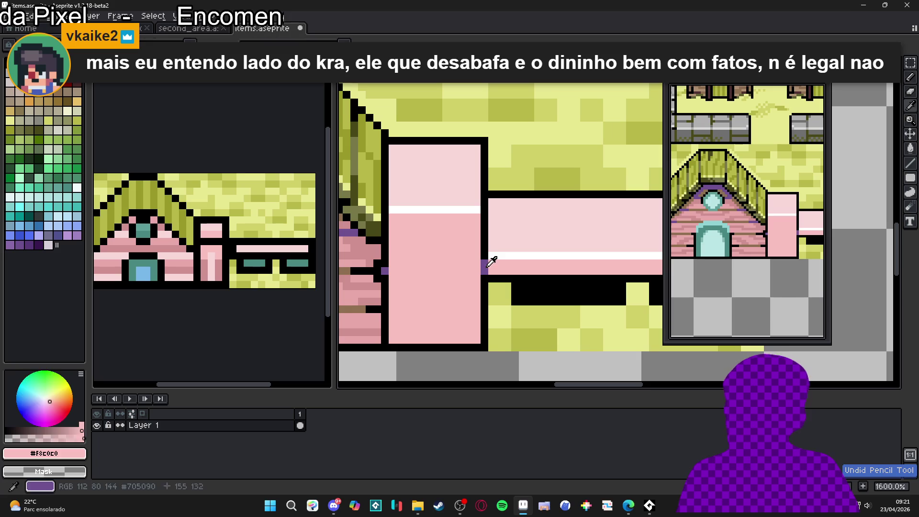
pyautogui.keyDown('alt'); pyautogui.click(484, 262); pyautogui.keyUp('alt')
pyautogui.keyDown('shift'); pyautogui.click(484, 202); pyautogui.keyUp('shift')
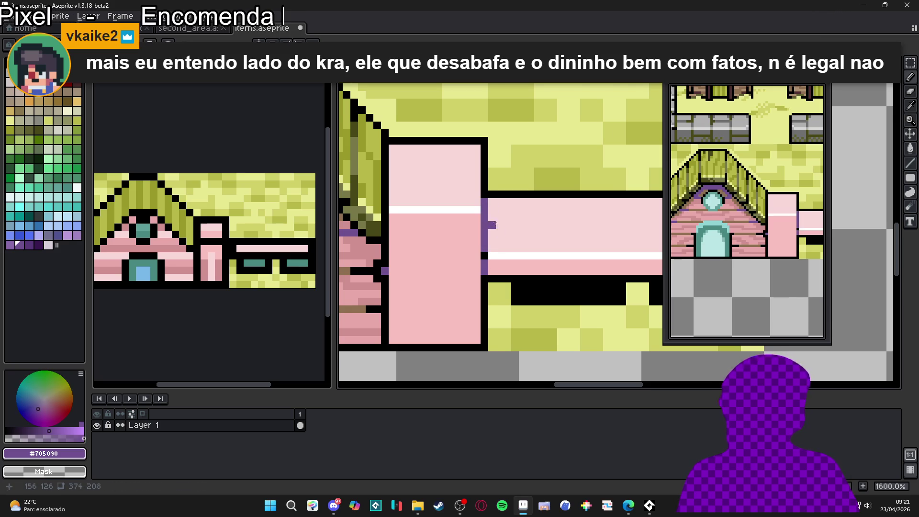
# - Draw a straight teal #488880 line across the bench's lower black strip
pyautogui.scroll(-3, 524, 269)
pyautogui.moveTo(531, 272); pyautogui.dragTo(448, 246)
pyautogui.scroll(-1, 478, 259)
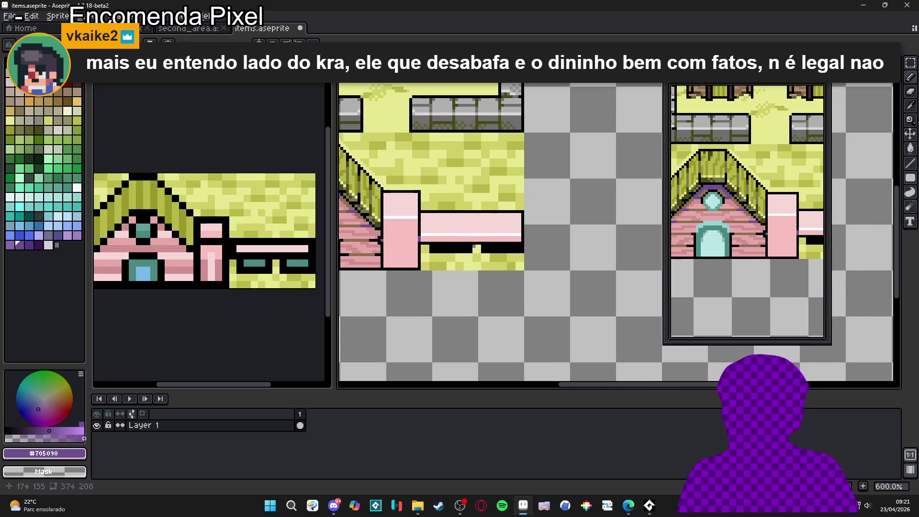
pyautogui.scroll(3, 474, 246)
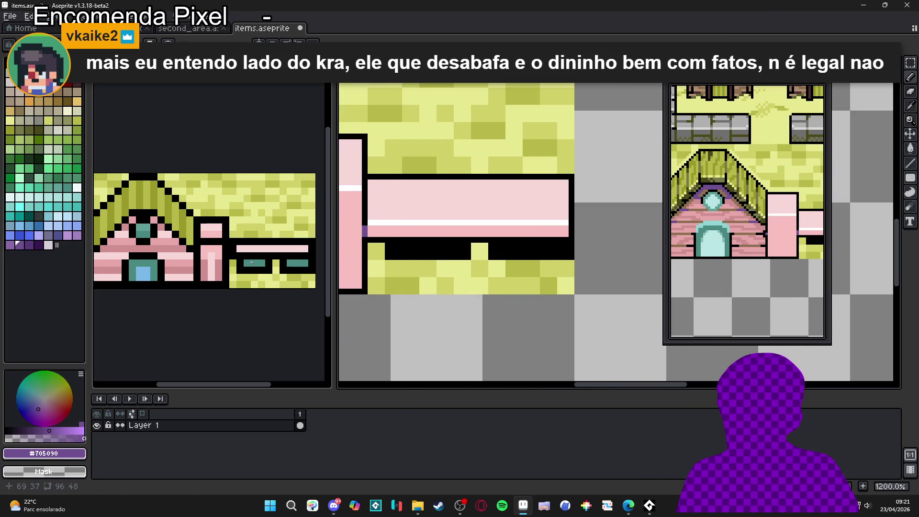
pyautogui.hotkey('ctrl', 'Tab')
pyautogui.hotkey('ctrl', 'shift', 'Tab')
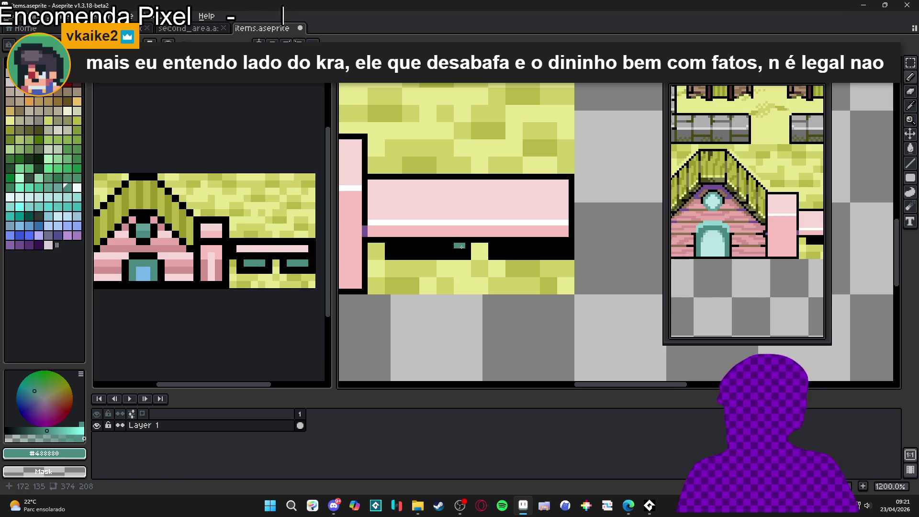
pyautogui.moveTo(521, 246)
pyautogui.mouseDown()
pyautogui.moveTo(449, 245)
pyautogui.moveTo(518, 251)
pyautogui.mouseUp()
pyautogui.hscroll(3, 518, 251)
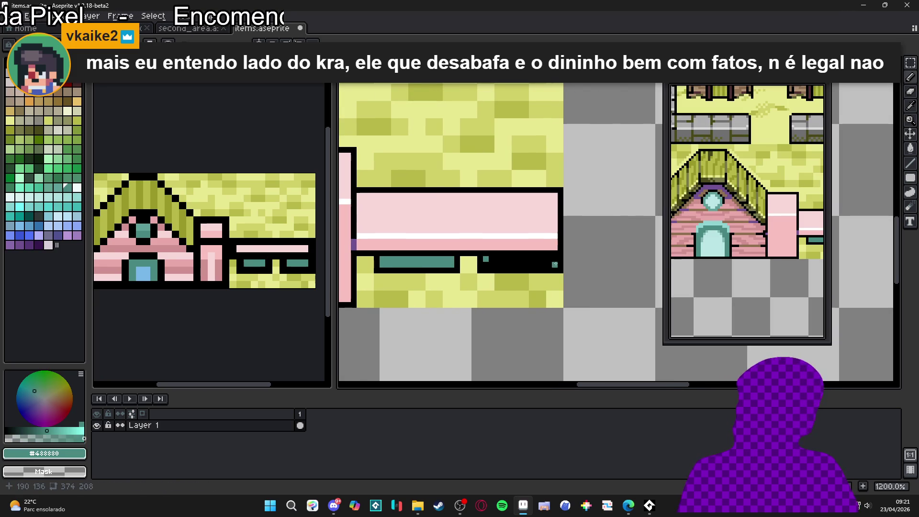
pyautogui.keyDown('shift'); pyautogui.click(554, 262); pyautogui.keyUp('shift')
pyautogui.scroll(-4, 530, 270)
pyautogui.scroll(4, 535, 268)
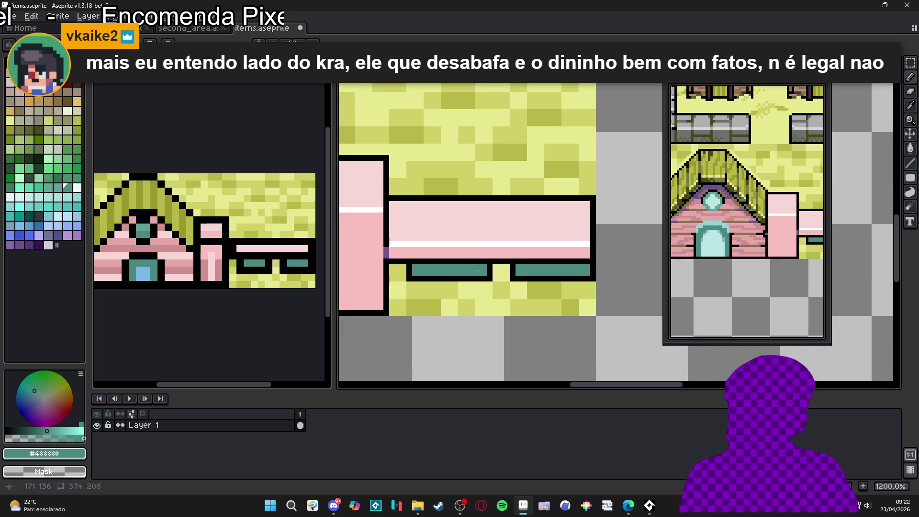
# - Lengthen the teal band leftward and paint teal over the black row under the bench
pyautogui.keyDown('alt'); pyautogui.click(507, 271); pyautogui.keyUp('alt')
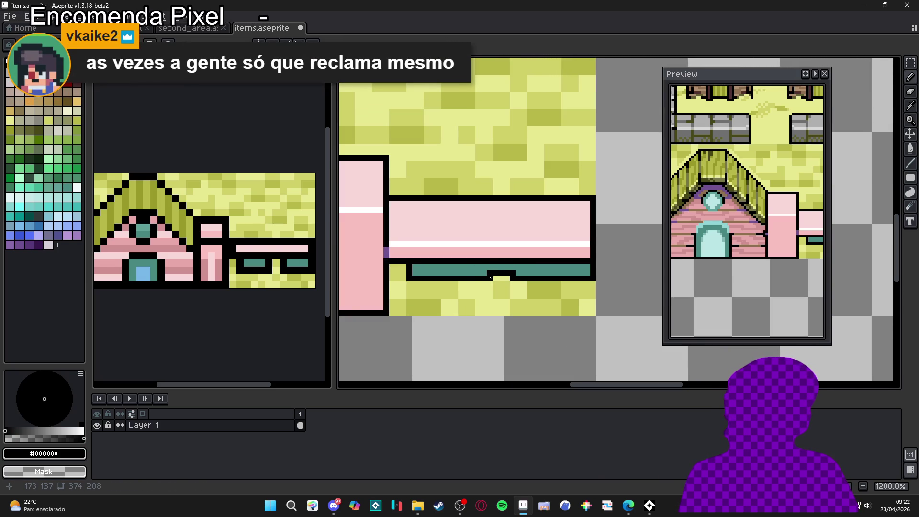
pyautogui.keyDown('alt'); pyautogui.click(492, 278); pyautogui.keyUp('alt')
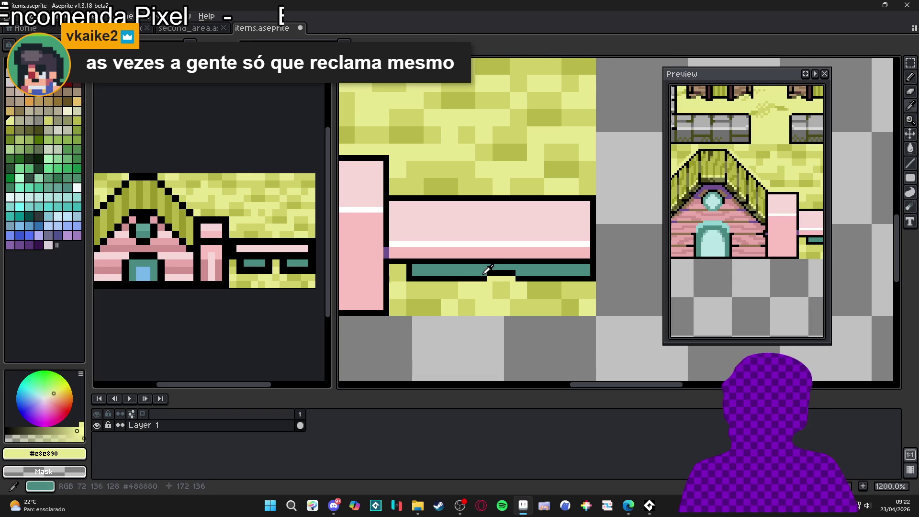
pyautogui.keyDown('alt'); pyautogui.click(481, 273); pyautogui.keyUp('alt')
pyautogui.moveTo(445, 278); pyautogui.dragTo(419, 280)
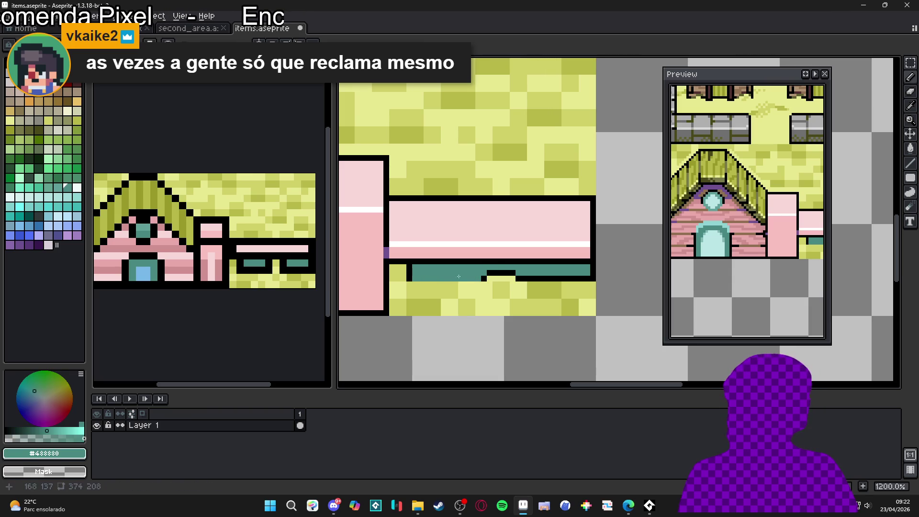
pyautogui.keyDown('alt'); pyautogui.click(492, 273); pyautogui.keyUp('alt')
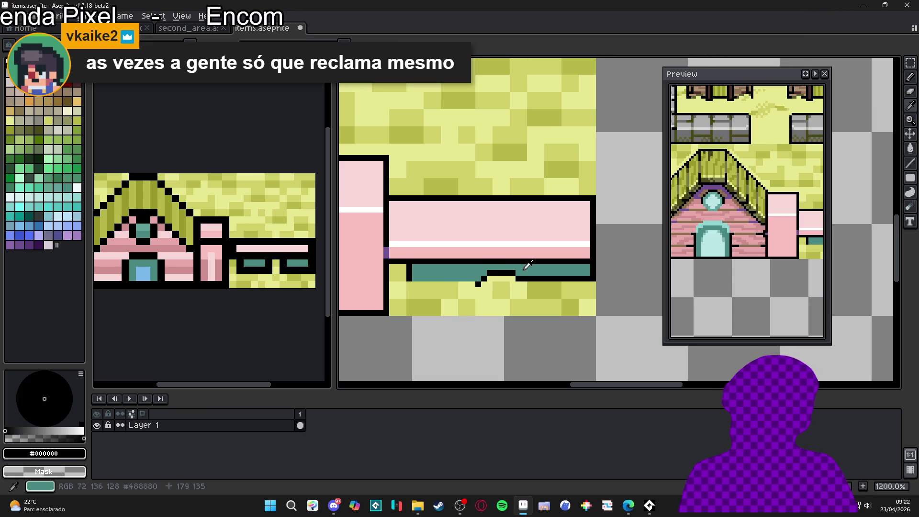
pyautogui.press('x')
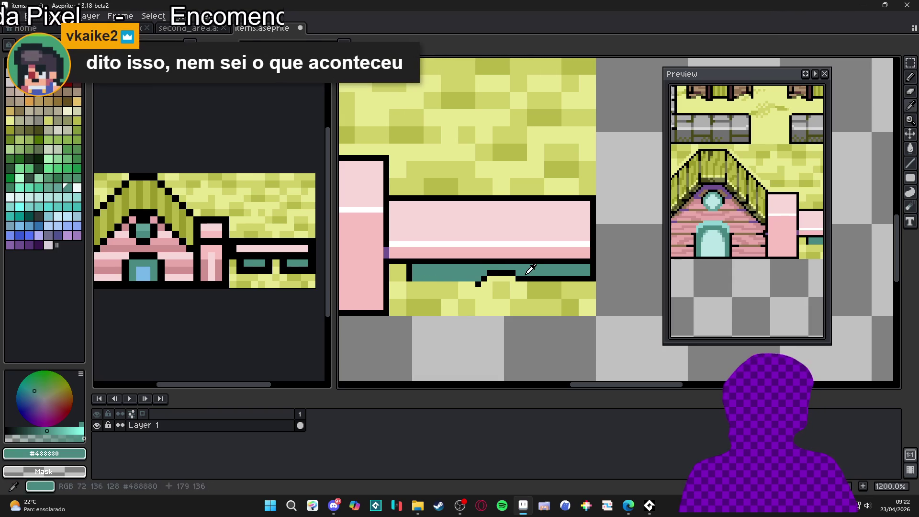
pyautogui.moveTo(526, 277); pyautogui.dragTo(587, 279)
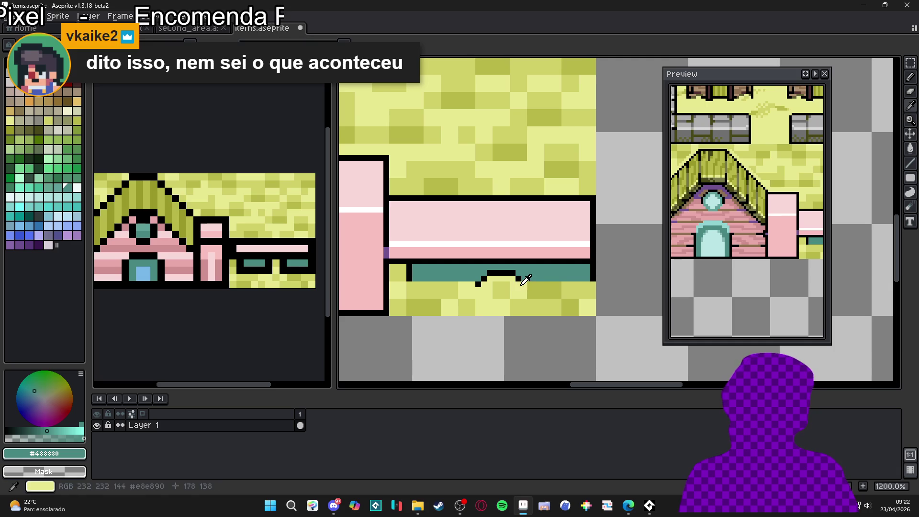
pyautogui.press('x')
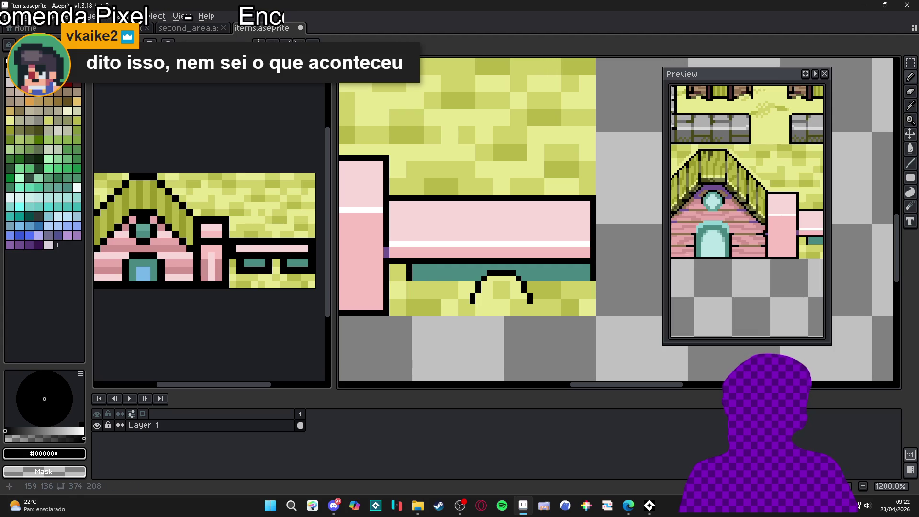
# - Draw a black leg and arch line below the band and paint border pixels beside it yellow
pyautogui.moveTo(411, 291); pyautogui.dragTo(401, 300)
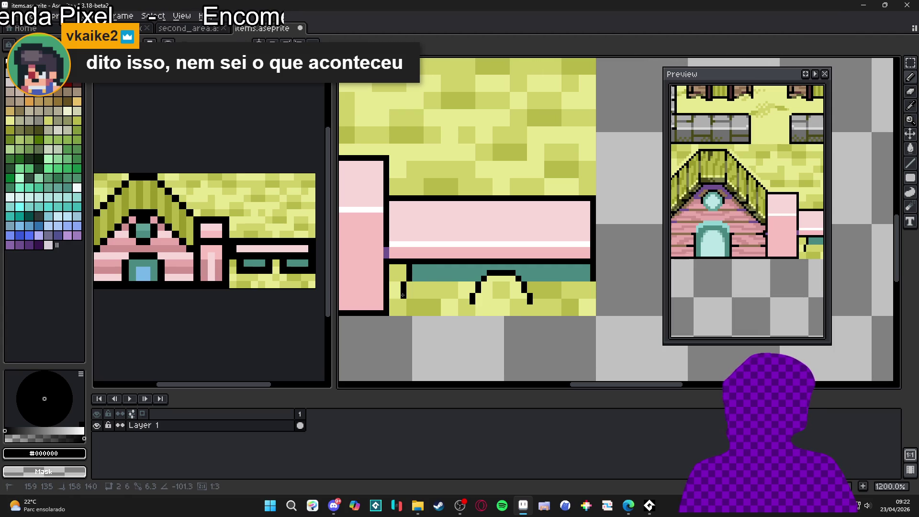
pyautogui.moveTo(402, 302); pyautogui.dragTo(402, 303)
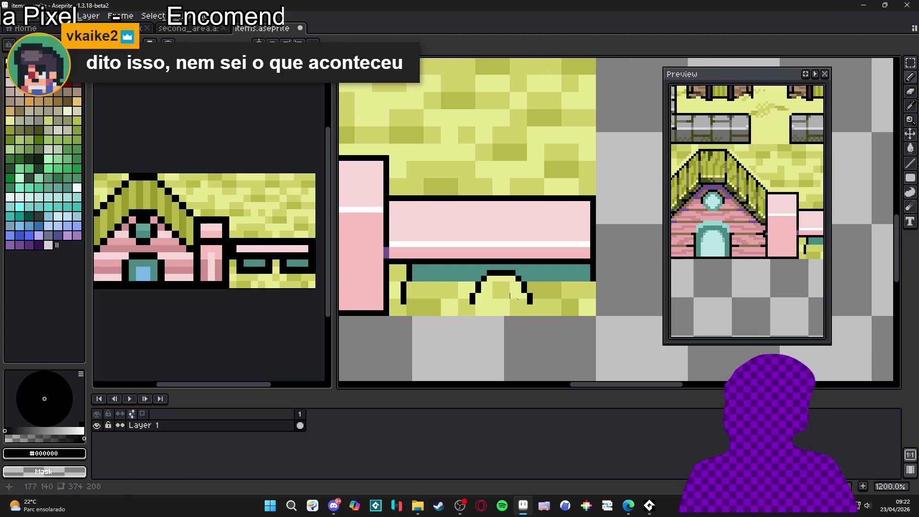
pyautogui.scroll(1, 581, 263)
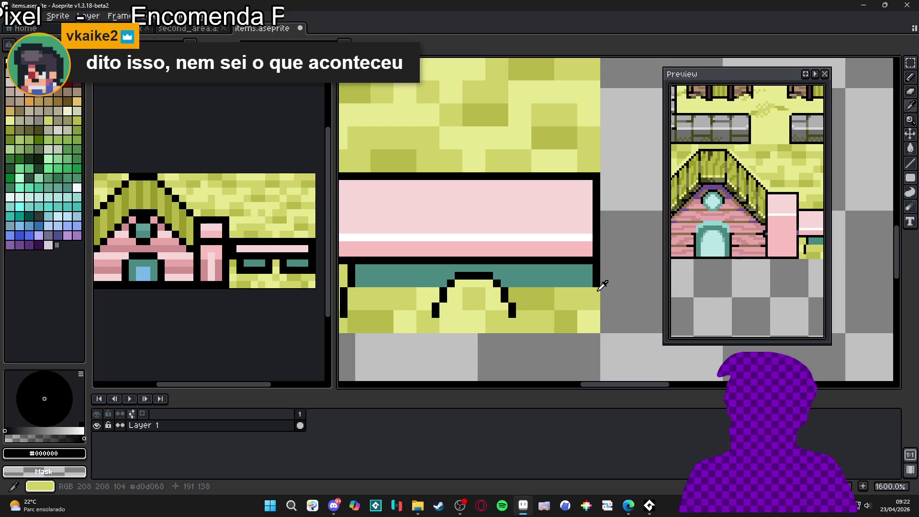
pyautogui.keyDown('alt'); pyautogui.click(598, 276); pyautogui.keyUp('alt')
pyautogui.moveTo(597, 276)
pyautogui.mouseDown()
pyautogui.moveTo(581, 282)
pyautogui.moveTo(581, 268)
pyautogui.mouseUp()
pyautogui.keyDown('alt'); pyautogui.click(500, 284); pyautogui.keyUp('alt')
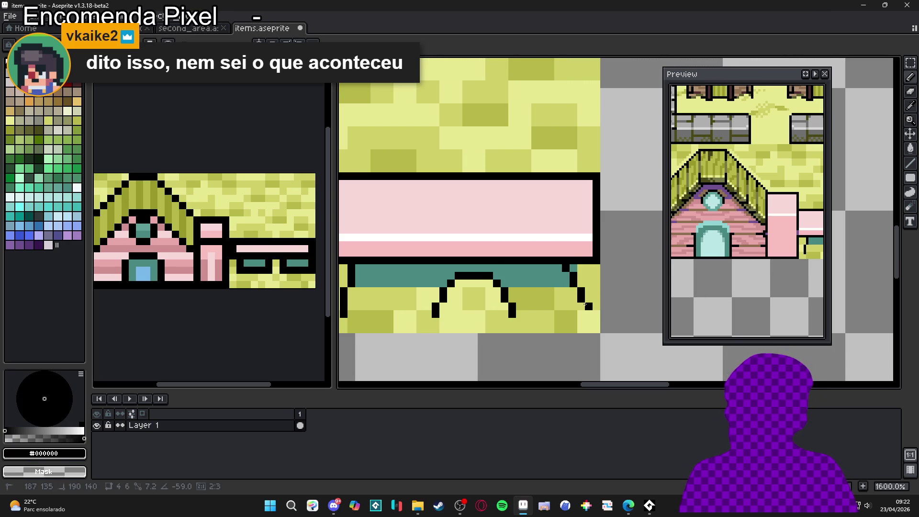
# - Try black outline strokes down the bench's right edge and leg, undoing the stray pixels
pyautogui.hotkey('ctrl', 'a')
pyautogui.hscroll(-2, 367, 287)
pyautogui.press('w')
pyautogui.click(382, 269)
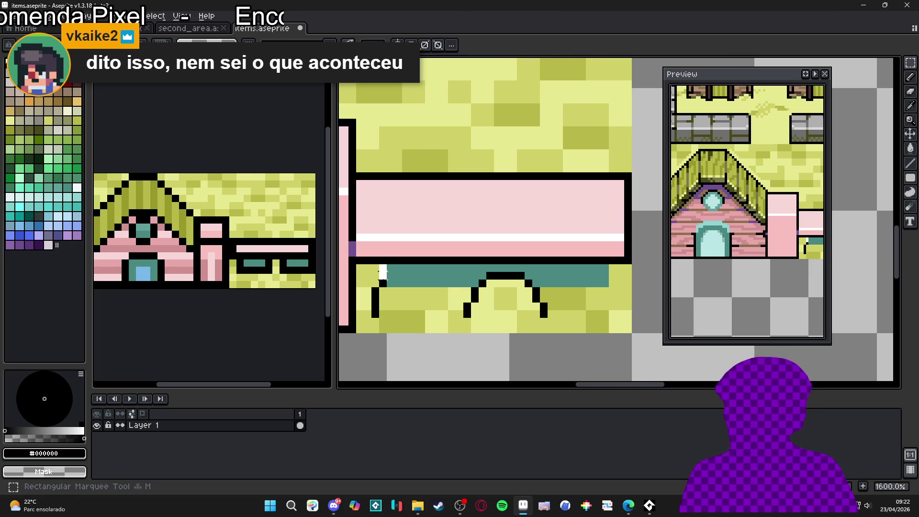
pyautogui.scroll(5, 378, 306)
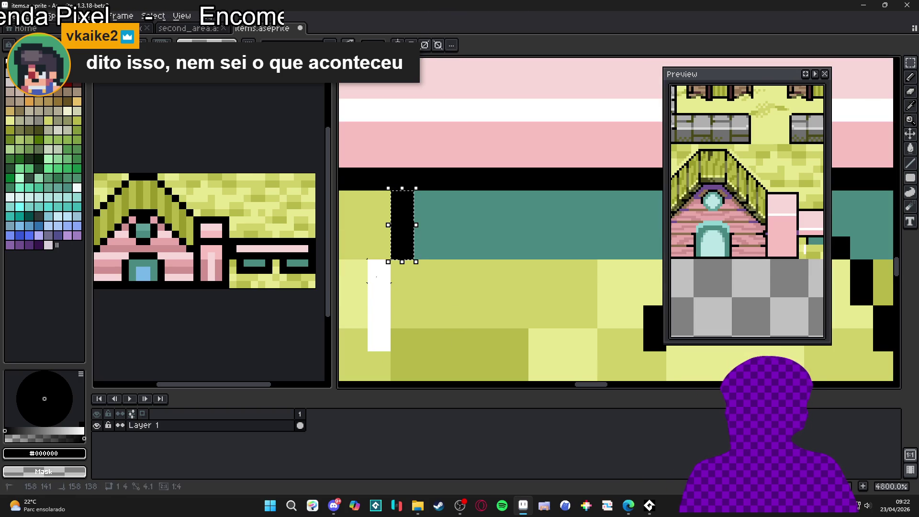
pyautogui.scroll(-4, 383, 311)
pyautogui.press('b')
pyautogui.moveTo(541, 258); pyautogui.dragTo(546, 293)
pyautogui.hotkey('ctrl', 'z')
pyautogui.moveTo(541, 258)
pyautogui.mouseDown()
pyautogui.moveTo(547, 293)
pyautogui.moveTo(552, 277)
pyautogui.mouseUp()
pyautogui.hotkey('ctrl', 'z')
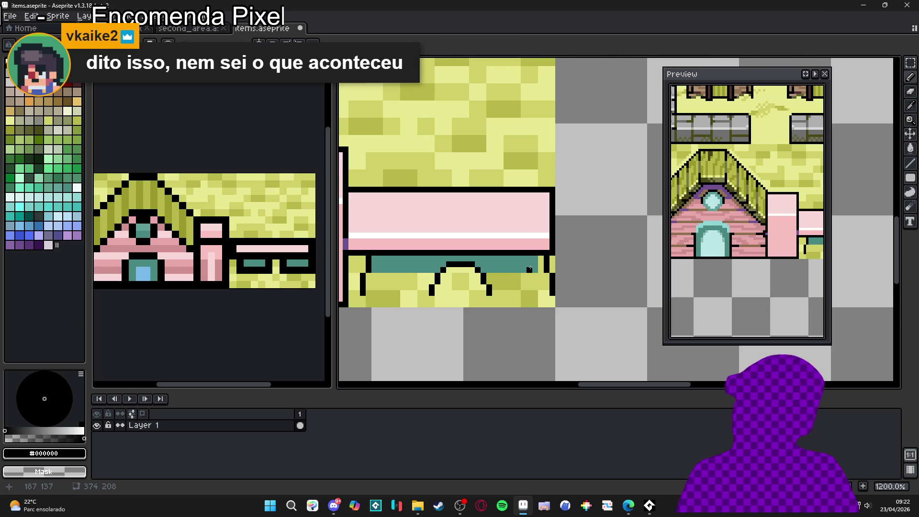
# - Fill the right and left areas under the bench band with teal
pyautogui.keyDown('alt'); pyautogui.click(535, 268); pyautogui.keyUp('alt')
pyautogui.click(543, 287)
pyautogui.moveTo(539, 290)
pyautogui.mouseDown()
pyautogui.moveTo(493, 290)
pyautogui.moveTo(491, 278)
pyautogui.moveTo(544, 283)
pyautogui.mouseUp()
pyautogui.moveTo(423, 293)
pyautogui.mouseDown()
pyautogui.moveTo(368, 290)
pyautogui.moveTo(431, 281)
pyautogui.mouseUp()
pyautogui.scroll(1, 555, 261)
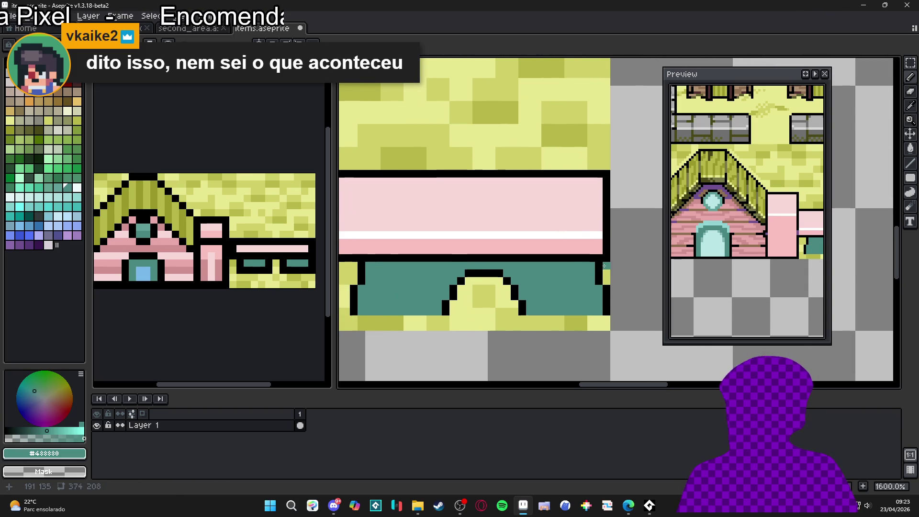
pyautogui.scroll(-1, 604, 266)
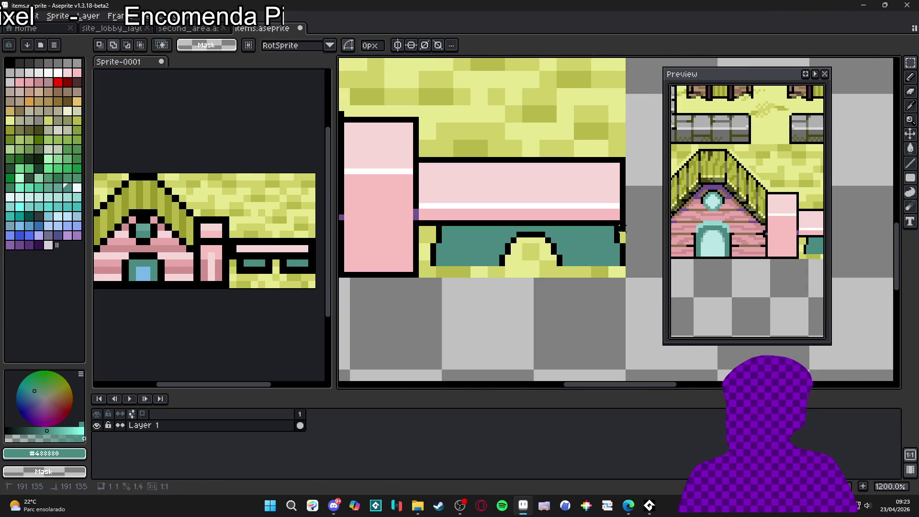
# - Marquee-select the teal underside band, nudge it one pixel left, and deselect
pyautogui.moveTo(621, 229); pyautogui.dragTo(429, 270)
pyautogui.press('Left')
pyautogui.press('b')
pyautogui.scroll(3, 636, 225)
pyautogui.keyDown('alt'); pyautogui.click(641, 223); pyautogui.keyUp('alt')
pyautogui.hotkey('ctrl', 'd')
pyautogui.hotkey('ctrl', 'd')
pyautogui.press('e')
pyautogui.scroll(-2, 589, 313)
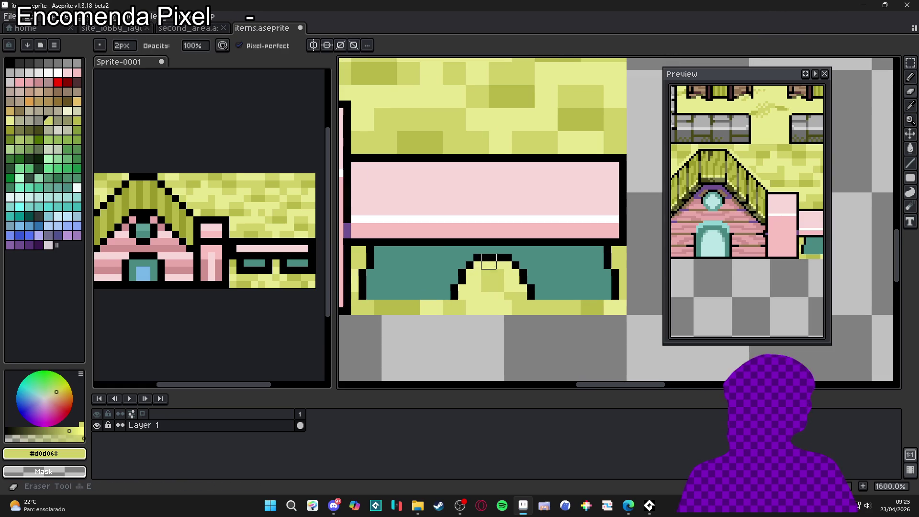
# - Erase the grass in the bench's arch and bottom row, then its left column with a 1px eraser
pyautogui.moveTo(481, 269)
pyautogui.mouseDown()
pyautogui.moveTo(517, 277)
pyautogui.moveTo(465, 284)
pyautogui.moveTo(519, 292)
pyautogui.mouseUp()
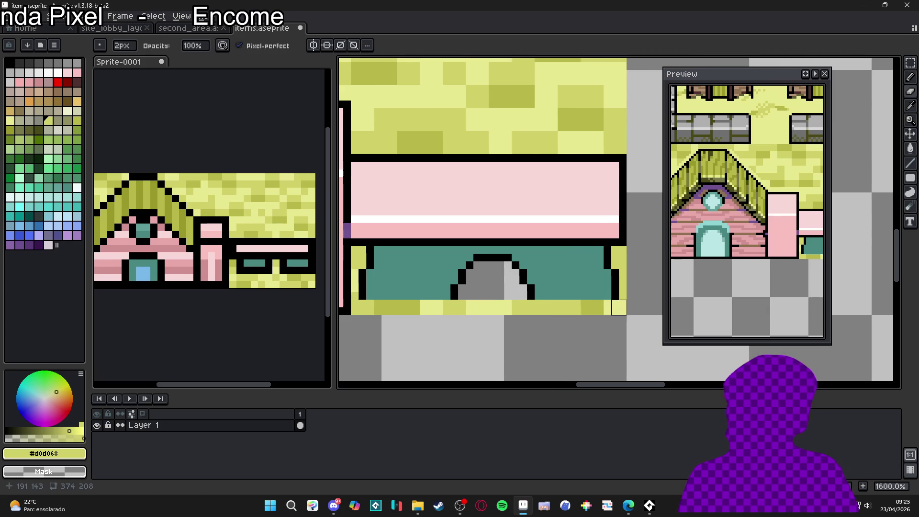
pyautogui.moveTo(397, 315)
pyautogui.mouseDown()
pyautogui.moveTo(373, 307)
pyautogui.moveTo(617, 307)
pyautogui.mouseUp()
pyautogui.press('-')
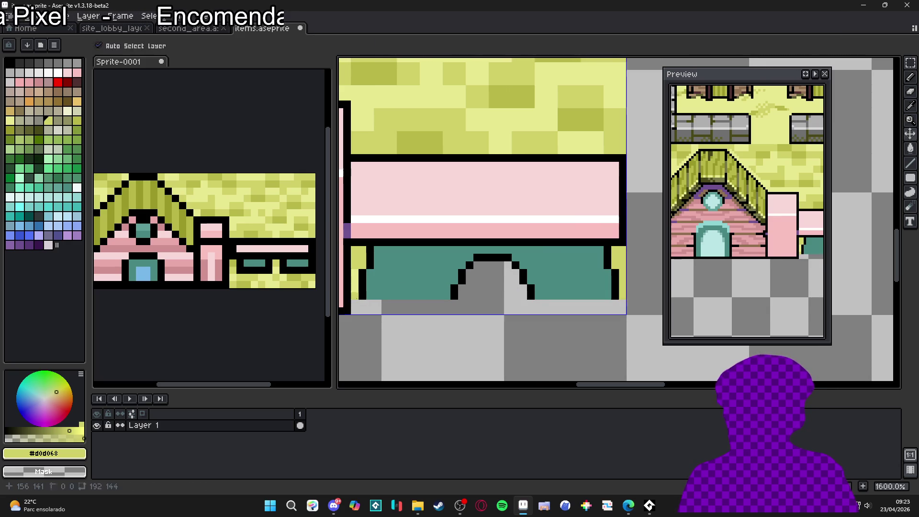
pyautogui.moveTo(354, 265); pyautogui.dragTo(355, 287)
pyautogui.press('+')
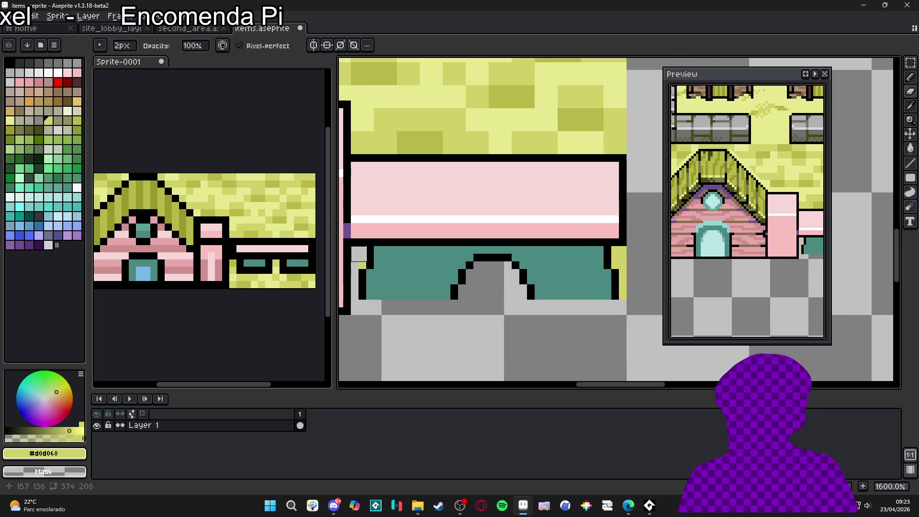
pyautogui.hscroll(3, 530, 276)
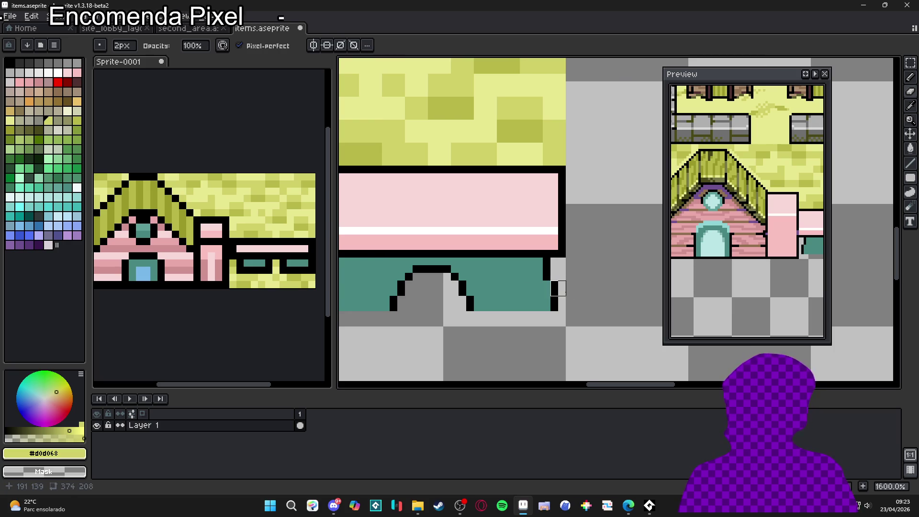
pyautogui.scroll(-3, 565, 288)
pyautogui.scroll(-2, 592, 243)
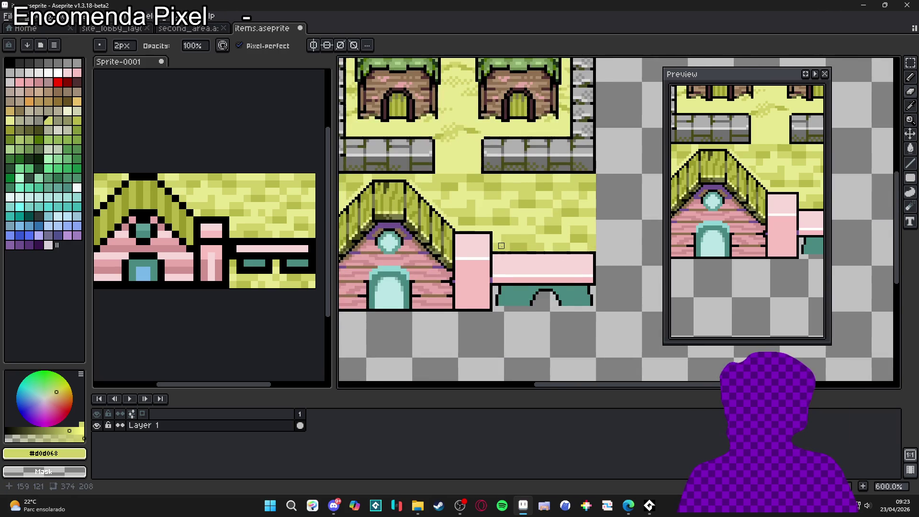
# - Show the pixel grid and clear the yellow floor area beside the bench to transparency
pyautogui.press('m')
pyautogui.hotkey('ctrl', "'")
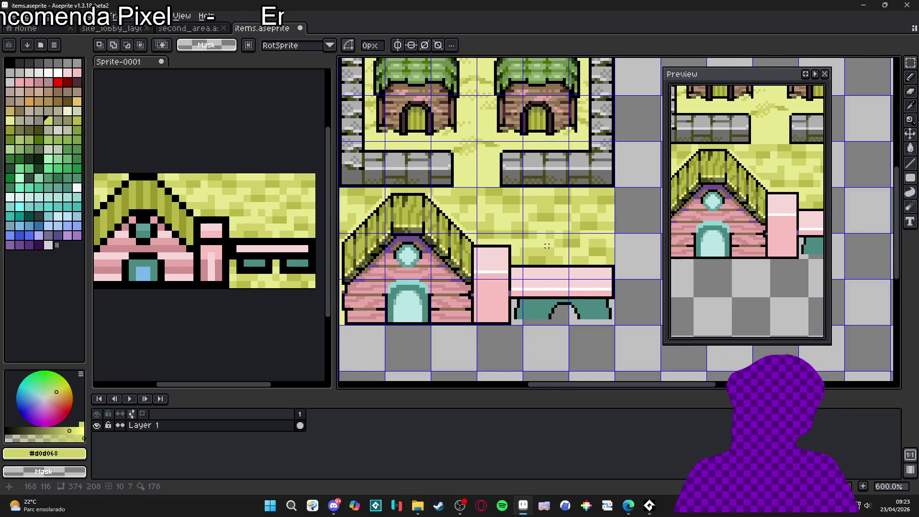
pyautogui.scroll(1, 608, 201)
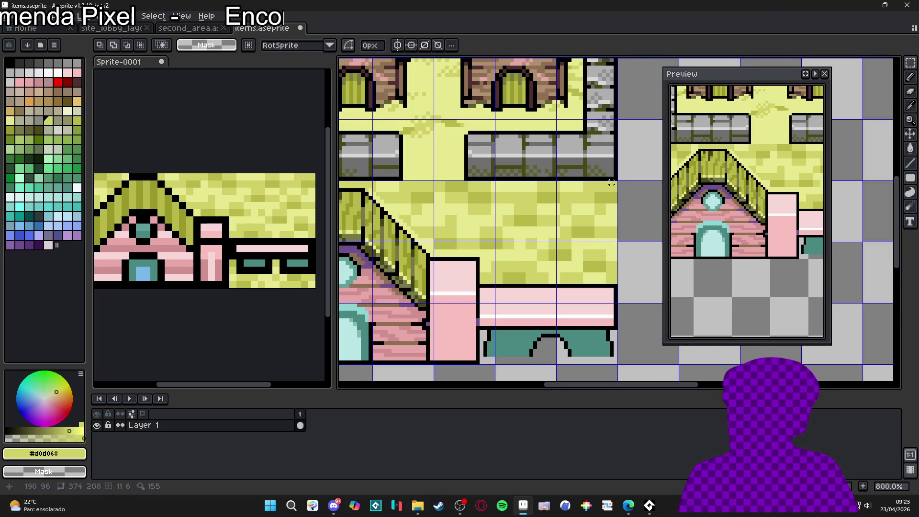
pyautogui.moveTo(614, 182); pyautogui.dragTo(481, 285)
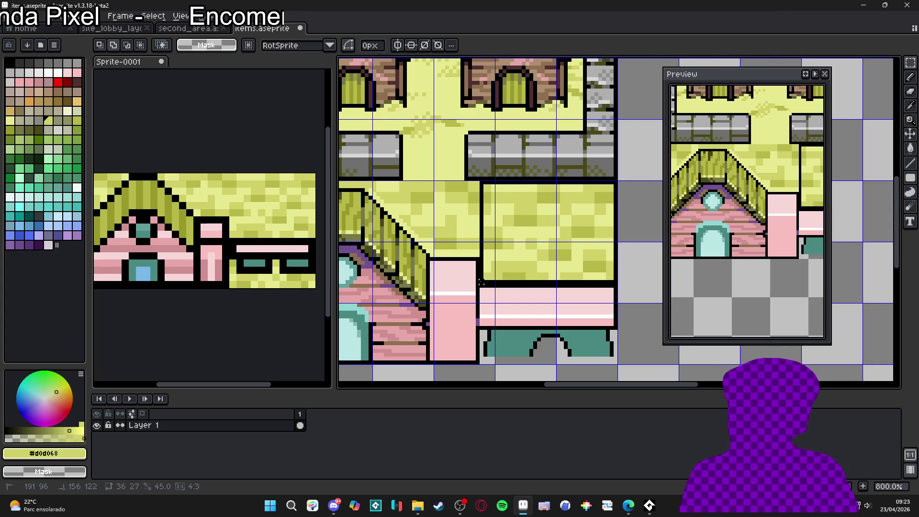
pyautogui.press('Delete')
# - Undo a stray yellow rectangle, then clear the strip above the roof
pyautogui.scroll(2, 463, 247)
pyautogui.moveTo(483, 260)
pyautogui.mouseDown()
pyautogui.moveTo(416, 188)
pyautogui.moveTo(415, 153)
pyautogui.mouseUp()
pyautogui.hotkey('ctrl', 'z')
pyautogui.scroll(1, 479, 211)
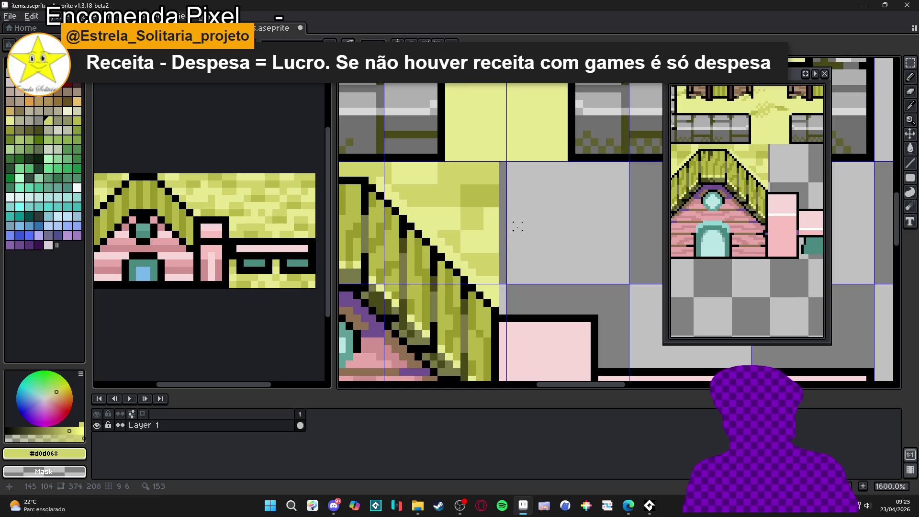
pyautogui.moveTo(570, 272); pyautogui.dragTo(457, 209)
pyautogui.scroll(-1, 457, 209)
pyautogui.moveTo(629, 192)
pyautogui.mouseDown()
pyautogui.moveTo(341, 197)
pyautogui.moveTo(425, 202)
pyautogui.mouseUp()
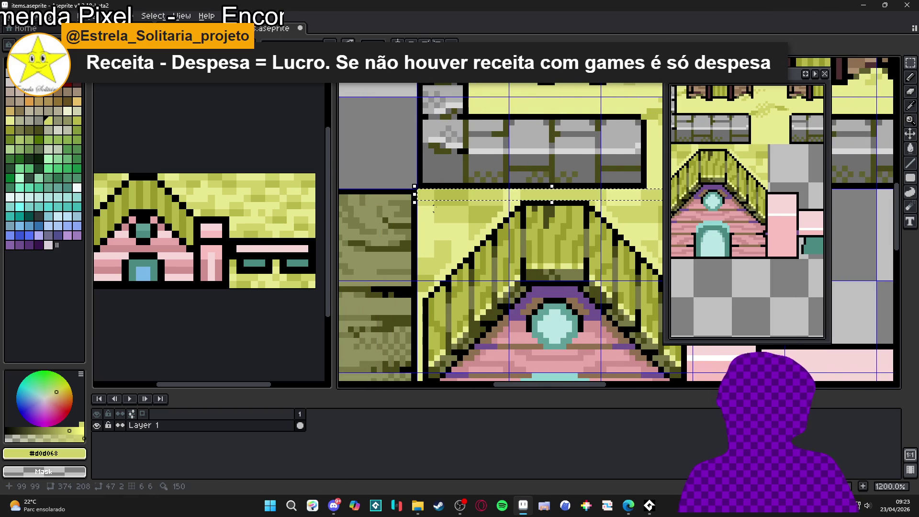
pyautogui.press('Delete')
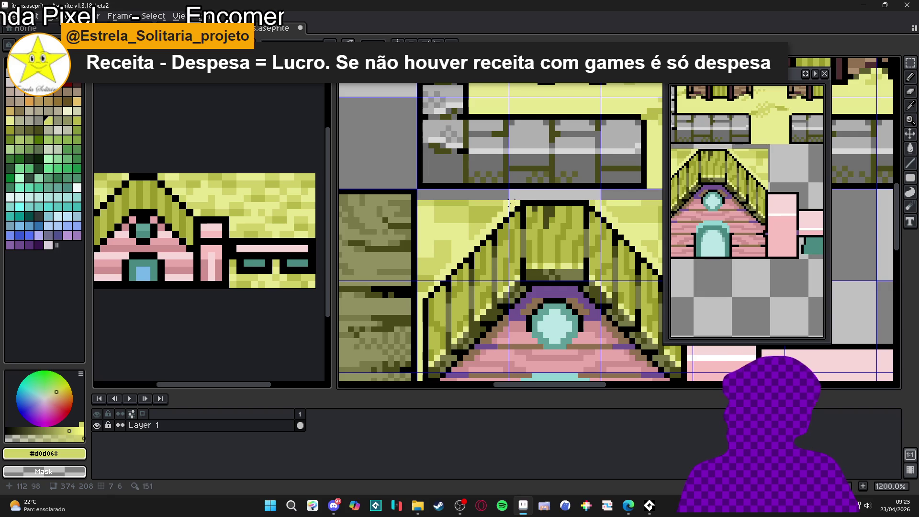
# - Marquee-select and delete the yellow area right of the roof slope
pyautogui.scroll(2, 478, 220)
pyautogui.scroll(-2, 527, 219)
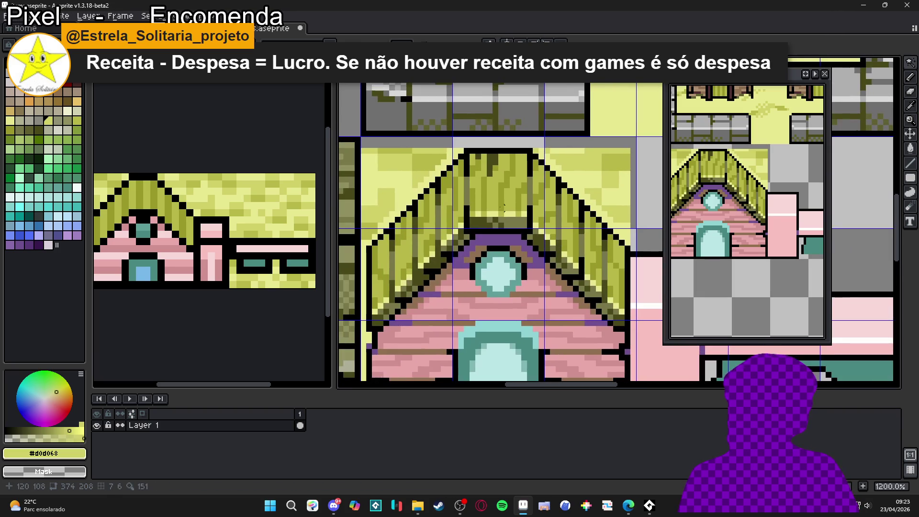
pyautogui.scroll(1, 545, 156)
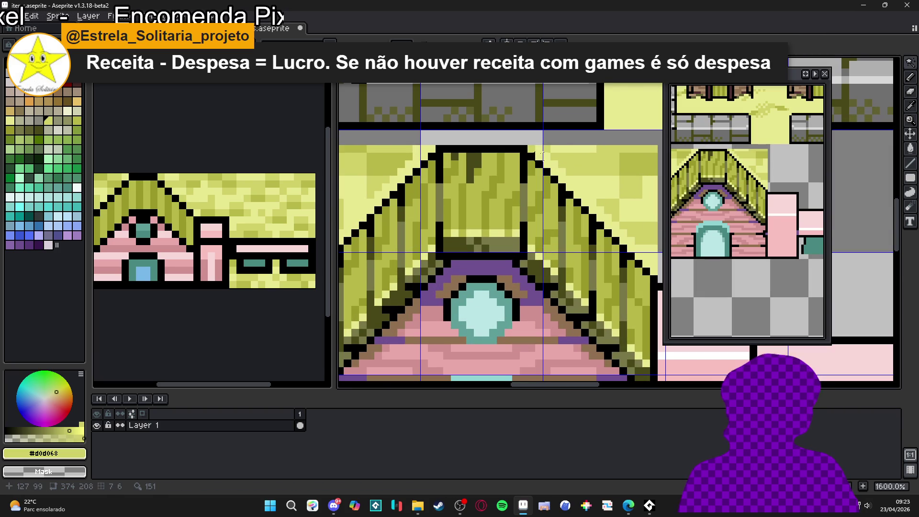
pyautogui.scroll(2, 529, 149)
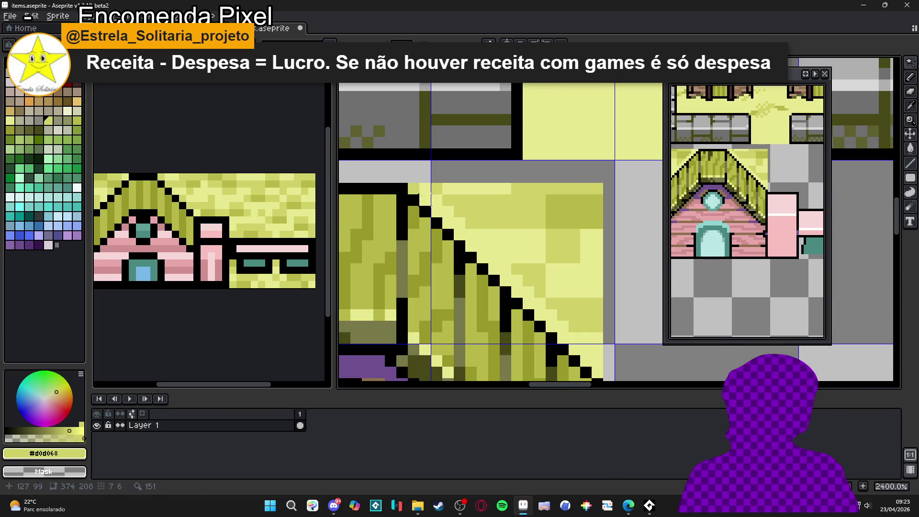
pyautogui.press('m')
pyautogui.moveTo(604, 182)
pyautogui.mouseDown()
pyautogui.moveTo(522, 277)
pyautogui.moveTo(523, 300)
pyautogui.moveTo(488, 253)
pyautogui.moveTo(536, 254)
pyautogui.moveTo(538, 288)
pyautogui.mouseUp()
pyautogui.press('Delete')
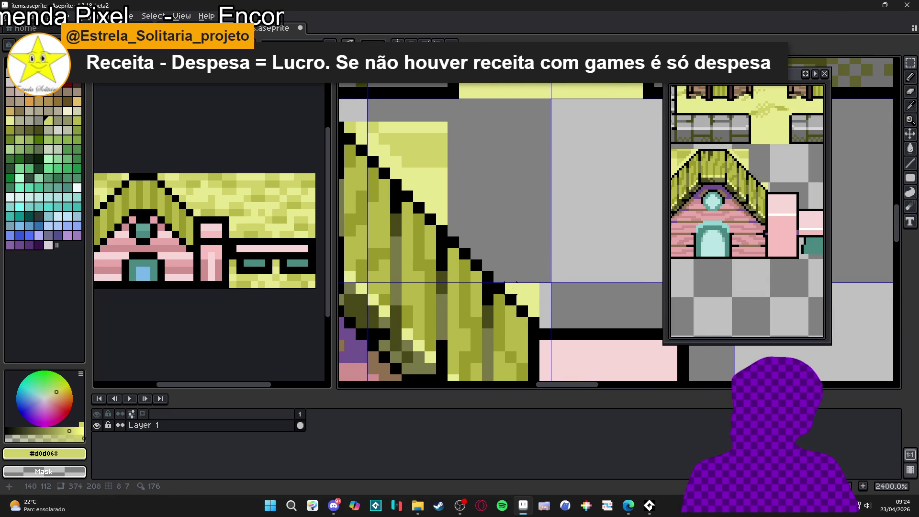
pyautogui.scroll(3, 492, 286)
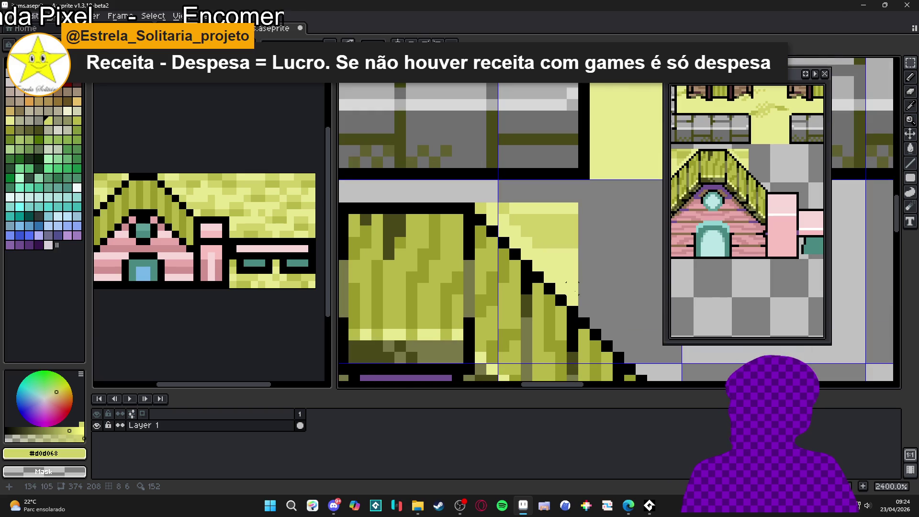
# - Try black outline fills and lines along the roof, undoing each one
pyautogui.moveTo(575, 295)
pyautogui.mouseDown()
pyautogui.moveTo(555, 191)
pyautogui.moveTo(556, 285)
pyautogui.mouseUp()
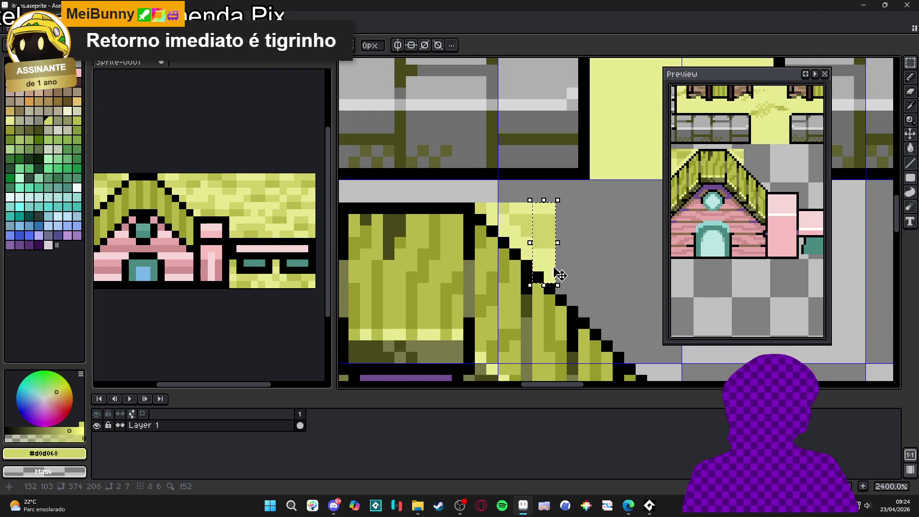
pyautogui.moveTo(538, 266); pyautogui.dragTo(543, 213)
pyautogui.hotkey('ctrl', 'z')
pyautogui.hotkey('ctrl', 'z')
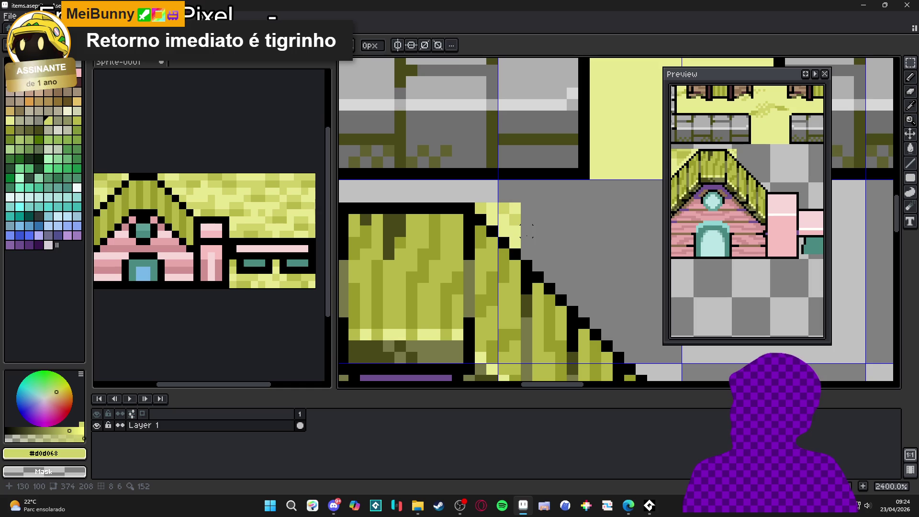
pyautogui.moveTo(492, 219)
pyautogui.mouseDown()
pyautogui.moveTo(502, 197)
pyautogui.moveTo(484, 221)
pyautogui.mouseUp()
pyautogui.hotkey('ctrl', 'z')
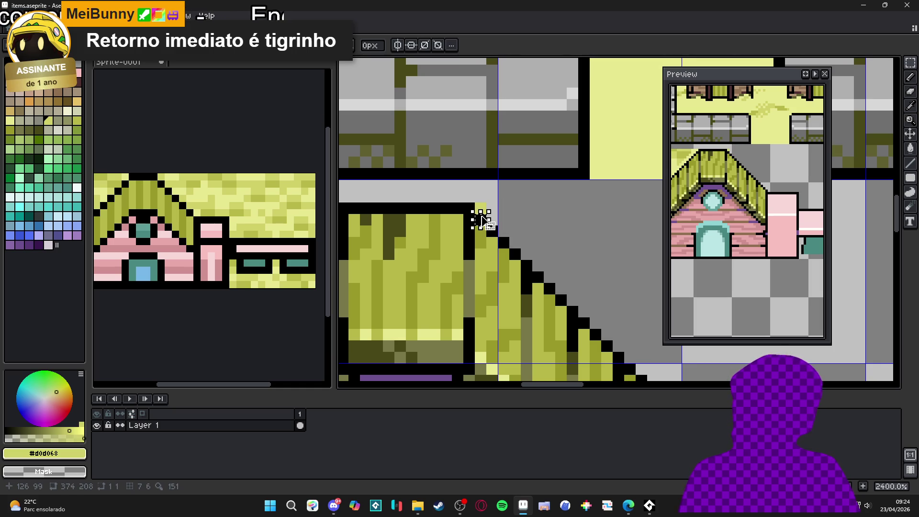
pyautogui.scroll(-2, 479, 211)
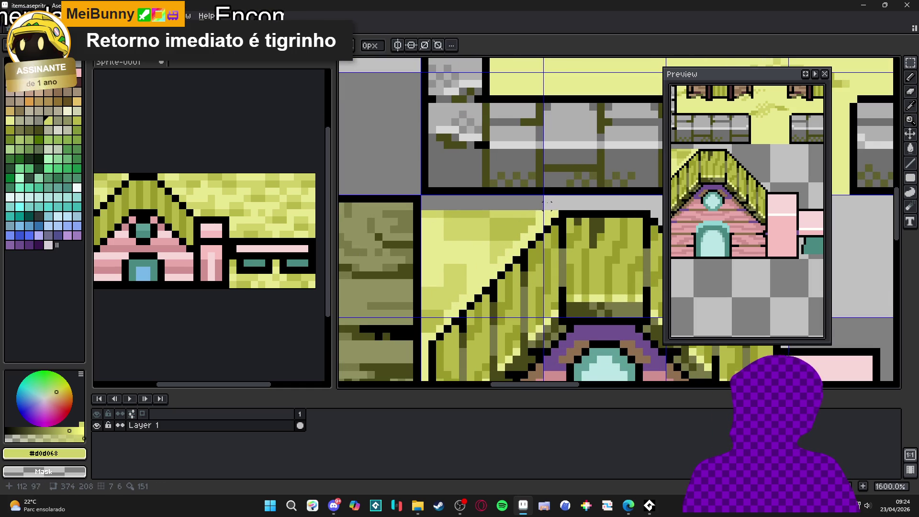
pyautogui.moveTo(553, 211); pyautogui.dragTo(424, 214)
pyautogui.hotkey('ctrl', 'z')
pyautogui.hotkey('ctrl', 'z')
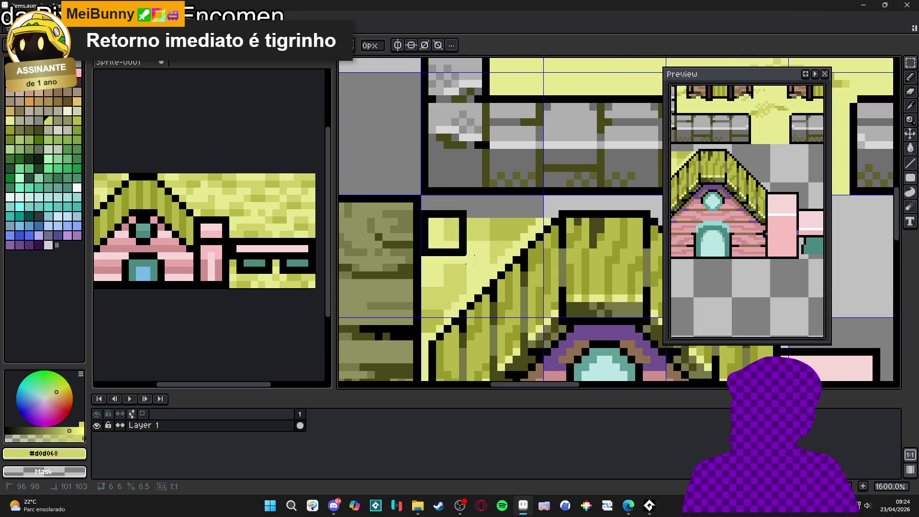
pyautogui.moveTo(501, 268)
pyautogui.mouseDown()
pyautogui.moveTo(496, 211)
pyautogui.moveTo(500, 265)
pyautogui.mouseUp()
pyautogui.hotkey('ctrl', 'z')
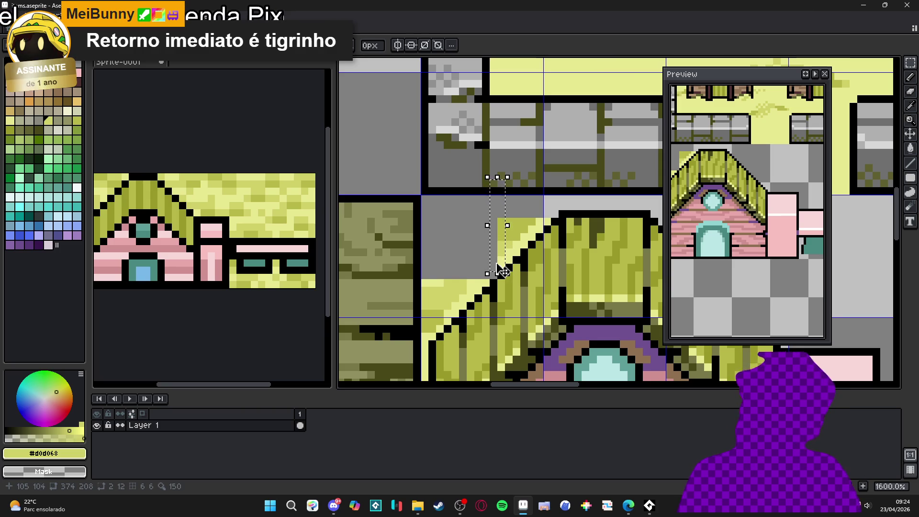
# - Revert four earlier yellow edits, delete a dark pixel column, and erase yellow left of the roof
pyautogui.hotkey('ctrl', 'z')
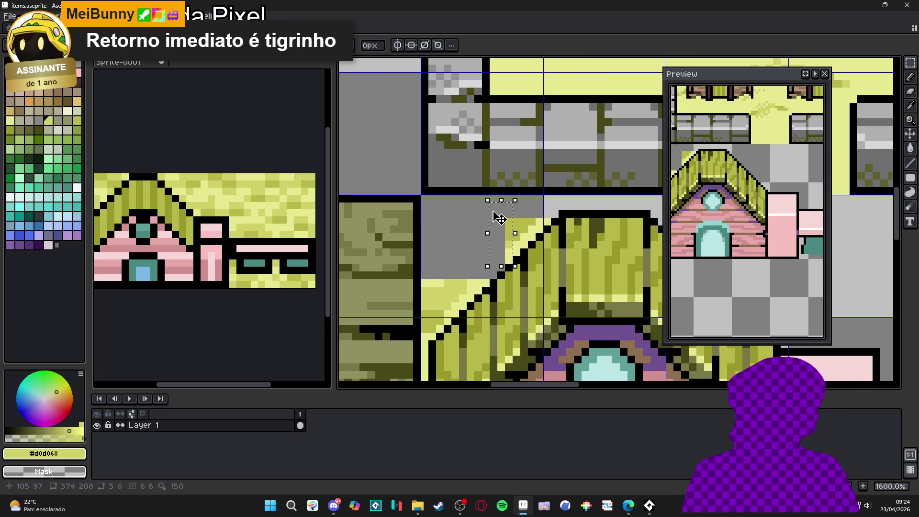
pyautogui.hotkey('ctrl', 'z')
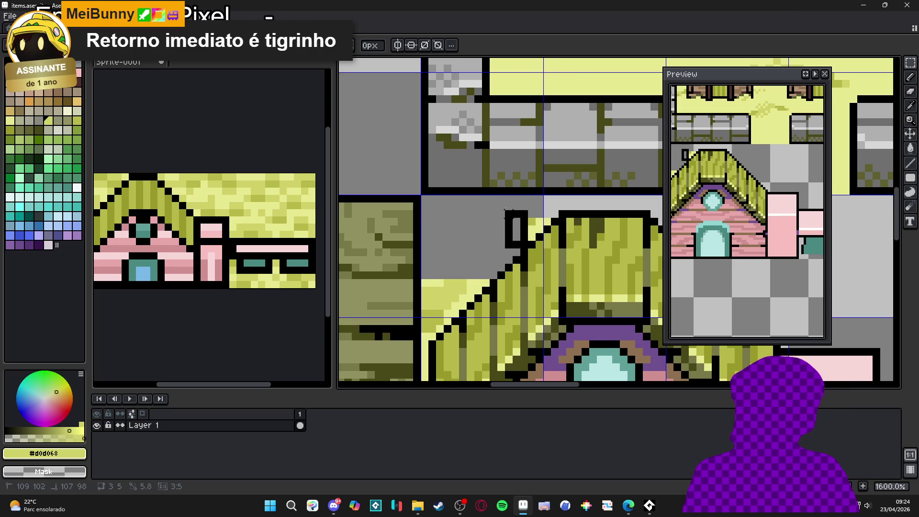
pyautogui.hotkey('ctrl', 'z')
pyautogui.hotkey('ctrl', 'z')
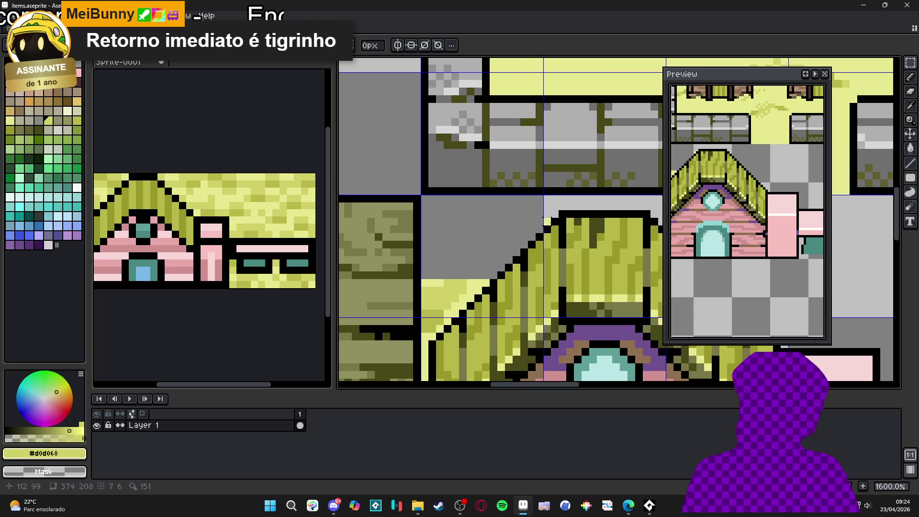
pyautogui.hotkey('ctrl', 'z')
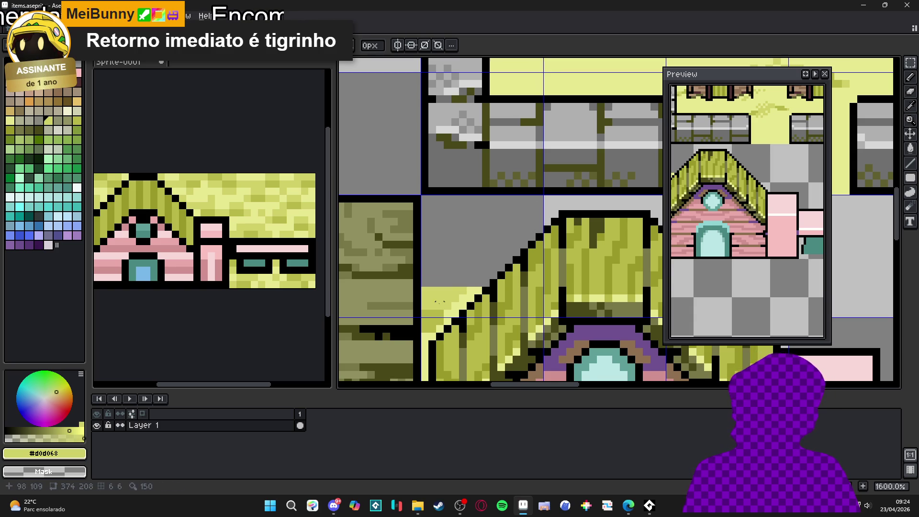
pyautogui.moveTo(439, 327); pyautogui.dragTo(439, 282)
pyautogui.press('Delete')
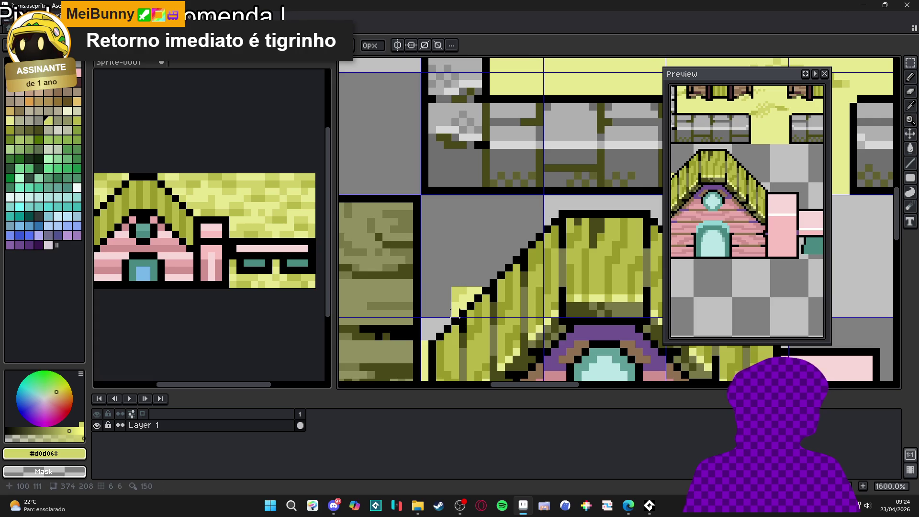
pyautogui.moveTo(459, 306)
pyautogui.mouseDown()
pyautogui.moveTo(475, 281)
pyautogui.moveTo(483, 294)
pyautogui.mouseUp()
# - Clear the leftover yellow column and two stray yellow pixels beside the roof
pyautogui.scroll(-5, 473, 239)
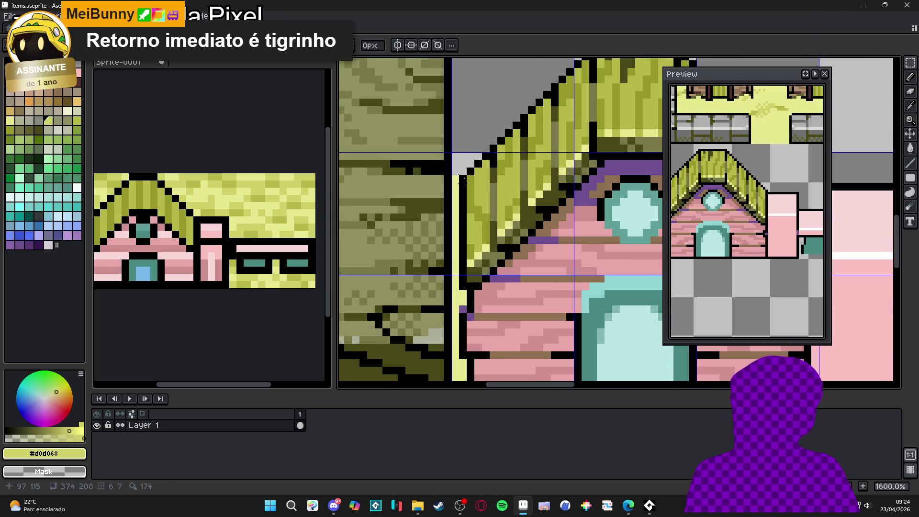
pyautogui.scroll(-1, 462, 180)
pyautogui.moveTo(455, 177); pyautogui.dragTo(467, 357)
pyautogui.scroll(3, 462, 319)
pyautogui.hotkey('ctrl', 'd')
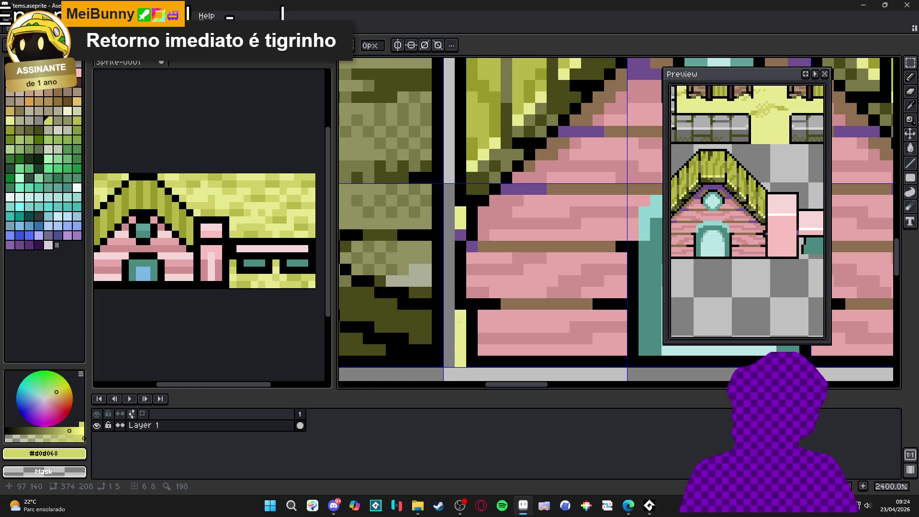
pyautogui.hotkey('ctrl', 'z')
pyautogui.moveTo(462, 225); pyautogui.dragTo(462, 213)
pyautogui.scroll(-3, 462, 213)
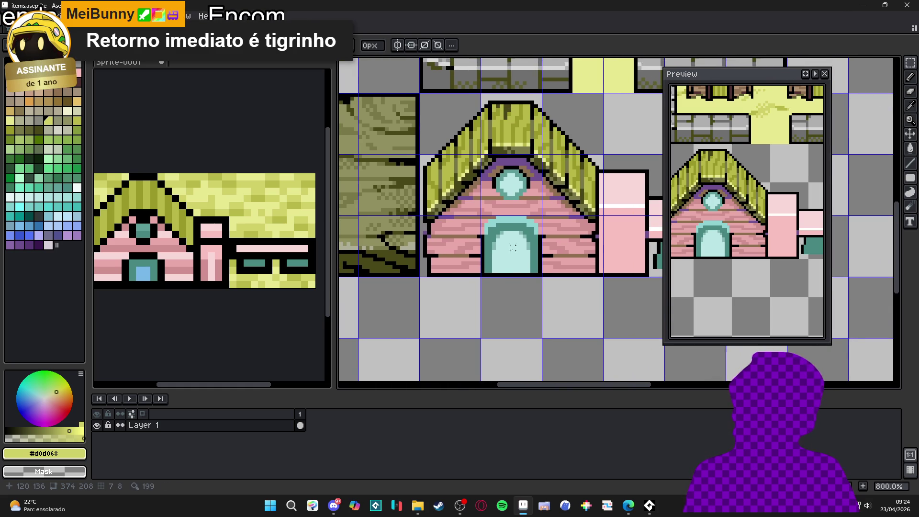
pyautogui.scroll(-4, 509, 248)
# - Hide the grid and save items.aseprite
pyautogui.hotkey('ctrl', "'")
pyautogui.scroll(-2, 529, 274)
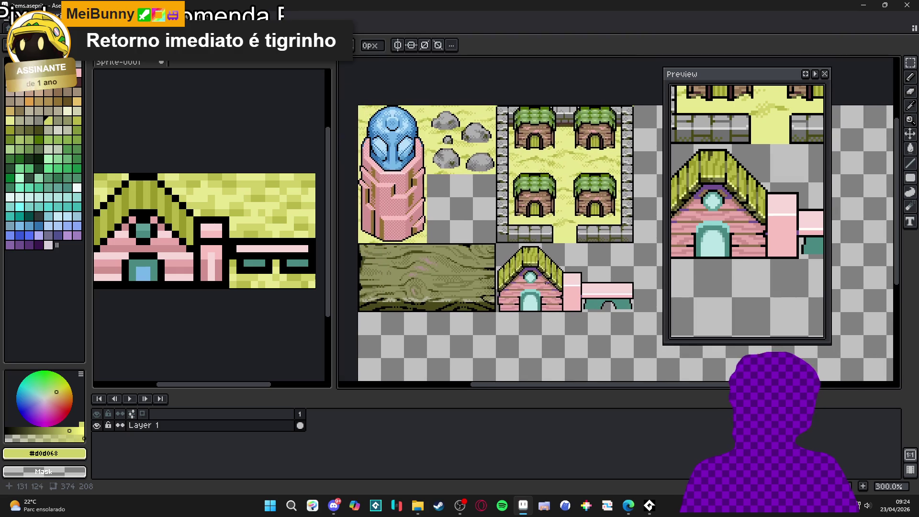
pyautogui.hotkey('ctrl', 's')
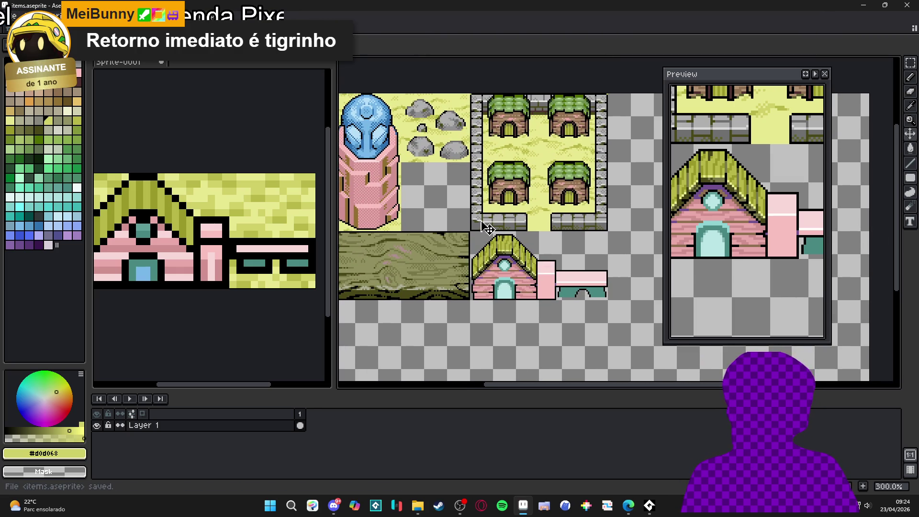
# - Check the second_area.aseprite map, then return to items.aseprite
pyautogui.hotkey('ctrl', 'shift', 'Tab')
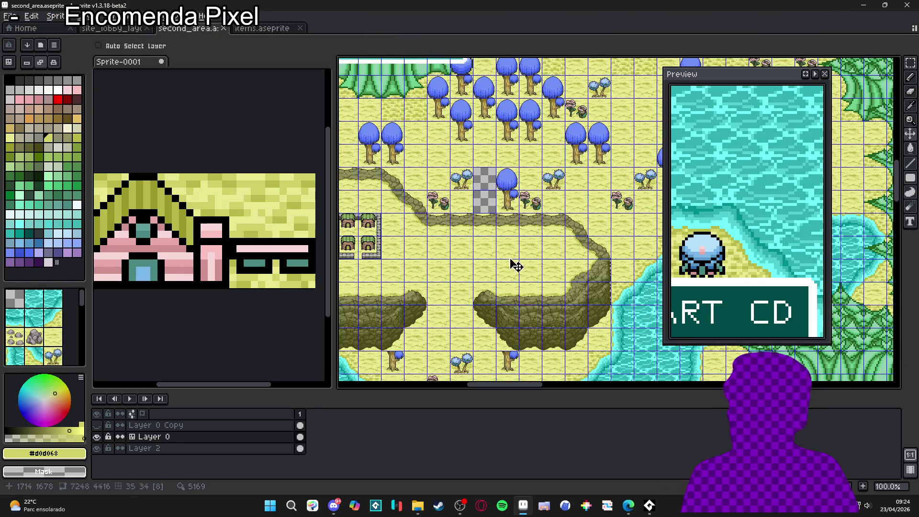
pyautogui.scroll(2, 471, 280)
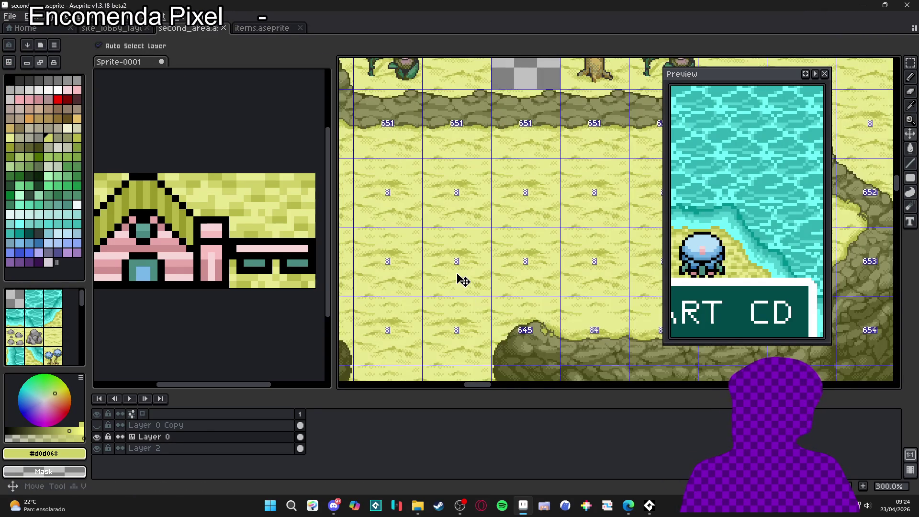
pyautogui.press('m')
pyautogui.press('b')
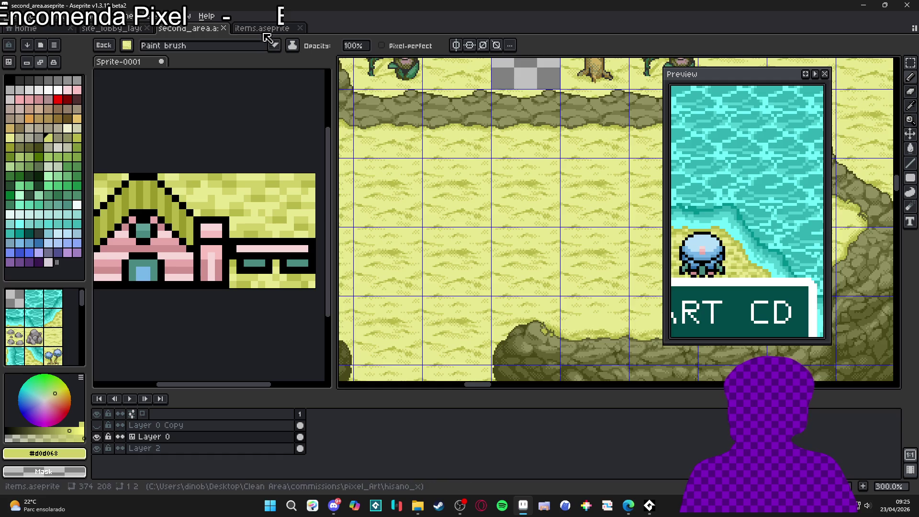
pyautogui.hotkey('ctrl', 'Tab')
pyautogui.moveTo(517, 260); pyautogui.dragTo(487, 244)
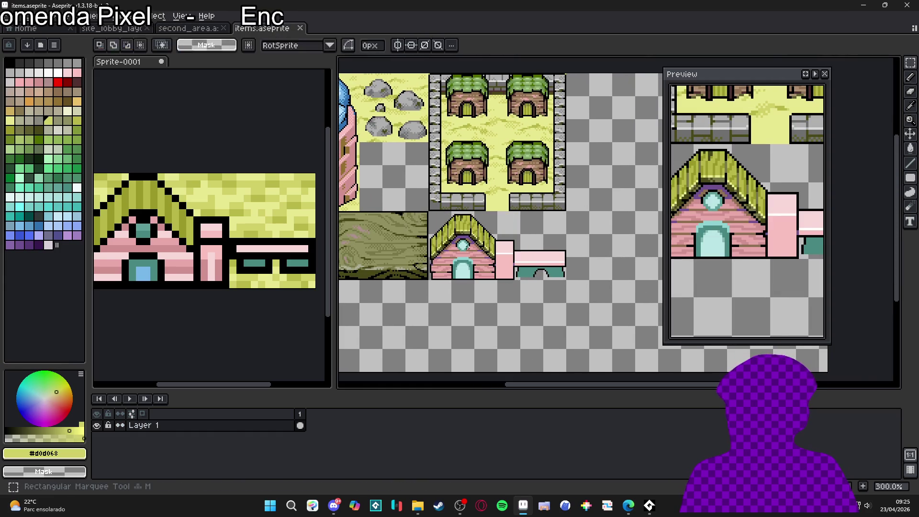
# - Move the yellow grass block under the house and bench with the grid shown
pyautogui.hotkey('ctrl', "'")
pyautogui.moveTo(437, 214)
pyautogui.mouseDown()
pyautogui.moveTo(529, 260)
pyautogui.moveTo(554, 261)
pyautogui.mouseUp()
pyautogui.press('b')
pyautogui.scroll(3, 554, 260)
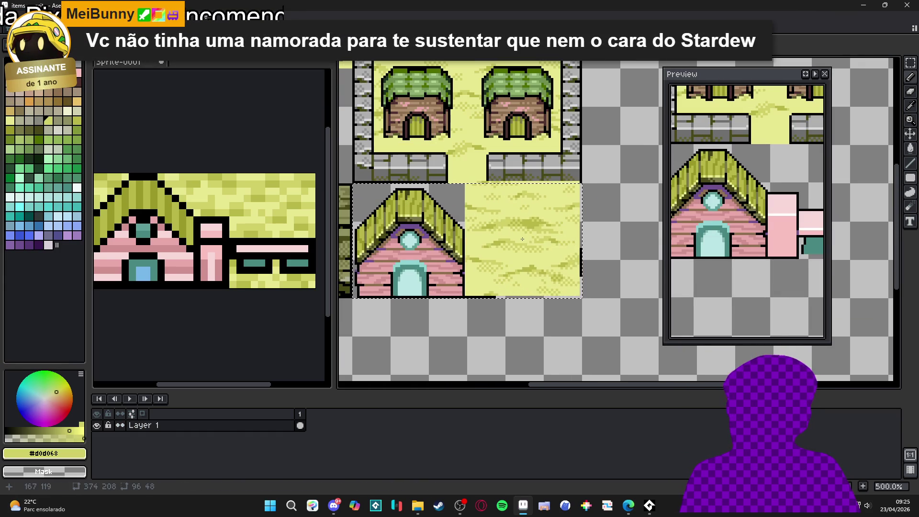
pyautogui.moveTo(524, 241); pyautogui.dragTo(502, 259)
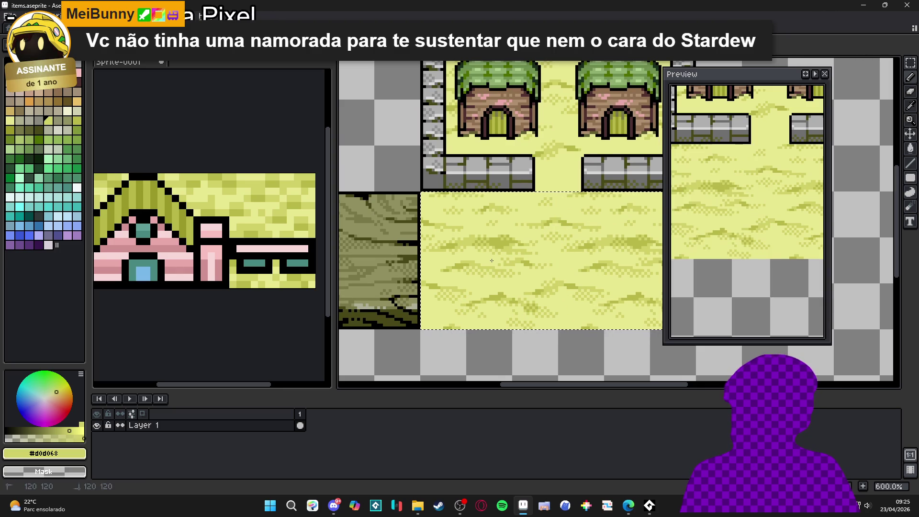
pyautogui.scroll(-2, 541, 302)
pyautogui.hotkey('ctrl', 'z')
pyautogui.hotkey('ctrl', 'z')
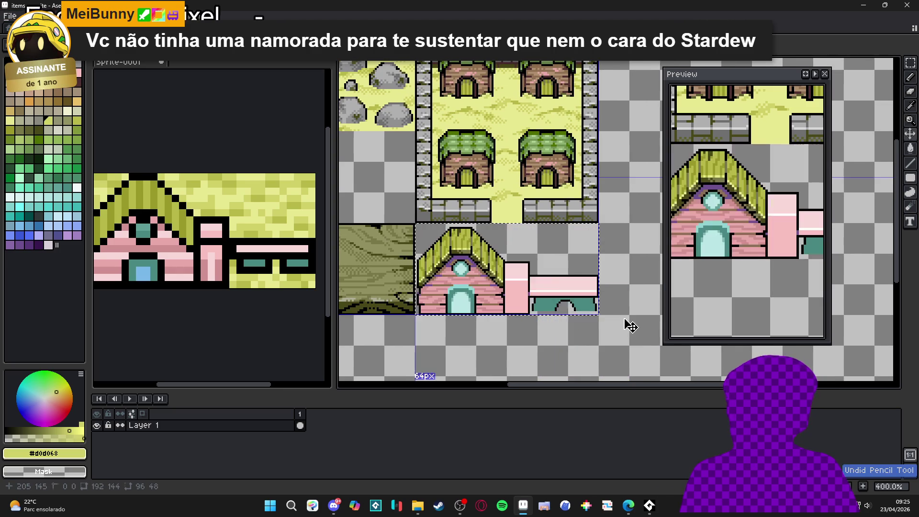
pyautogui.hotkey('ctrl', 'y')
pyautogui.scroll(2, 462, 274)
pyautogui.moveTo(461, 270)
pyautogui.mouseDown()
pyautogui.moveTo(490, 287)
pyautogui.moveTo(549, 295)
pyautogui.mouseUp()
pyautogui.scroll(-2, 549, 296)
pyautogui.scroll(7, 549, 295)
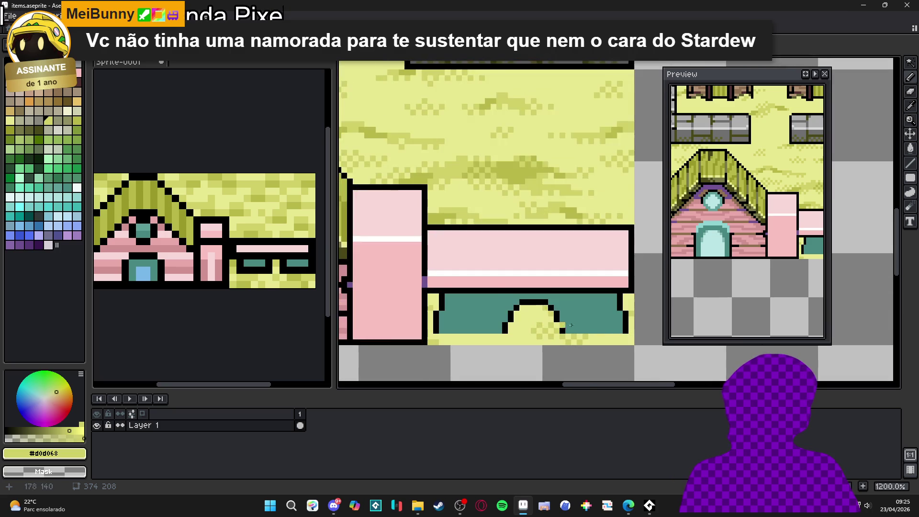
# - Pencil the right teal section's bottom row in the pale yellow grass colour
pyautogui.press('b')
pyautogui.keyDown('alt'); pyautogui.click(631, 336); pyautogui.keyUp('alt')
pyautogui.moveTo(633, 332); pyautogui.dragTo(564, 332)
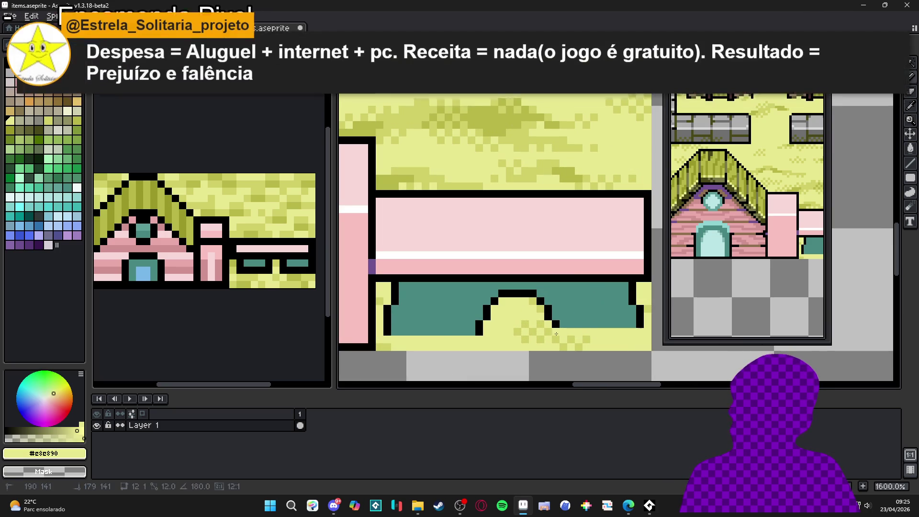
# - Paint the left teal section's bottom row pale yellow and add a black pixel under the bench
pyautogui.moveTo(480, 331); pyautogui.dragTo(385, 332)
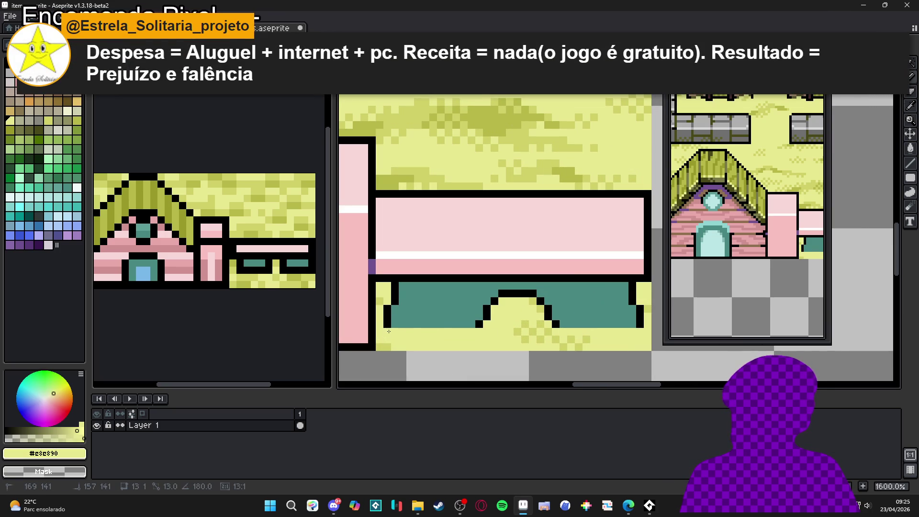
pyautogui.keyDown('alt'); pyautogui.click(482, 319); pyautogui.keyUp('alt')
pyautogui.click(502, 331)
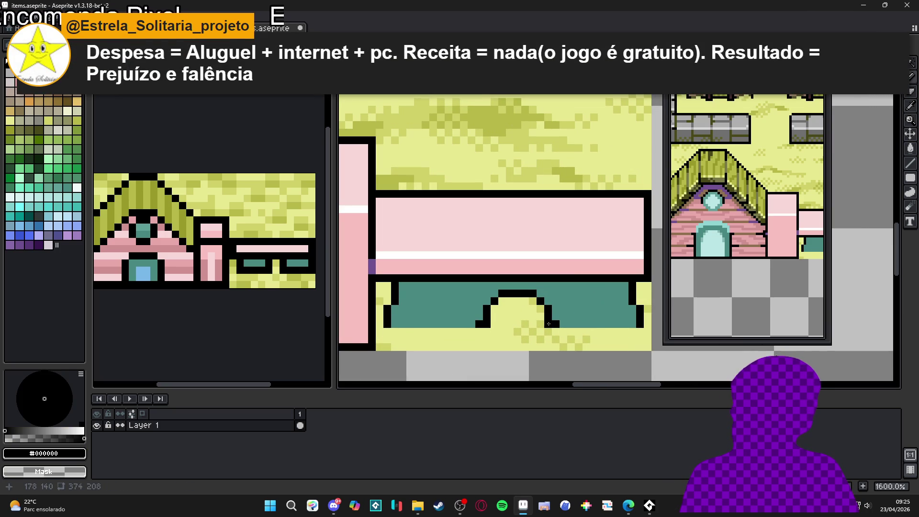
# - Draw a purple #705090 shading column down the post's left edge
pyautogui.scroll(-4, 593, 331)
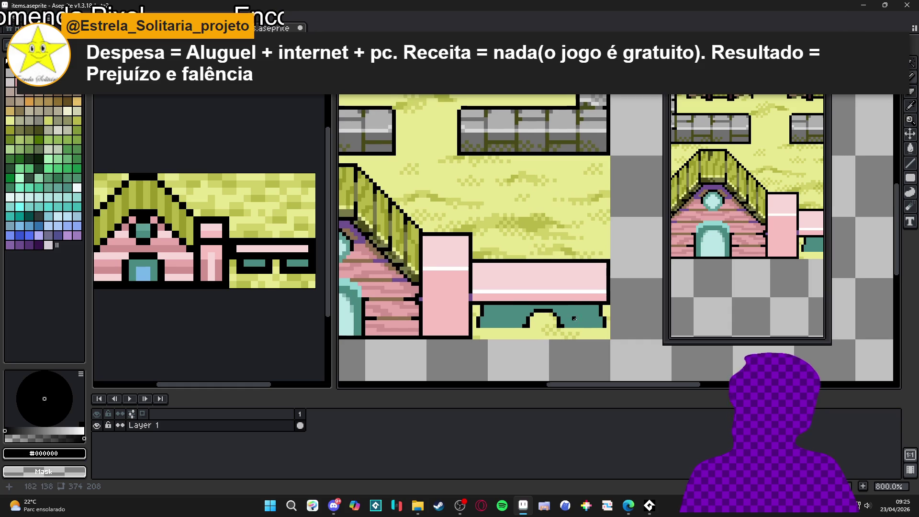
pyautogui.moveTo(560, 321); pyautogui.dragTo(520, 311)
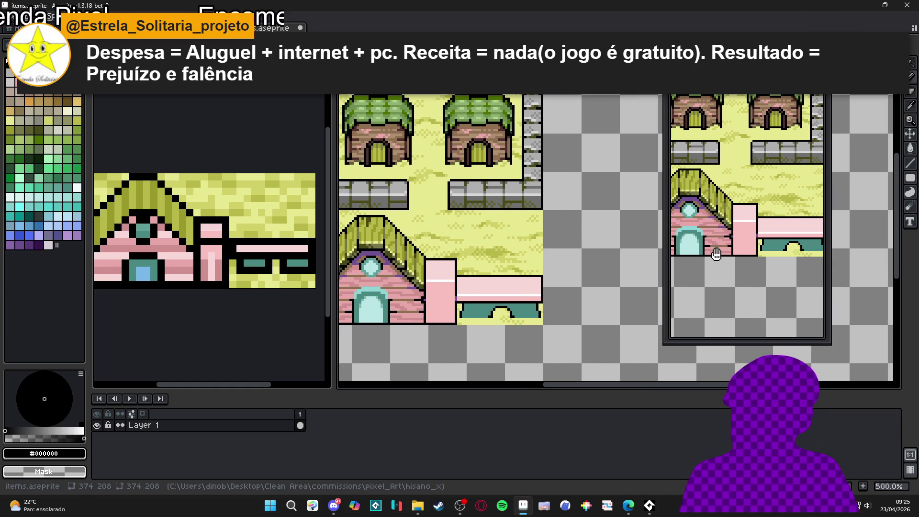
pyautogui.moveTo(456, 320); pyautogui.dragTo(462, 317)
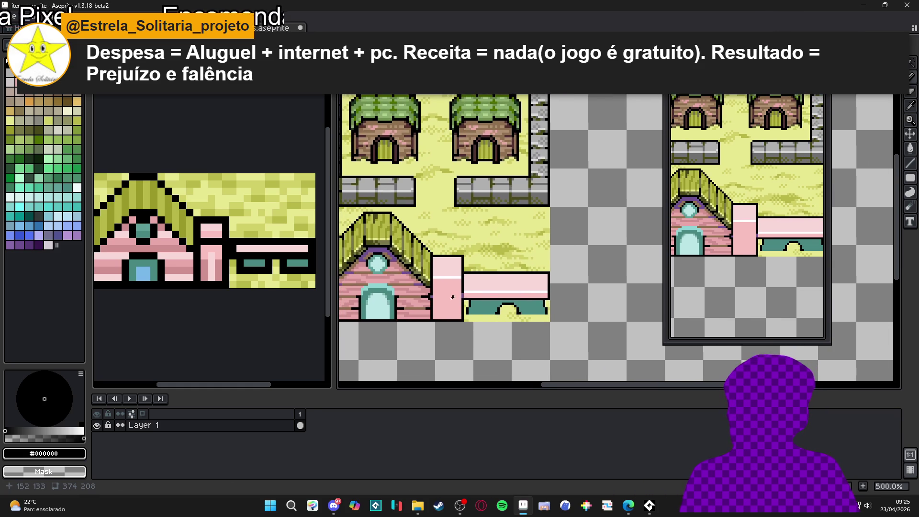
pyautogui.moveTo(441, 299); pyautogui.dragTo(466, 311)
pyautogui.scroll(4, 454, 302)
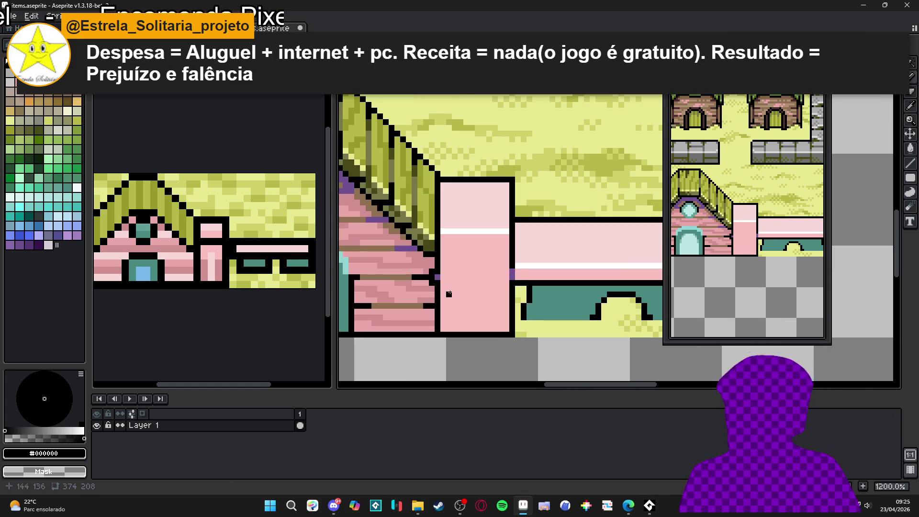
pyautogui.keyDown('alt'); pyautogui.click(512, 277); pyautogui.keyUp('alt')
pyautogui.moveTo(438, 297); pyautogui.dragTo(439, 317)
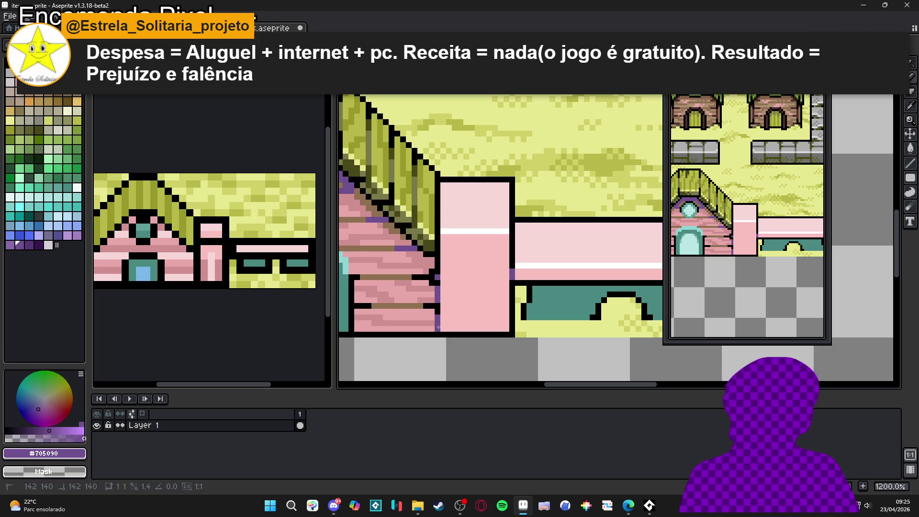
pyautogui.scroll(-4, 470, 334)
pyautogui.scroll(-2, 458, 322)
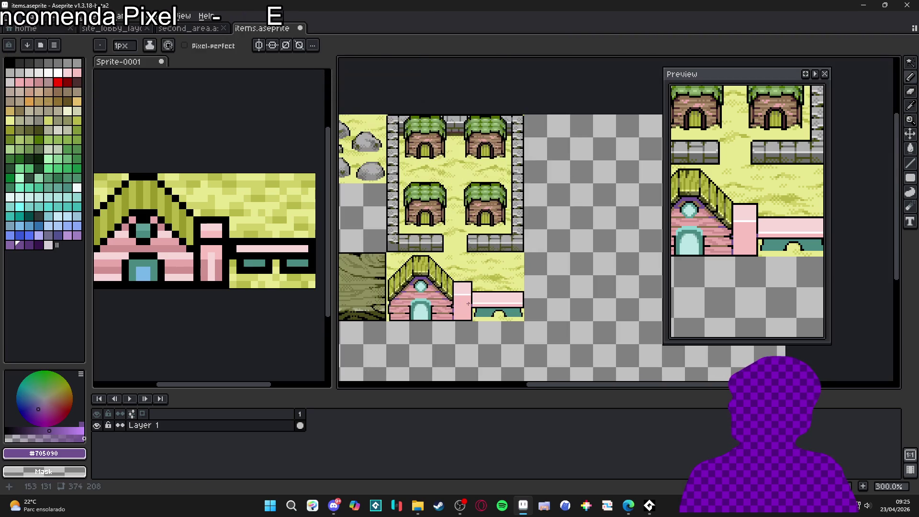
pyautogui.scroll(3, 477, 308)
pyautogui.scroll(1, 477, 308)
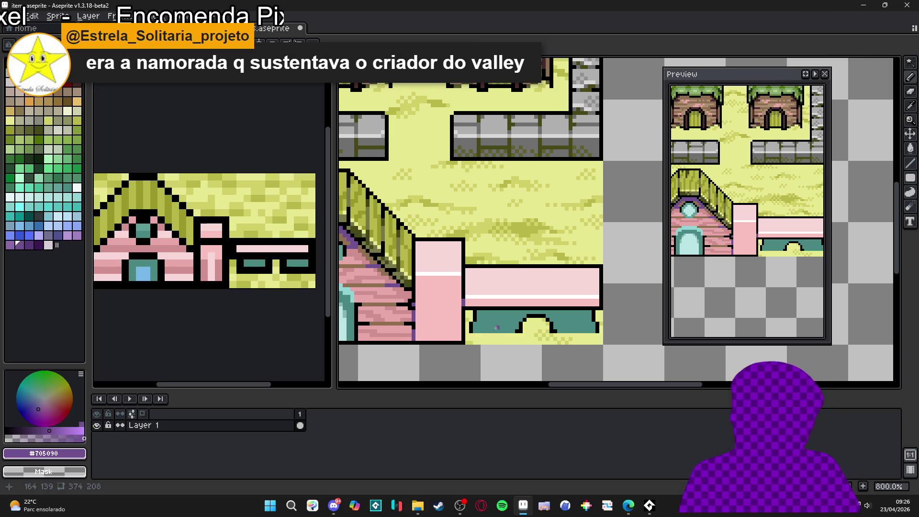
# - Eyedropper the post's light pink #F8C0C0, then zoom out to the whole house scene
pyautogui.scroll(3, 475, 304)
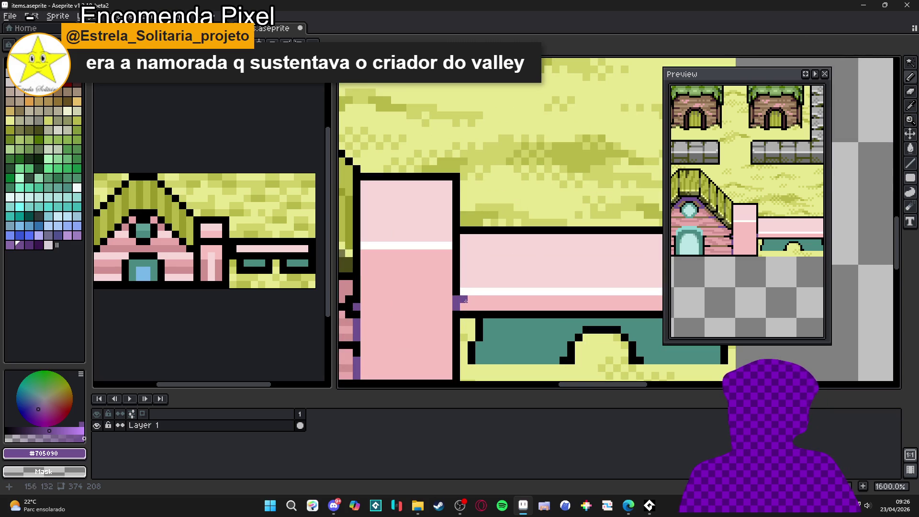
pyautogui.keyDown('alt'); pyautogui.click(466, 299); pyautogui.keyUp('alt')
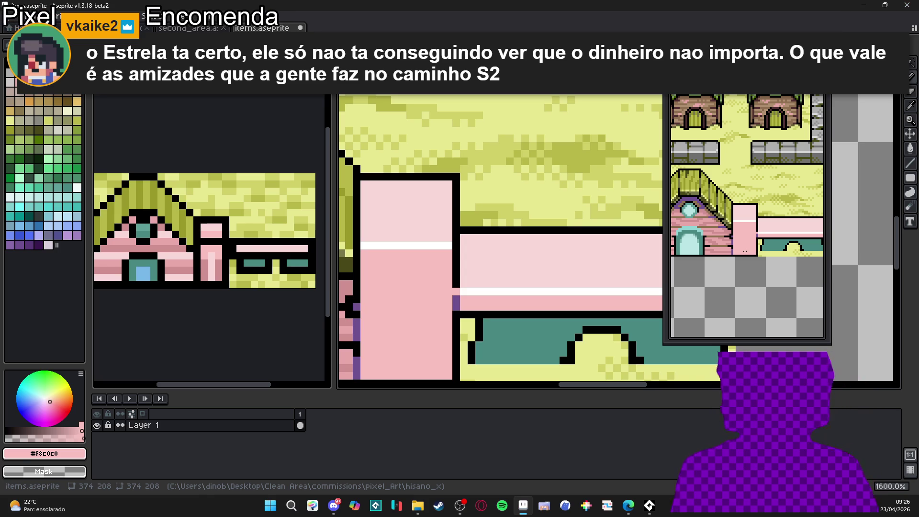
pyautogui.scroll(-4, 420, 286)
pyautogui.scroll(-2, 420, 285)
pyautogui.moveTo(420, 286)
pyautogui.mouseDown()
pyautogui.moveTo(461, 291)
pyautogui.moveTo(436, 283)
pyautogui.mouseUp()
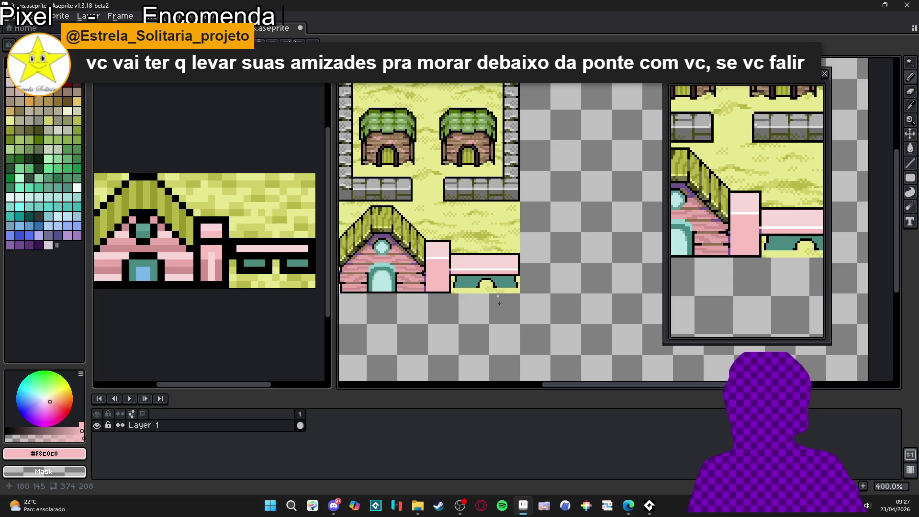
# - Sample the purple shading colour and undo the last pencil stroke
pyautogui.scroll(5, 448, 267)
pyautogui.scroll(-3, 484, 278)
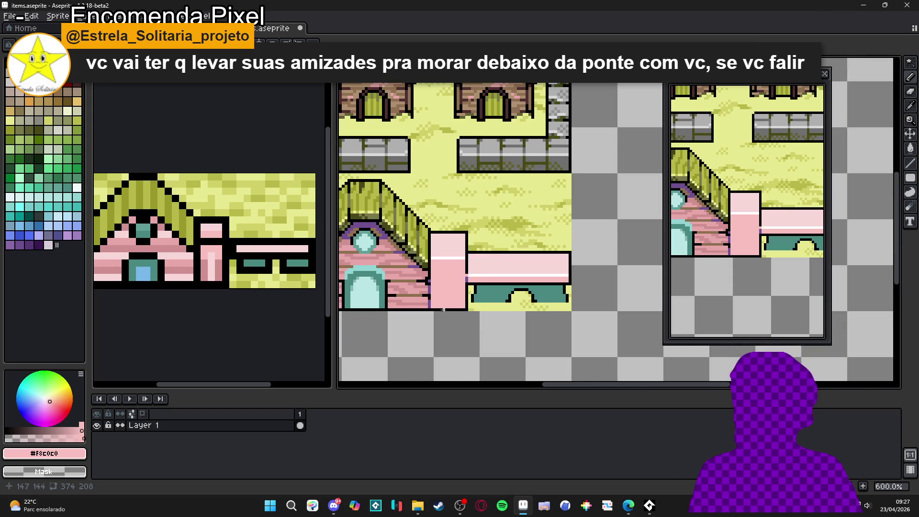
pyautogui.scroll(5, 429, 278)
pyautogui.scroll(-5, 426, 273)
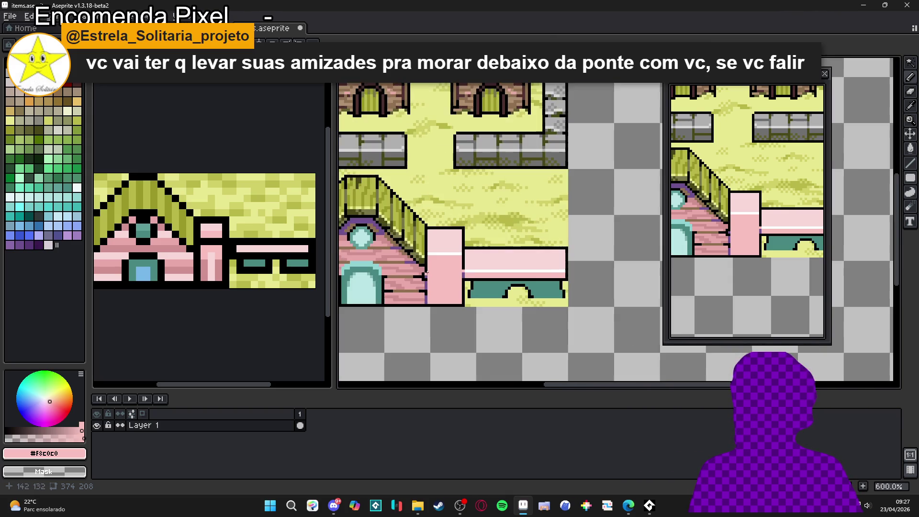
pyautogui.scroll(4, 423, 283)
pyautogui.keyDown('alt'); pyautogui.click(418, 275); pyautogui.keyUp('alt')
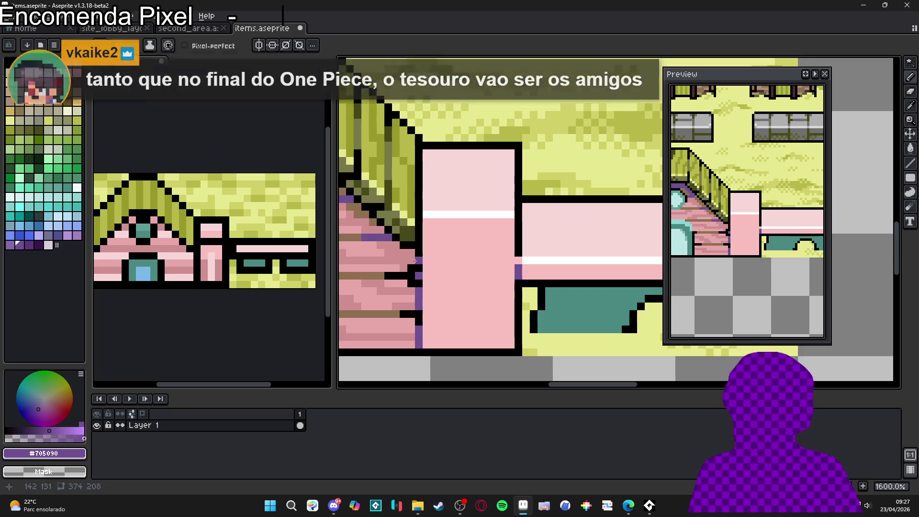
pyautogui.scroll(-3, 431, 268)
pyautogui.hotkey('ctrl', 'z')
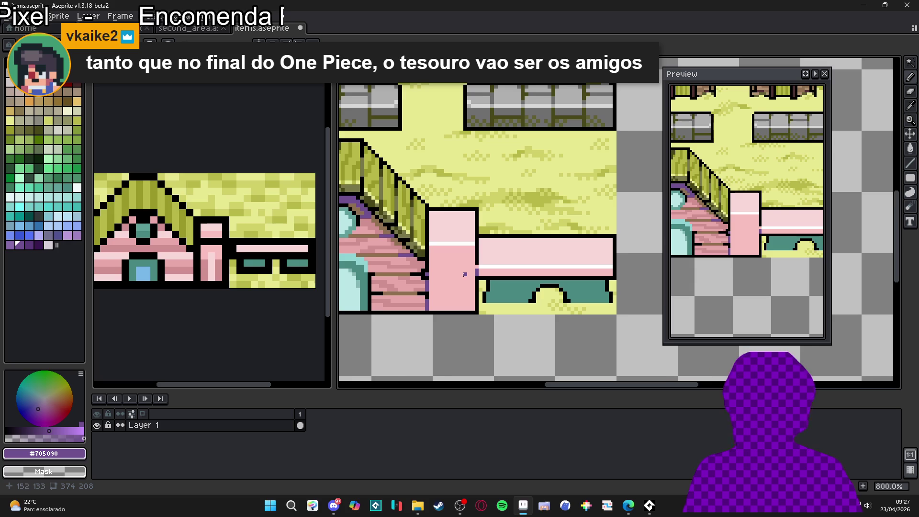
# - Sample the dark teal, then black as the drawing colour from the canvas
pyautogui.scroll(-1, 464, 274)
pyautogui.keyDown('alt'); pyautogui.click(499, 287); pyautogui.keyUp('alt')
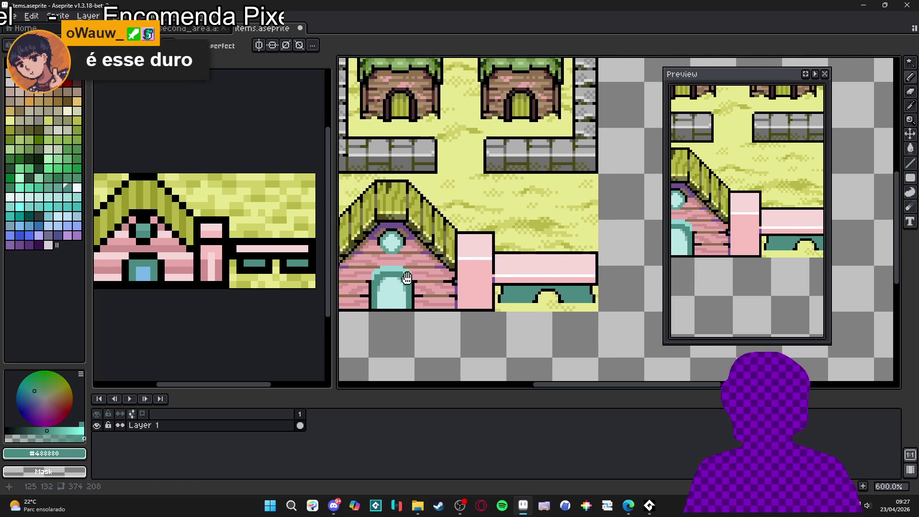
pyautogui.scroll(-2, 454, 290)
pyautogui.scroll(6, 459, 253)
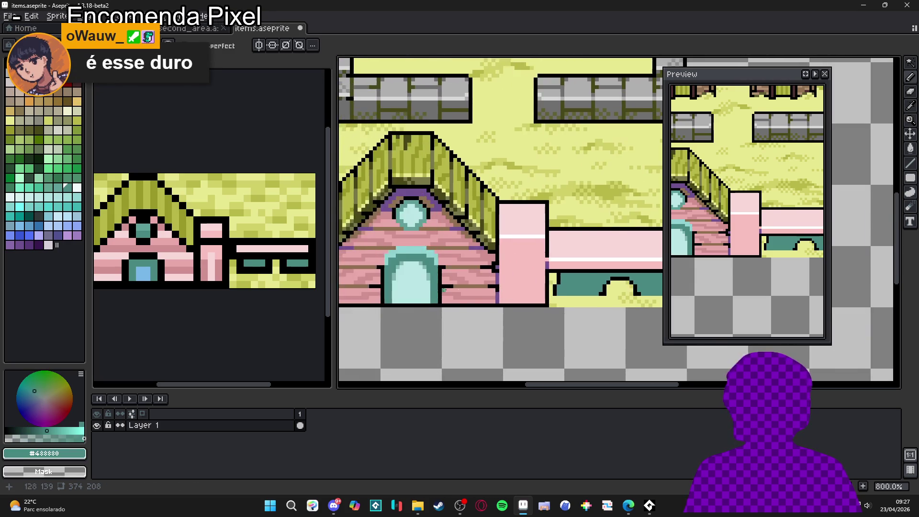
pyautogui.keyDown('alt'); pyautogui.click(438, 233); pyautogui.keyUp('alt')
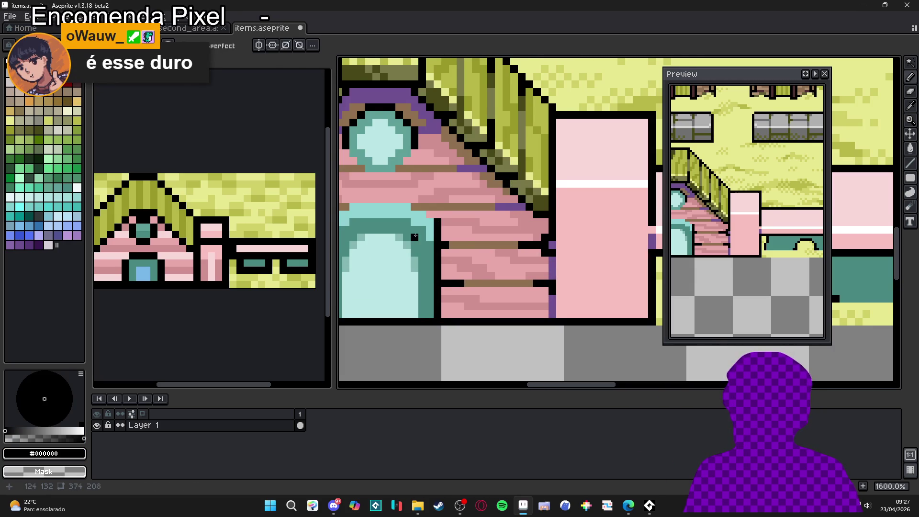
pyautogui.hscroll(-2, 428, 228)
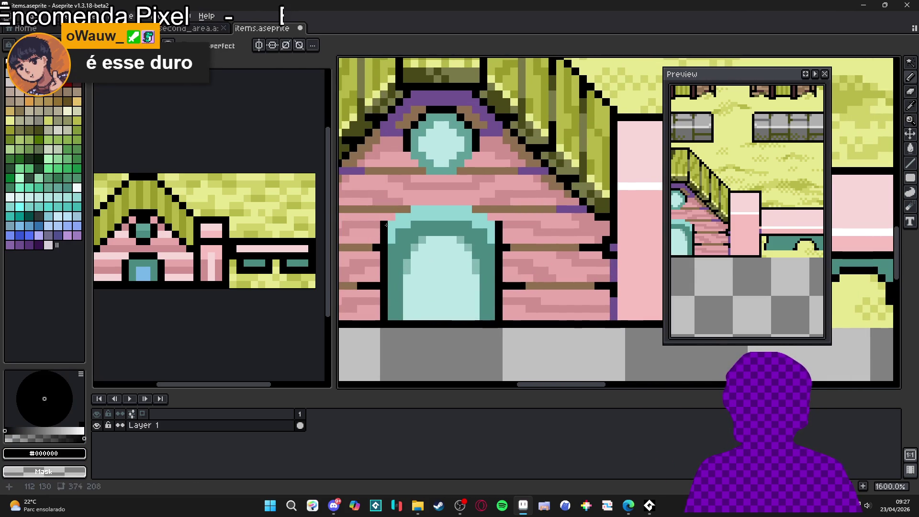
pyautogui.scroll(-3, 519, 233)
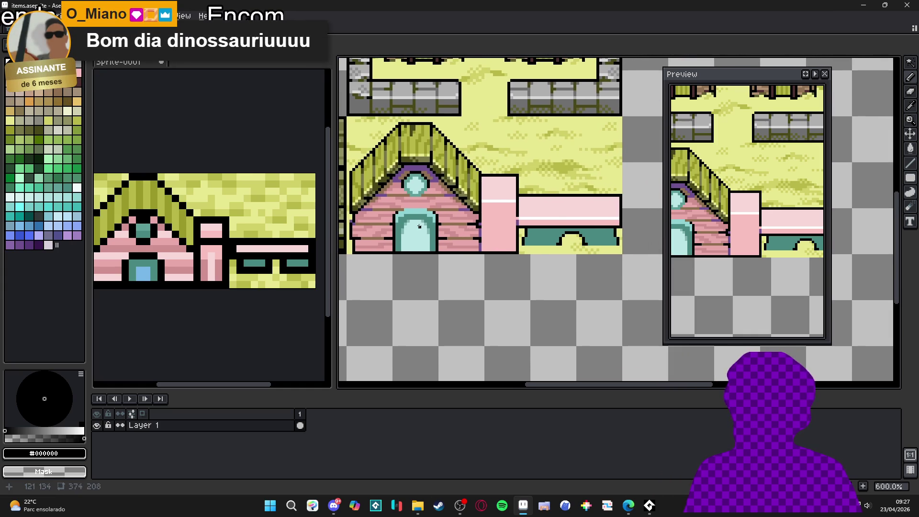
# - Paint the door's top edge with a lighter teal tint from the palette
pyautogui.scroll(1, 418, 217)
pyautogui.keyDown('alt'); pyautogui.click(410, 205); pyautogui.keyUp('alt')
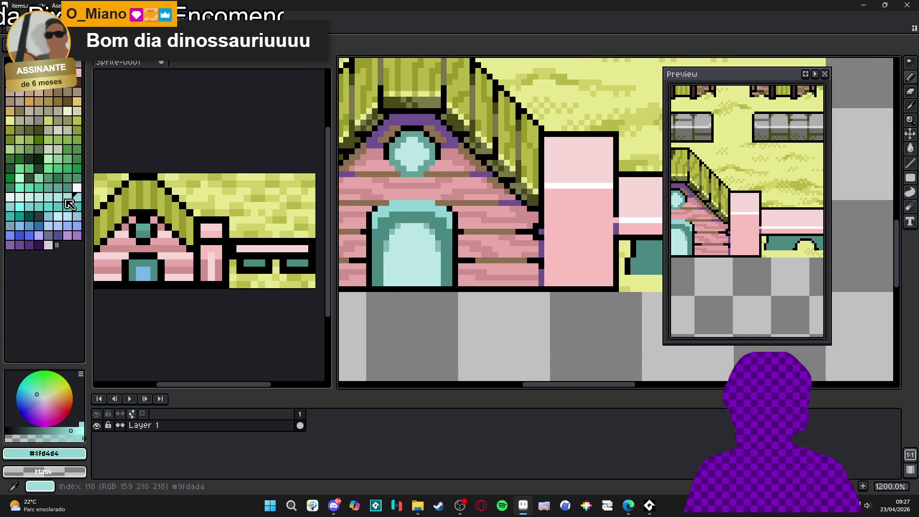
pyautogui.click(27, 200)
pyautogui.scroll(1, 401, 193)
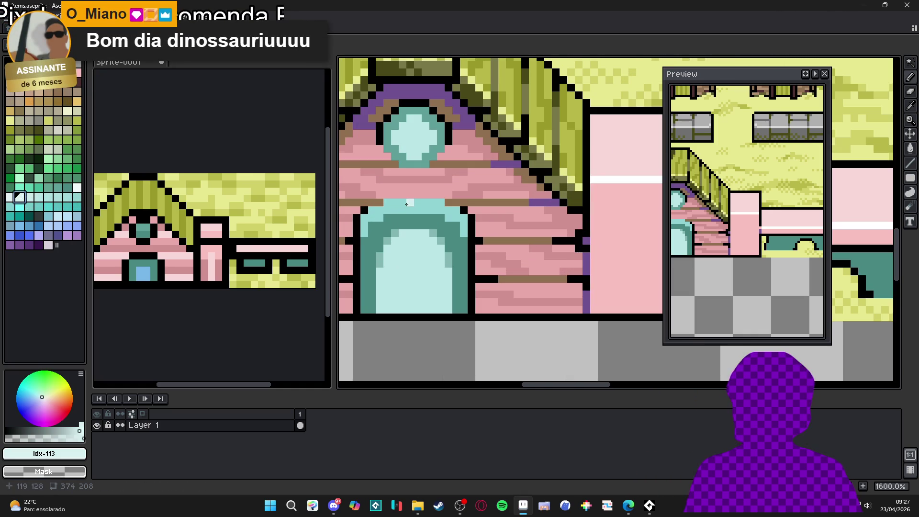
pyautogui.click(395, 209)
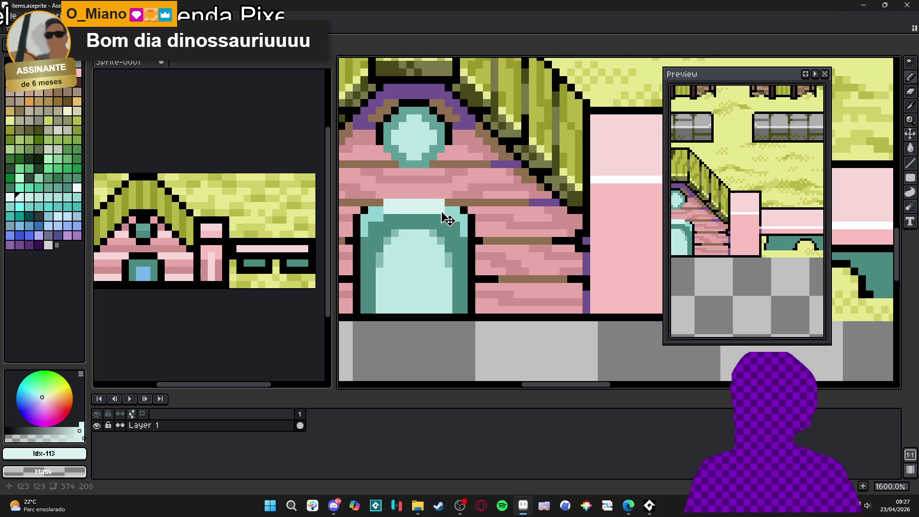
pyautogui.scroll(-3, 446, 227)
pyautogui.scroll(4, 451, 230)
# - Resample the door's light teal and save items.aseprite
pyautogui.keyDown('alt'); pyautogui.click(450, 223); pyautogui.keyUp('alt')
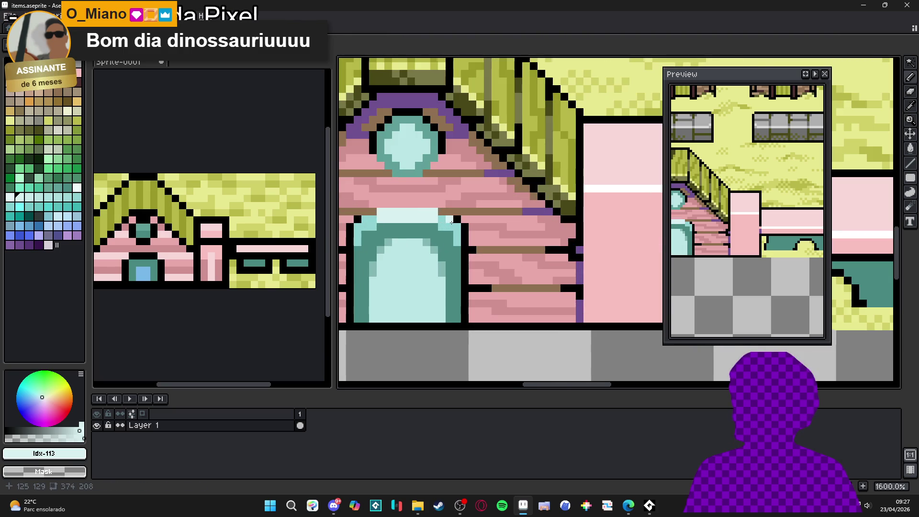
pyautogui.scroll(-2, 451, 223)
pyautogui.hotkey('ctrl', 's')
pyautogui.moveTo(513, 236); pyautogui.dragTo(534, 242)
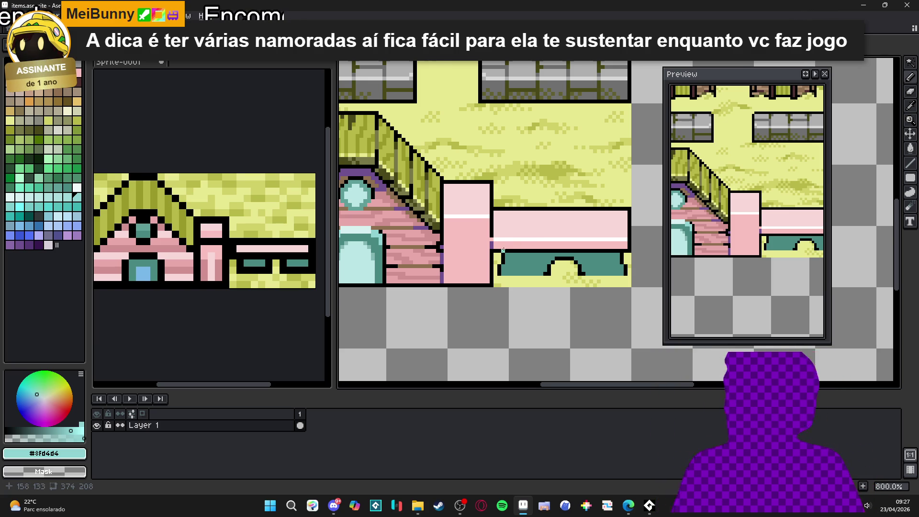
pyautogui.scroll(-2, 484, 259)
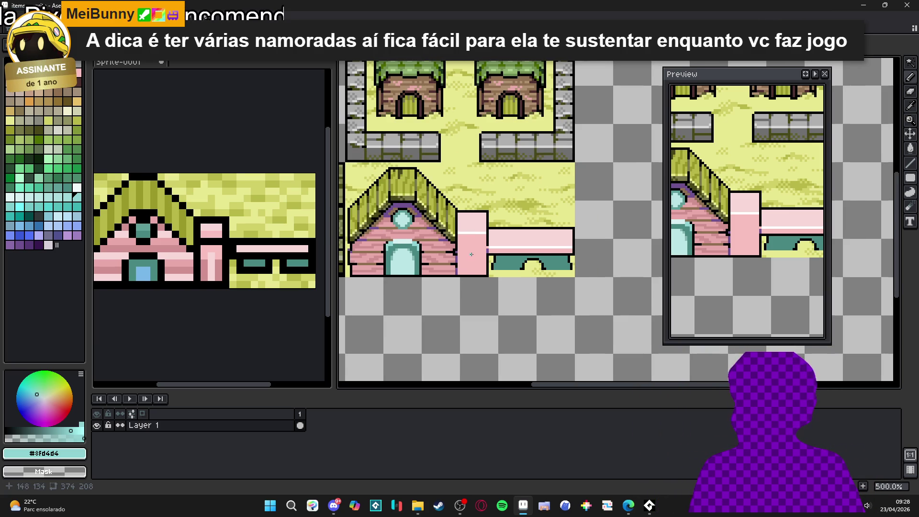
pyautogui.scroll(2, 471, 254)
pyautogui.scroll(2, 469, 254)
pyautogui.scroll(-2, 466, 252)
pyautogui.scroll(2, 443, 247)
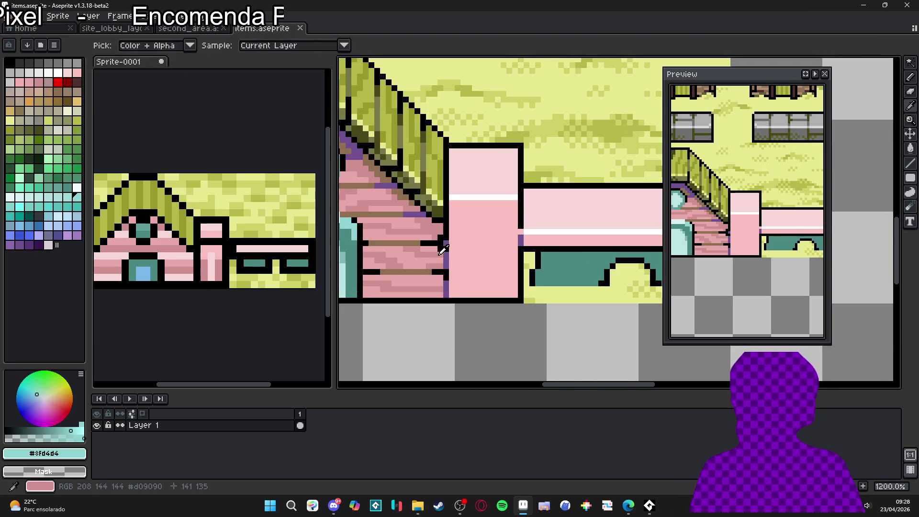
# - Fill a dark pink #d09090 doorway shape on the pink post
pyautogui.keyDown('alt'); pyautogui.click(443, 248); pyautogui.keyUp('alt')
pyautogui.moveTo(464, 220); pyautogui.dragTo(473, 284)
pyautogui.hotkey('ctrl', 'z')
pyautogui.moveTo(467, 246); pyautogui.dragTo(466, 296)
pyautogui.moveTo(470, 227)
pyautogui.mouseDown()
pyautogui.moveTo(501, 221)
pyautogui.moveTo(501, 295)
pyautogui.mouseUp()
pyautogui.moveTo(483, 251)
pyautogui.mouseDown()
pyautogui.moveTo(492, 232)
pyautogui.moveTo(498, 293)
pyautogui.moveTo(481, 241)
pyautogui.moveTo(476, 296)
pyautogui.mouseUp()
# - Draw a straight black line across the top of the doorway
pyautogui.press('i')
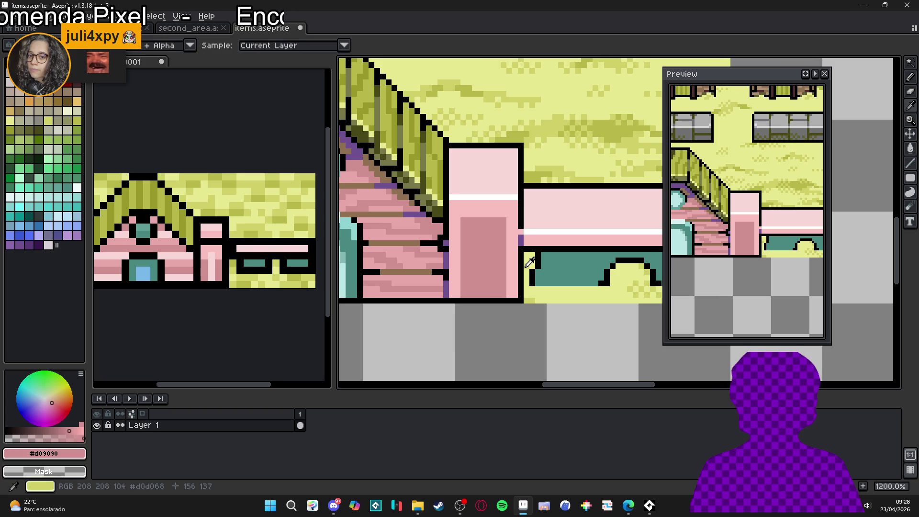
pyautogui.click(531, 262)
pyautogui.press('l')
pyautogui.moveTo(503, 221); pyautogui.dragTo(463, 221)
pyautogui.keyDown('alt'); pyautogui.click(505, 219); pyautogui.keyUp('alt')
pyautogui.click(506, 218)
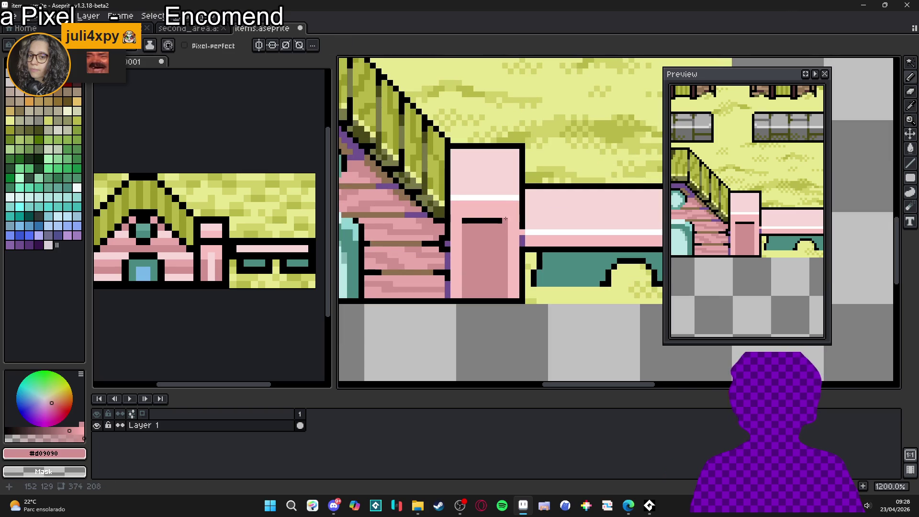
# - Shift the doorway selection one row up and fill the leftover gap with pink
pyautogui.press('m')
pyautogui.moveTo(506, 216)
pyautogui.mouseDown()
pyautogui.moveTo(458, 255)
pyautogui.moveTo(484, 219)
pyautogui.mouseUp()
pyautogui.scroll(4, 474, 242)
pyautogui.press('b')
pyautogui.moveTo(455, 254)
pyautogui.mouseDown()
pyautogui.moveTo(560, 254)
pyautogui.moveTo(484, 265)
pyautogui.mouseUp()
pyautogui.scroll(-4, 522, 271)
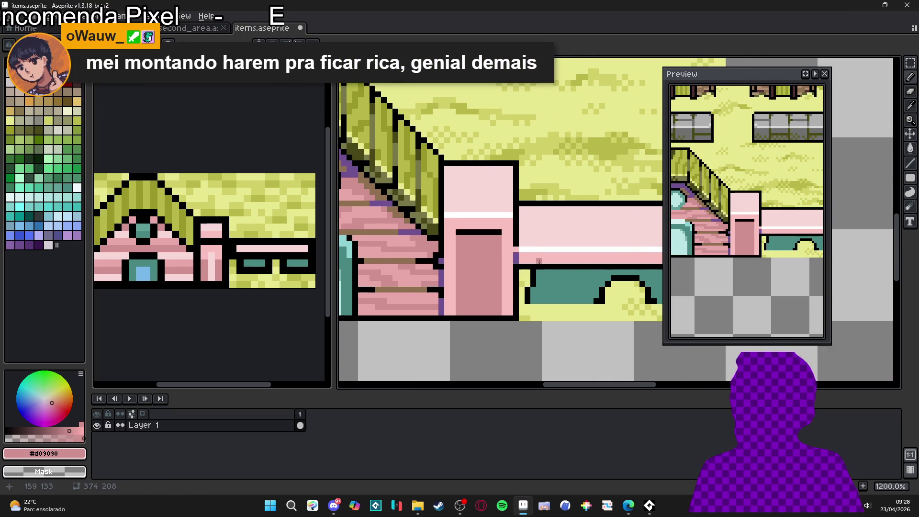
# - Paint a dark teal shadow row along the top of the bench's teal underside
pyautogui.scroll(-2, 539, 260)
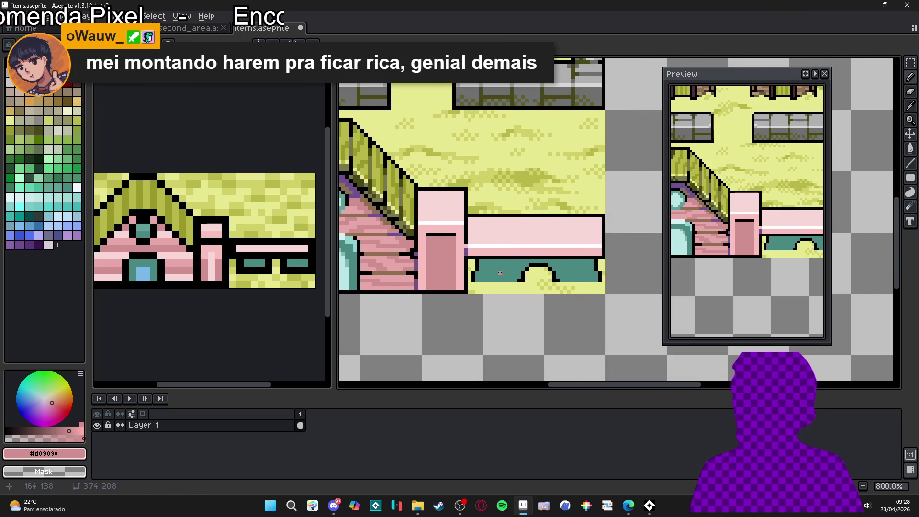
pyautogui.scroll(-2, 500, 272)
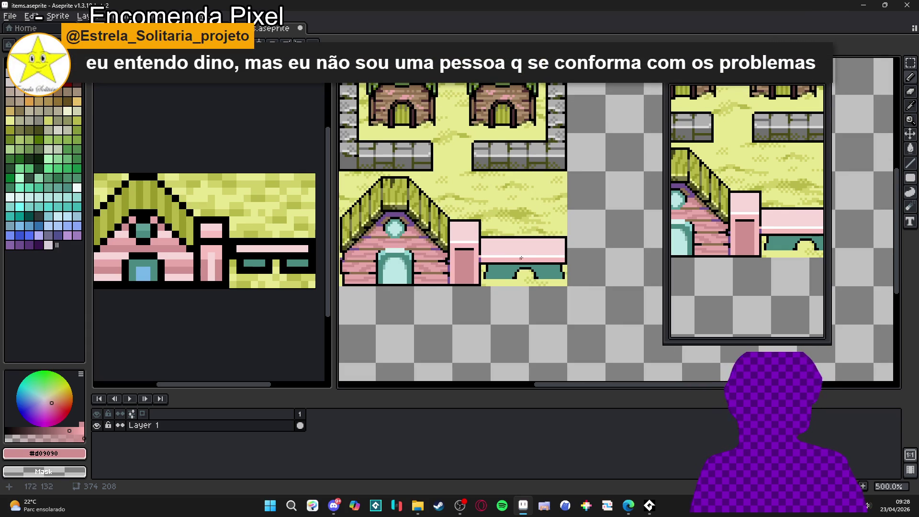
pyautogui.scroll(1, 498, 277)
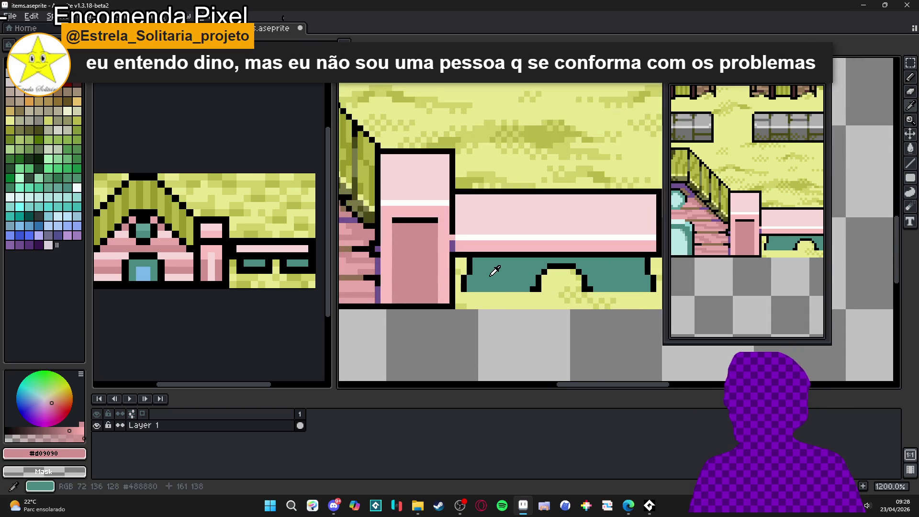
pyautogui.keyDown('alt'); pyautogui.click(483, 269); pyautogui.keyUp('alt')
pyautogui.scroll(-2, 483, 269)
pyautogui.scroll(1, 480, 268)
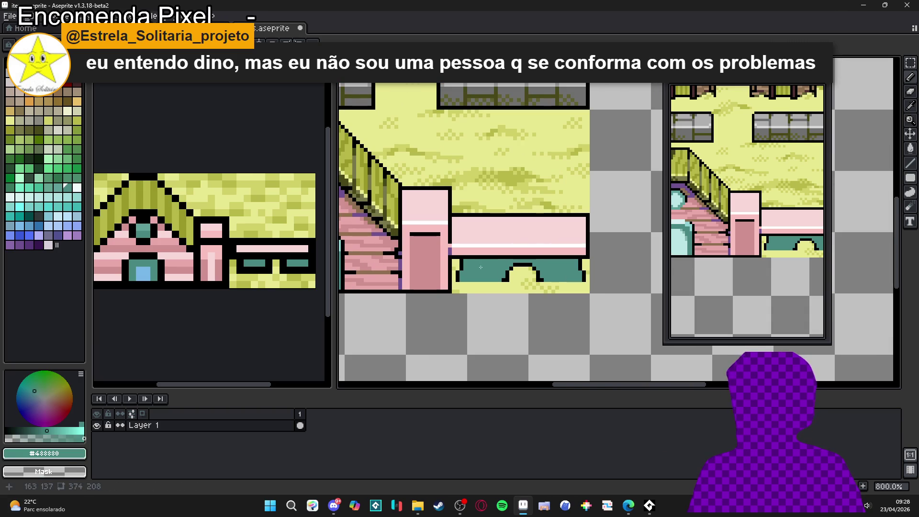
pyautogui.click(10, 187)
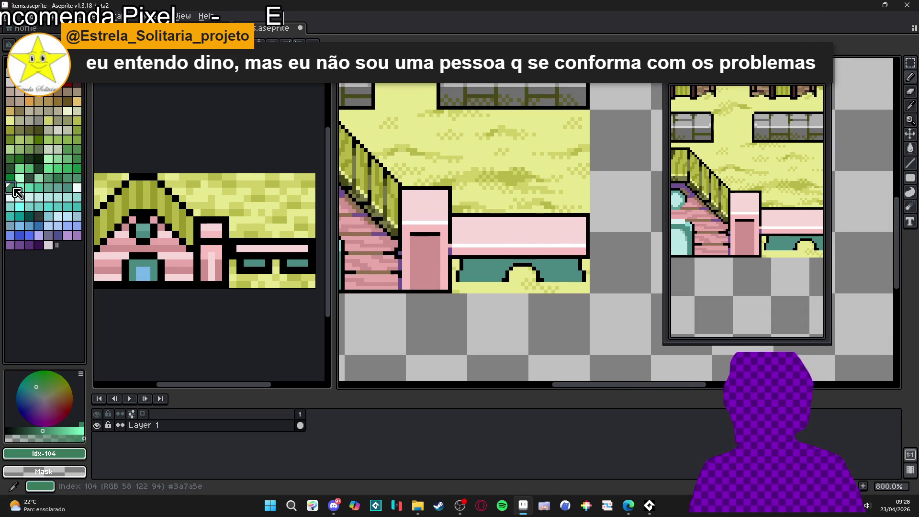
pyautogui.press('5')
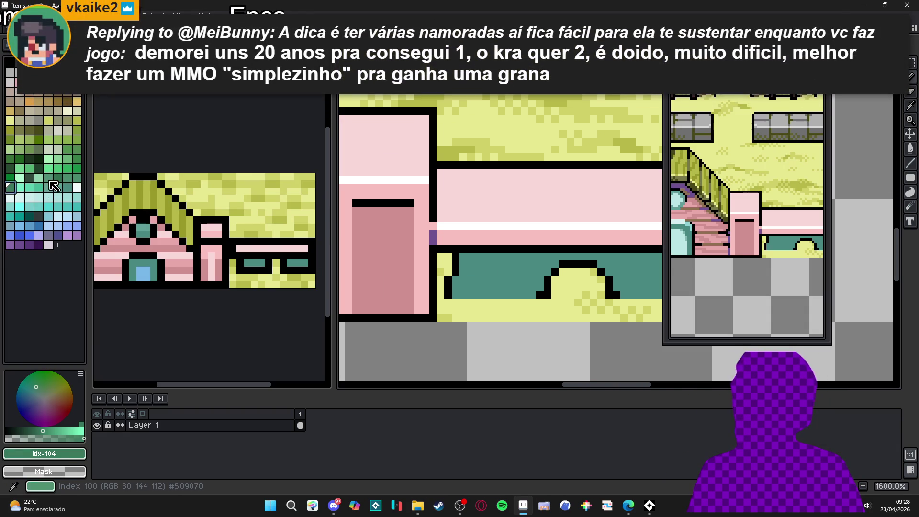
pyautogui.click(29, 177)
pyautogui.moveTo(469, 256); pyautogui.dragTo(472, 264)
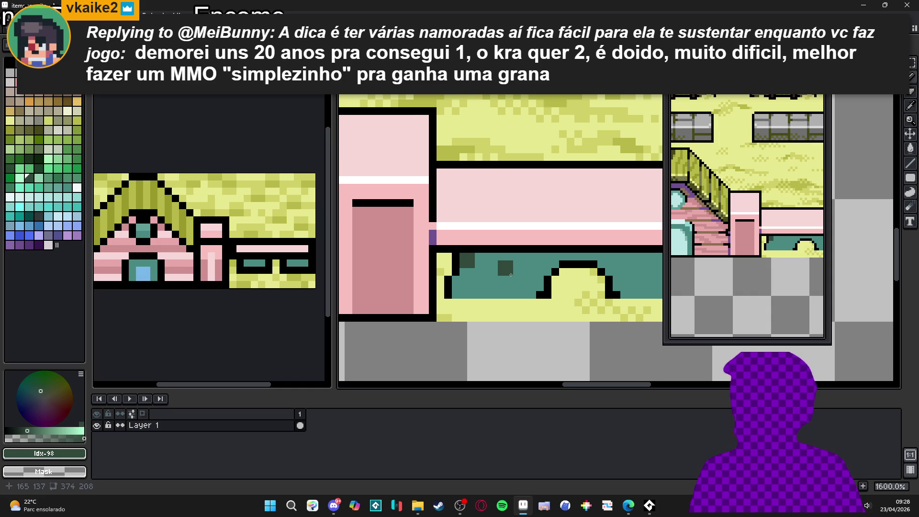
pyautogui.moveTo(383, 261); pyautogui.dragTo(601, 261)
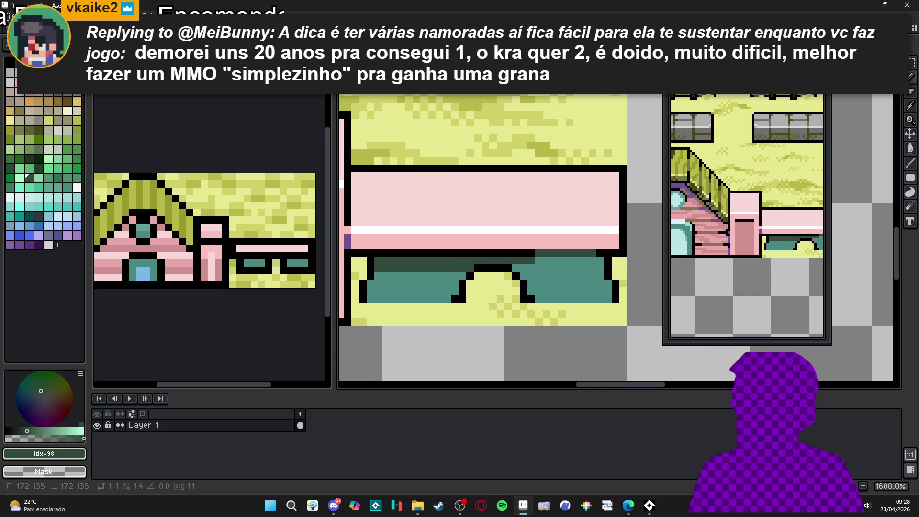
pyautogui.moveTo(538, 270)
pyautogui.mouseDown()
pyautogui.moveTo(600, 268)
pyautogui.moveTo(591, 273)
pyautogui.mouseUp()
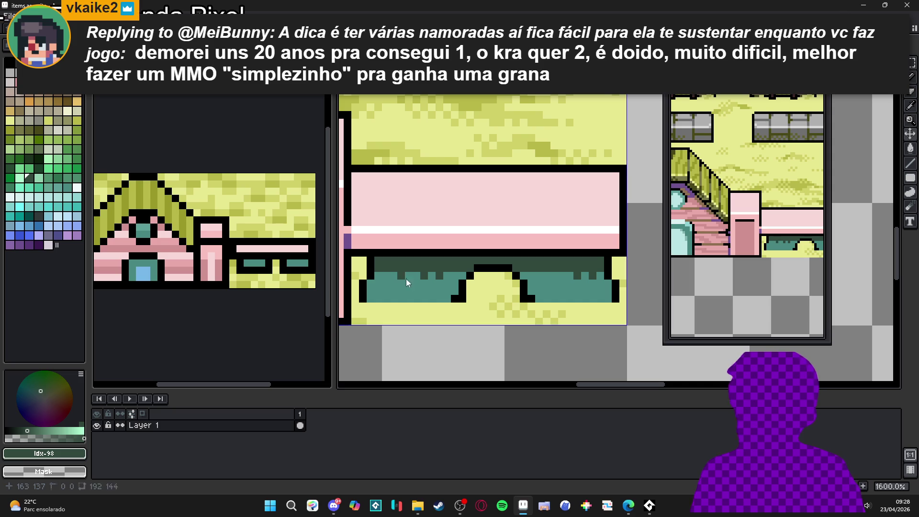
# - Sample the light and darker yellows of the grass
pyautogui.scroll(-4, 414, 287)
pyautogui.scroll(1, 440, 293)
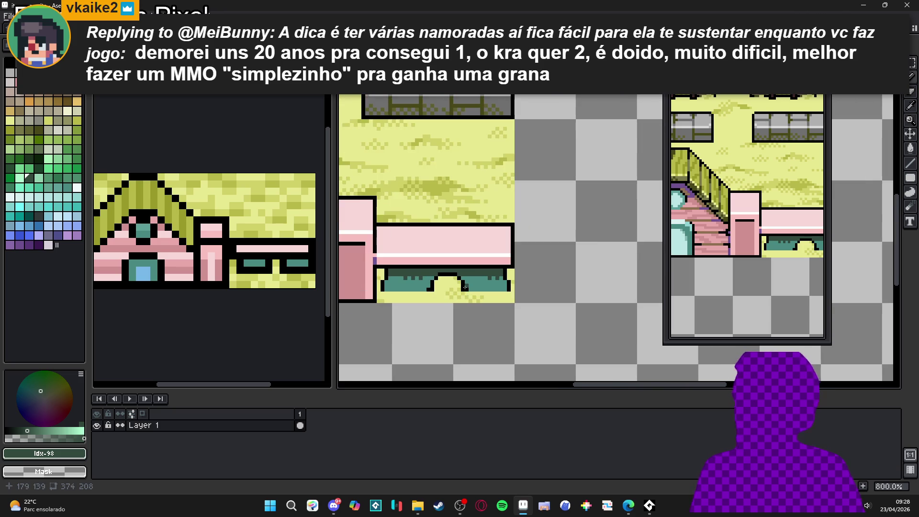
pyautogui.scroll(1, 464, 288)
pyautogui.scroll(2, 507, 271)
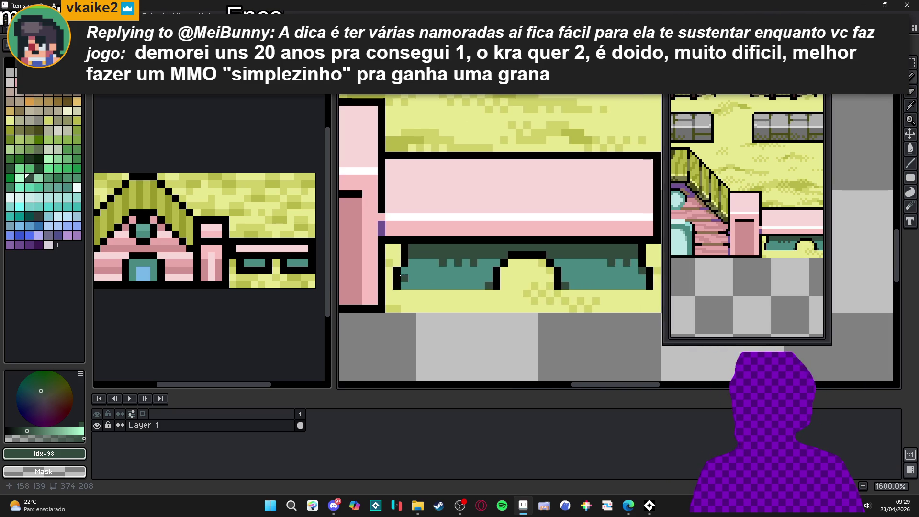
pyautogui.scroll(-3, 404, 272)
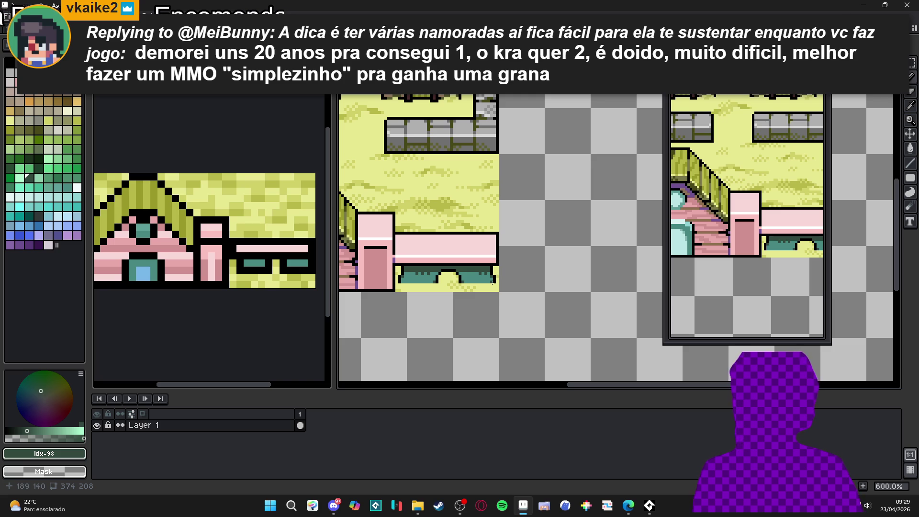
pyautogui.scroll(-1, 492, 281)
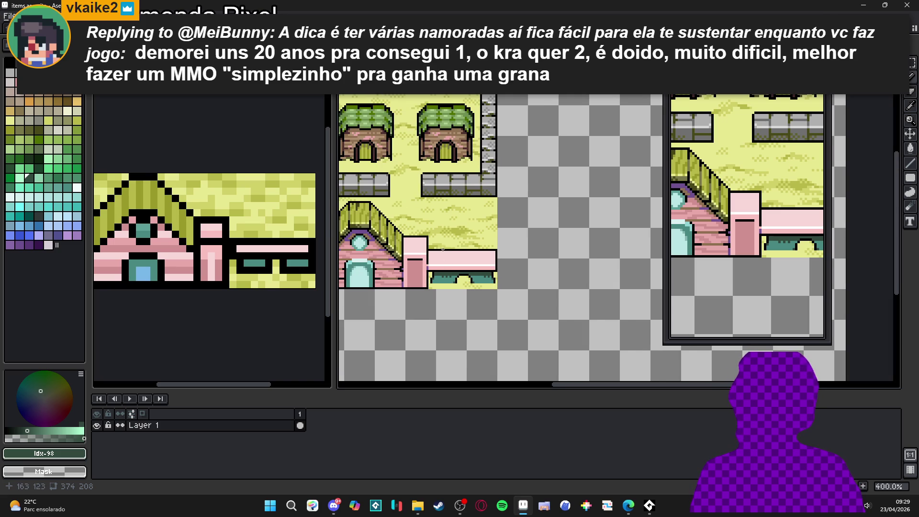
pyautogui.scroll(5, 443, 250)
pyautogui.keyDown('alt'); pyautogui.click(424, 244); pyautogui.keyUp('alt')
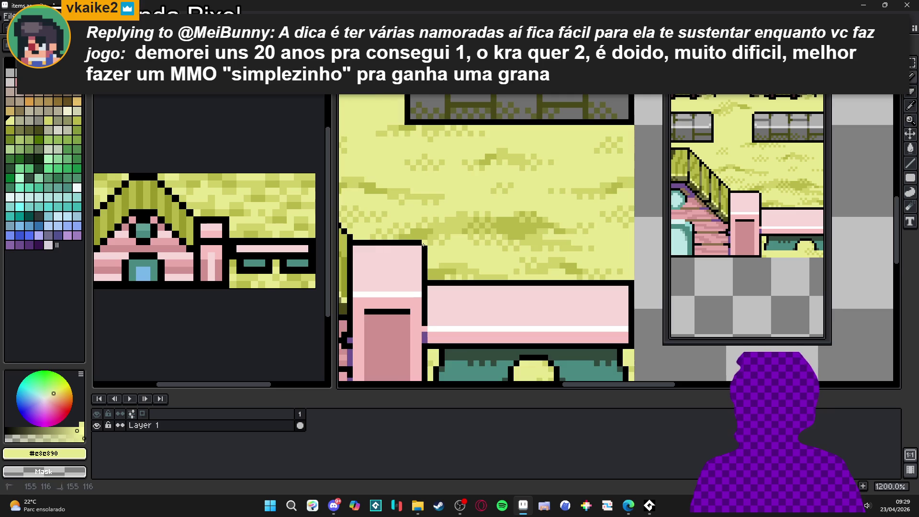
pyautogui.scroll(-3, 423, 244)
pyautogui.scroll(3, 433, 242)
pyautogui.keyDown('alt'); pyautogui.click(435, 241); pyautogui.keyUp('alt')
pyautogui.scroll(-1, 435, 257)
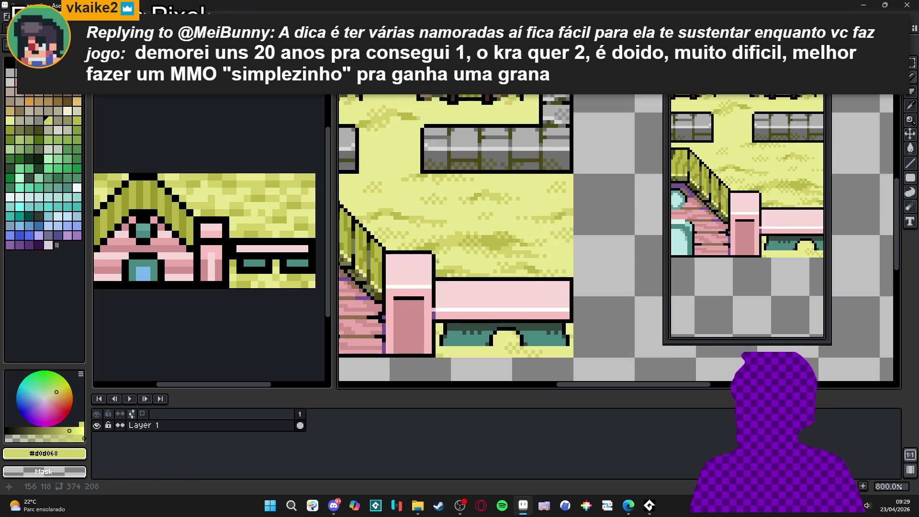
pyautogui.scroll(-2, 435, 257)
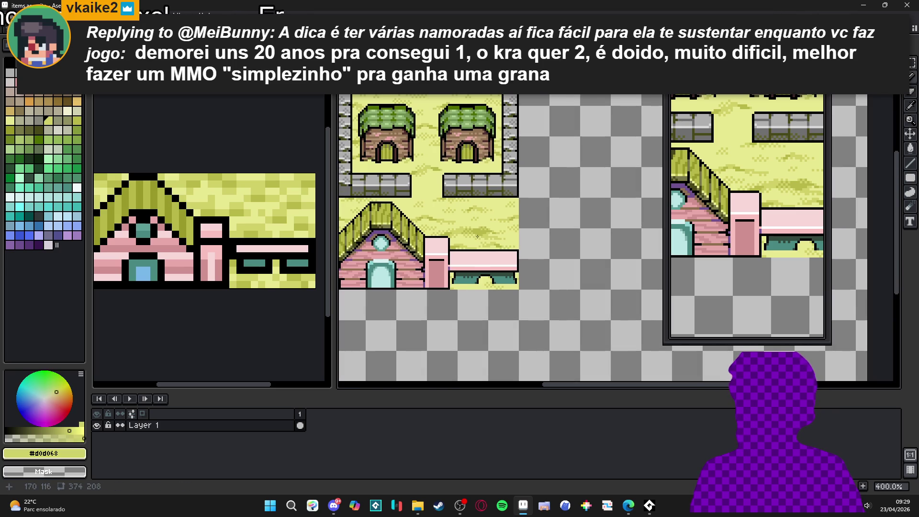
pyautogui.scroll(-1, 485, 251)
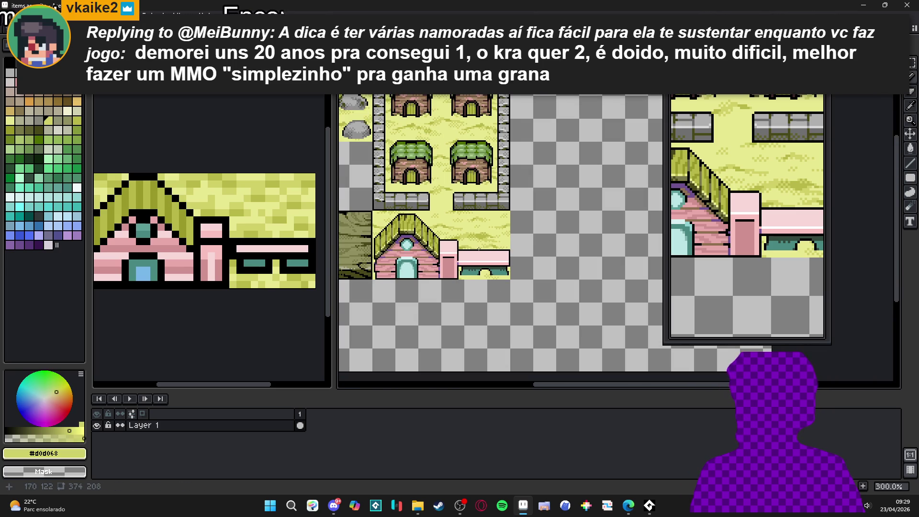
pyautogui.moveTo(480, 249); pyautogui.dragTo(502, 253)
pyautogui.scroll(4, 507, 266)
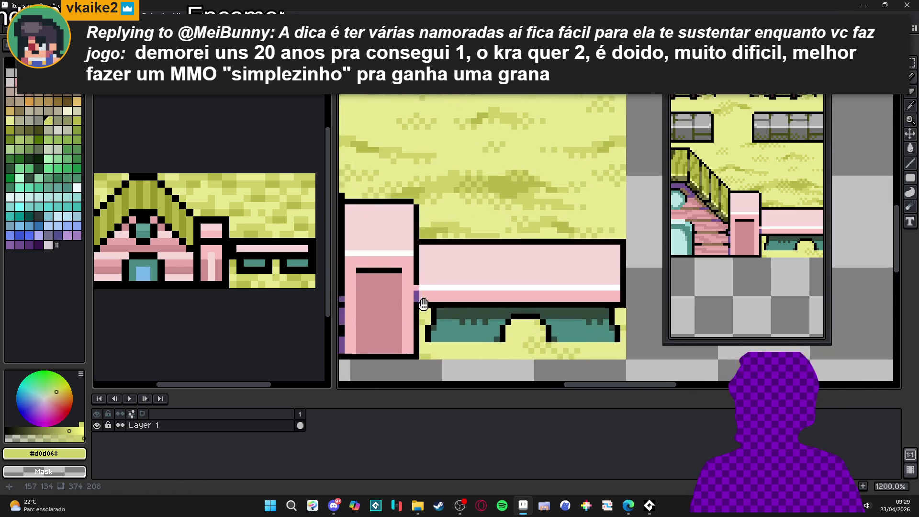
pyautogui.moveTo(436, 289); pyautogui.dragTo(465, 282)
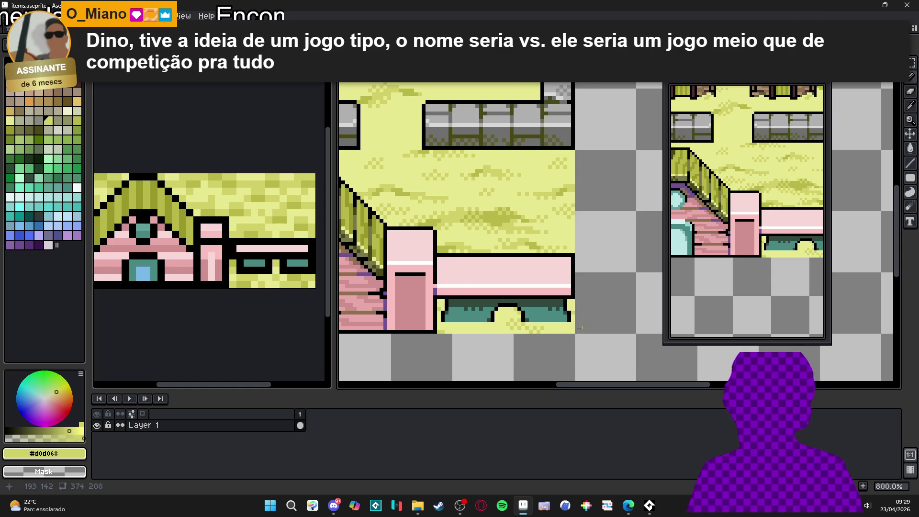
pyautogui.scroll(-2, 462, 312)
pyautogui.scroll(2, 439, 314)
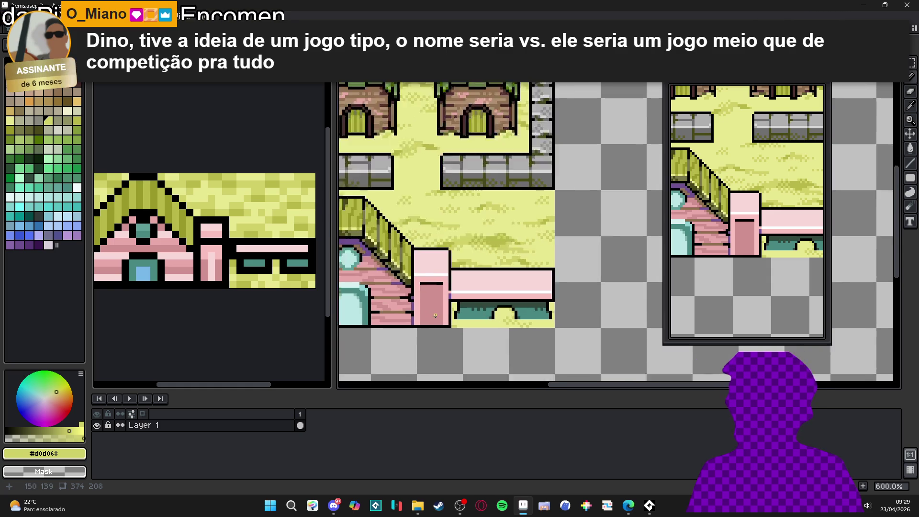
pyautogui.scroll(-2, 451, 271)
pyautogui.scroll(-1, 494, 281)
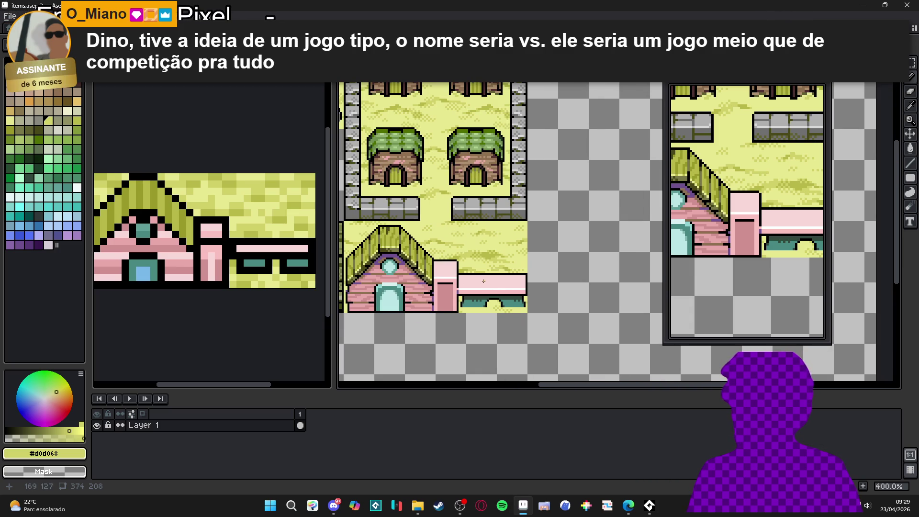
pyautogui.scroll(-1, 483, 281)
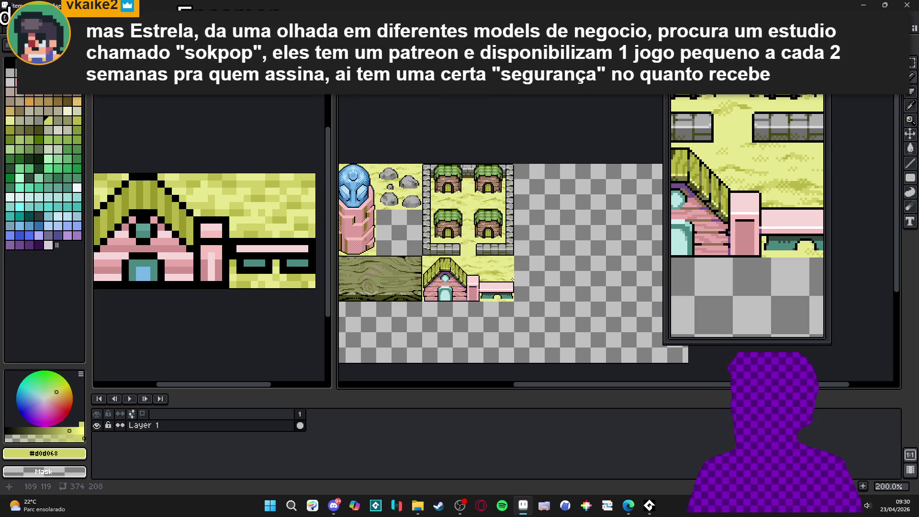
pyautogui.scroll(4, 511, 276)
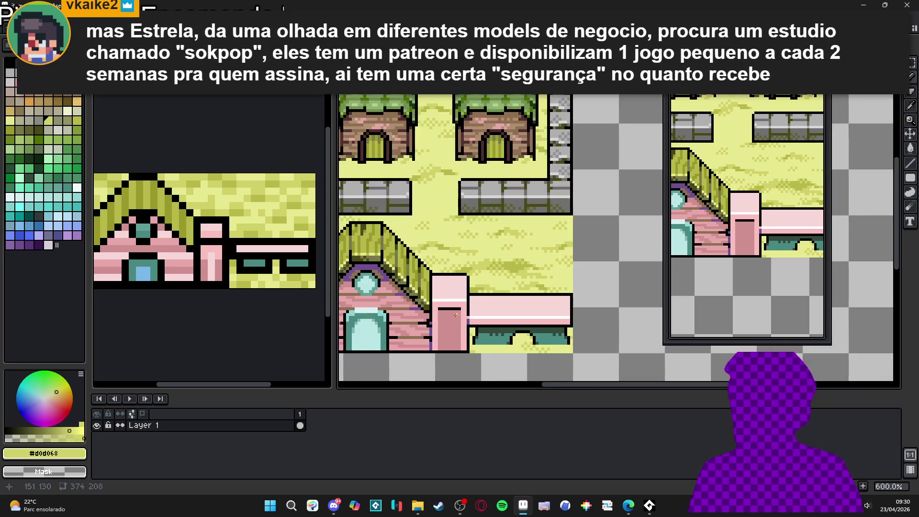
pyautogui.scroll(1, 458, 314)
pyautogui.keyDown('alt'); pyautogui.click(425, 277); pyautogui.keyUp('alt')
pyautogui.scroll(2, 401, 285)
pyautogui.moveTo(401, 285); pyautogui.dragTo(394, 285)
pyautogui.scroll(-2, 488, 278)
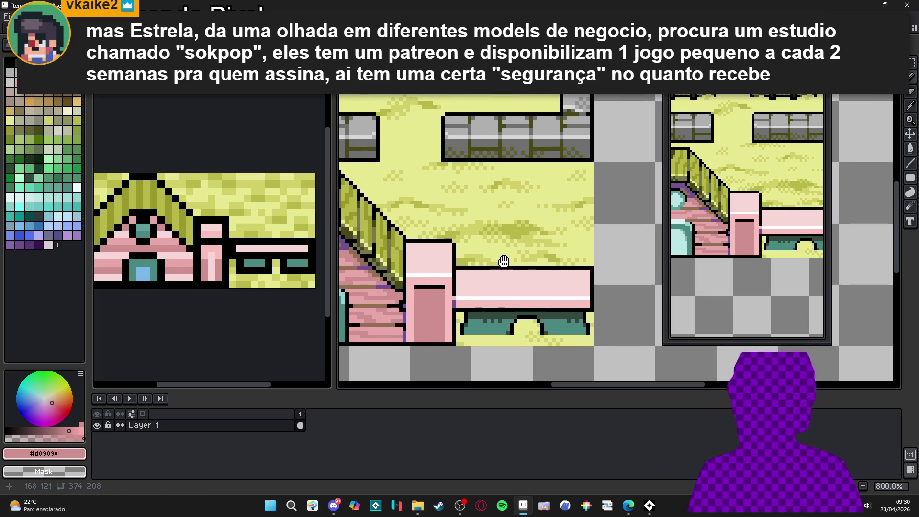
# - Touch up the bench's left edge with light pink and darker pink pixels
pyautogui.moveTo(522, 272); pyautogui.dragTo(522, 281)
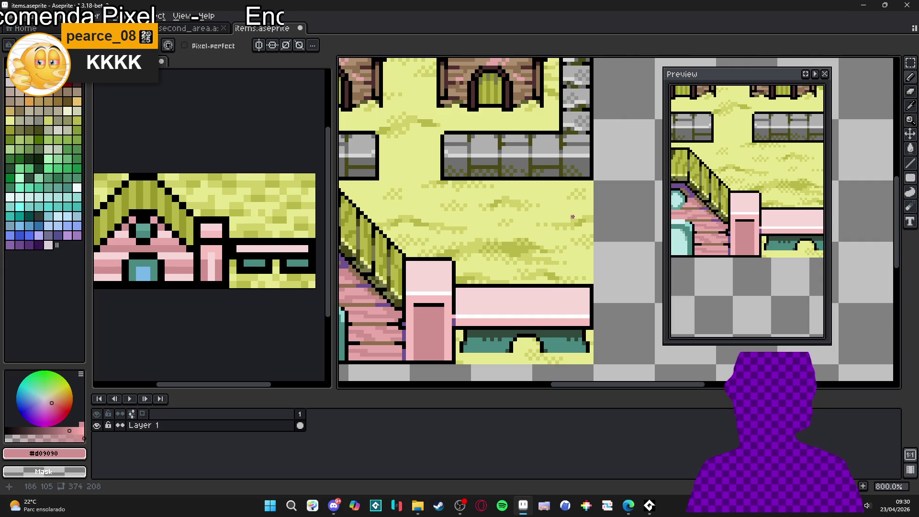
pyautogui.scroll(1, 463, 318)
pyautogui.keyDown('alt'); pyautogui.click(463, 314); pyautogui.keyUp('alt')
pyautogui.click(462, 315)
pyautogui.moveTo(463, 315); pyautogui.dragTo(458, 278)
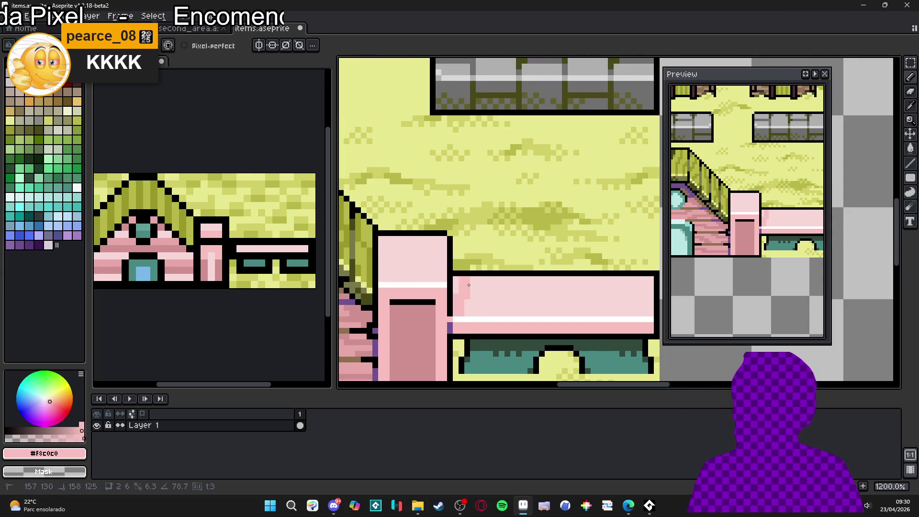
pyautogui.keyDown('alt'); pyautogui.click(456, 343); pyautogui.keyUp('alt')
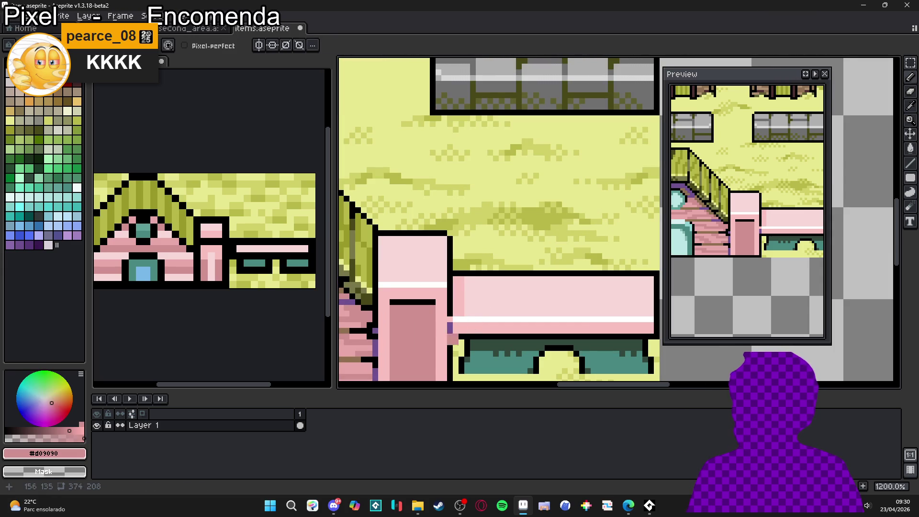
pyautogui.click(458, 329)
# - Sample the bench's light pink and add another light pink pixel on it
pyautogui.scroll(-3, 490, 338)
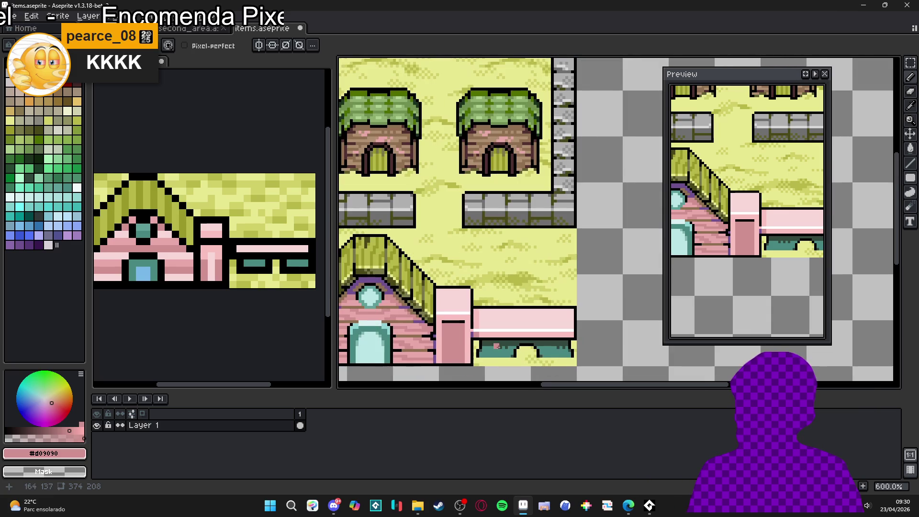
pyautogui.scroll(-1, 497, 345)
pyautogui.scroll(-1, 493, 335)
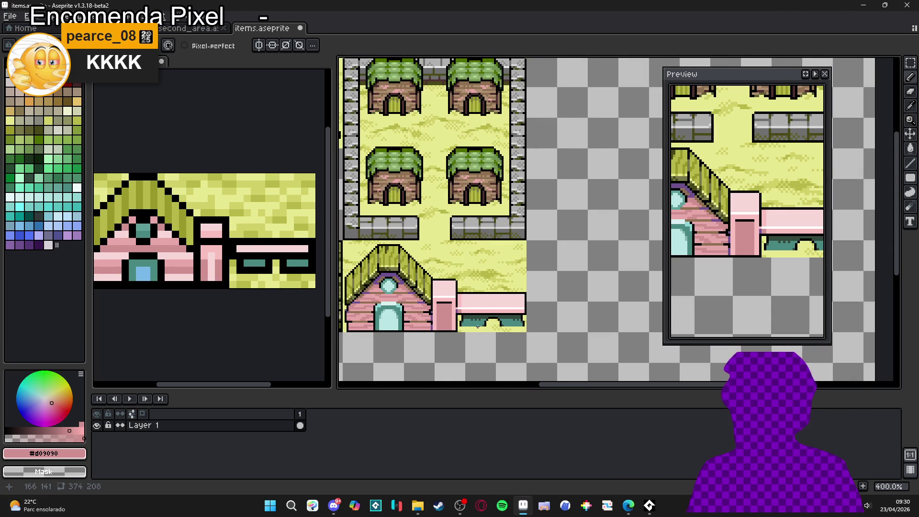
pyautogui.scroll(1, 471, 328)
pyautogui.scroll(-2, 477, 334)
pyautogui.scroll(2, 462, 306)
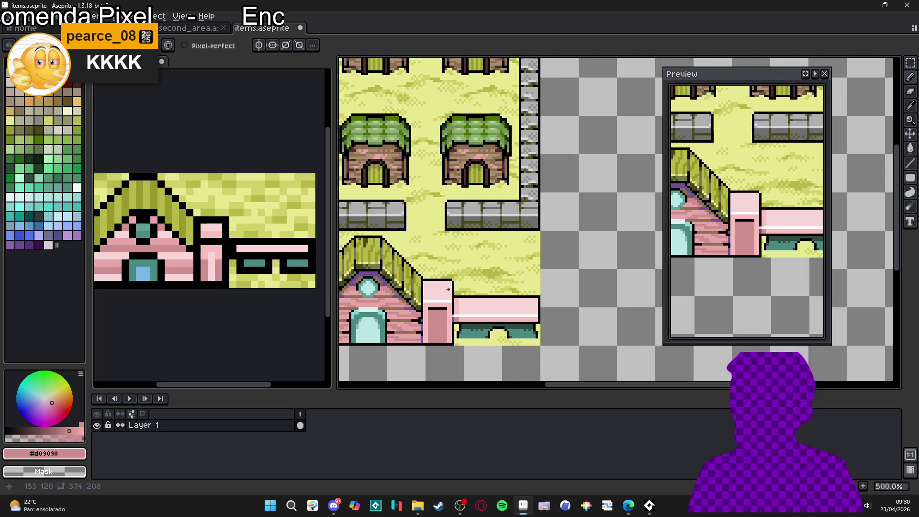
pyautogui.scroll(2, 449, 290)
pyautogui.press('alt')
pyautogui.scroll(-3, 448, 329)
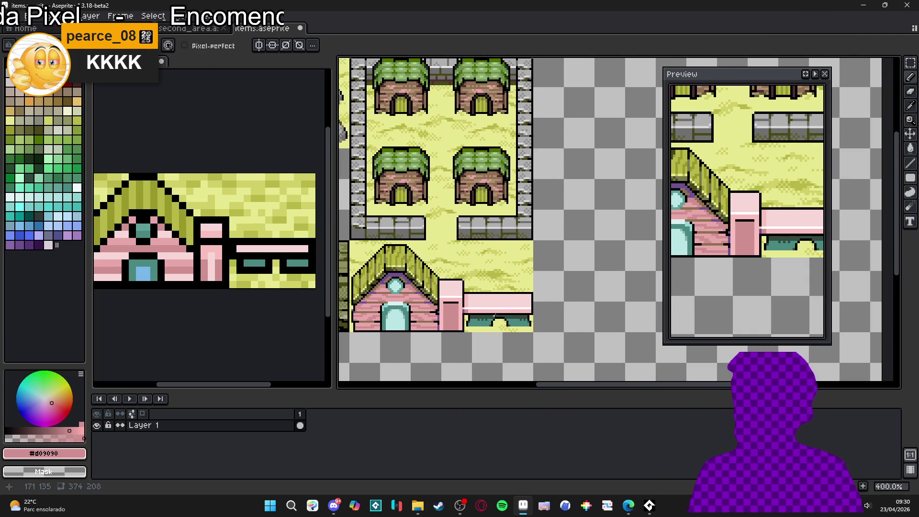
pyautogui.scroll(2, 500, 308)
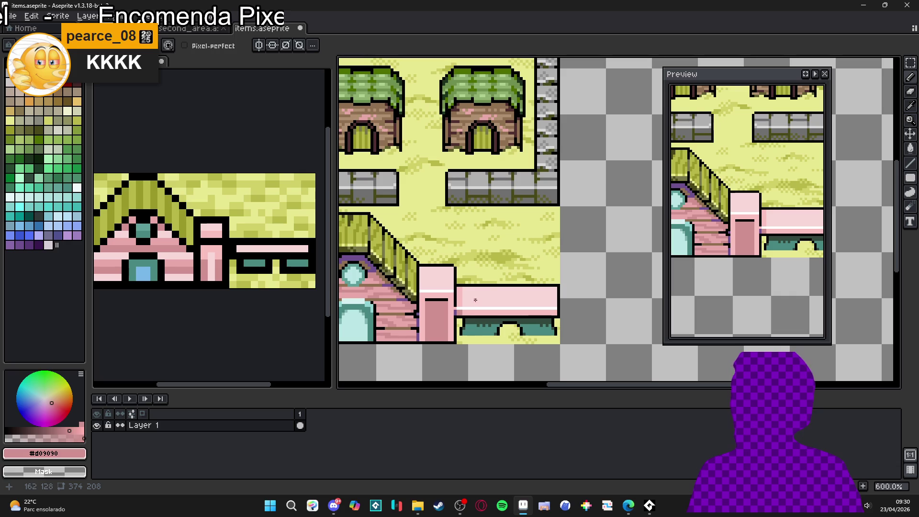
pyautogui.scroll(4, 477, 290)
pyautogui.keyDown('alt'); pyautogui.click(470, 291); pyautogui.keyUp('alt')
pyautogui.click(456, 292)
pyautogui.moveTo(462, 297)
pyautogui.mouseDown()
pyautogui.moveTo(439, 274)
pyautogui.moveTo(419, 276)
pyautogui.mouseUp()
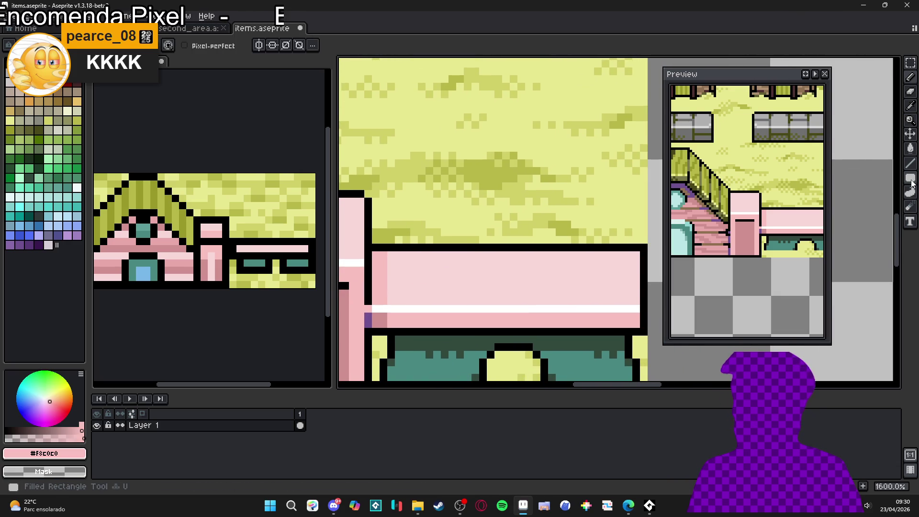
# - Draw a filled inset panel on the bench top, then a darker #d09090 stripe across it
pyautogui.click(910, 191)
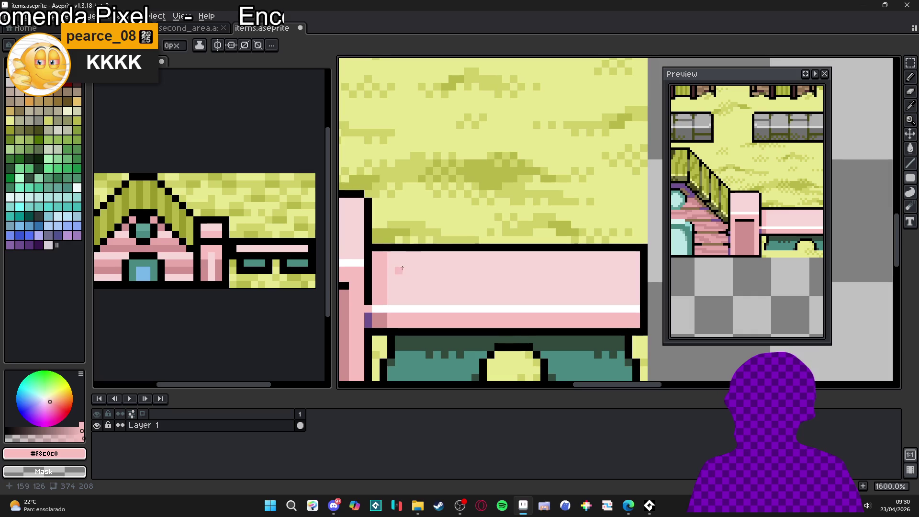
pyautogui.moveTo(400, 269)
pyautogui.mouseDown()
pyautogui.moveTo(572, 294)
pyautogui.moveTo(627, 293)
pyautogui.moveTo(609, 288)
pyautogui.mouseUp()
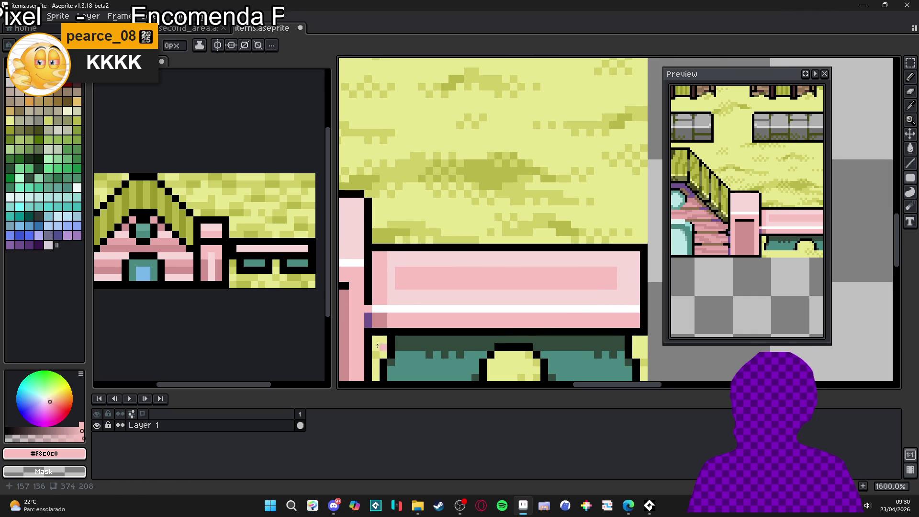
pyautogui.keyDown('alt'); pyautogui.click(380, 318); pyautogui.keyUp('alt')
pyautogui.moveTo(396, 268); pyautogui.dragTo(640, 264)
pyautogui.scroll(-4, 545, 297)
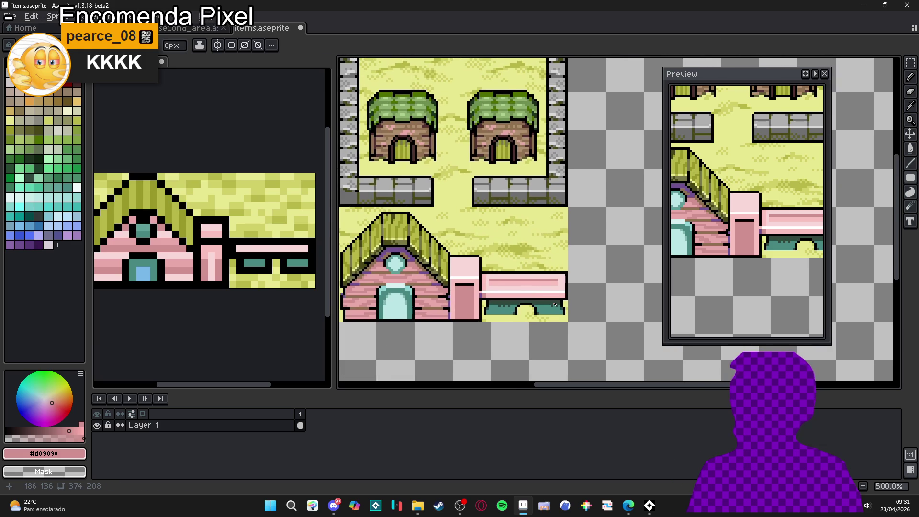
pyautogui.scroll(4, 545, 288)
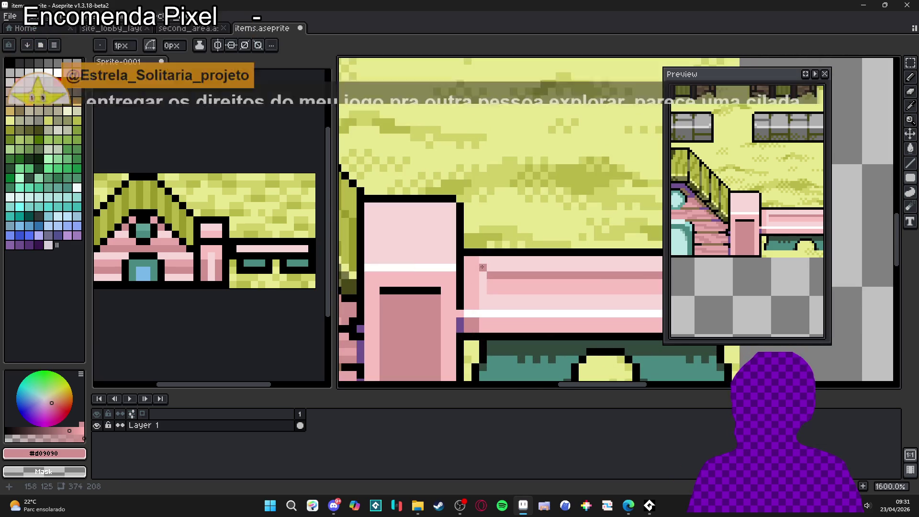
# - Add small darker-pink blocks at the left and right ends of the bench stripe
pyautogui.moveTo(482, 276); pyautogui.dragTo(470, 278)
pyautogui.scroll(-3, 471, 278)
pyautogui.scroll(4, 519, 303)
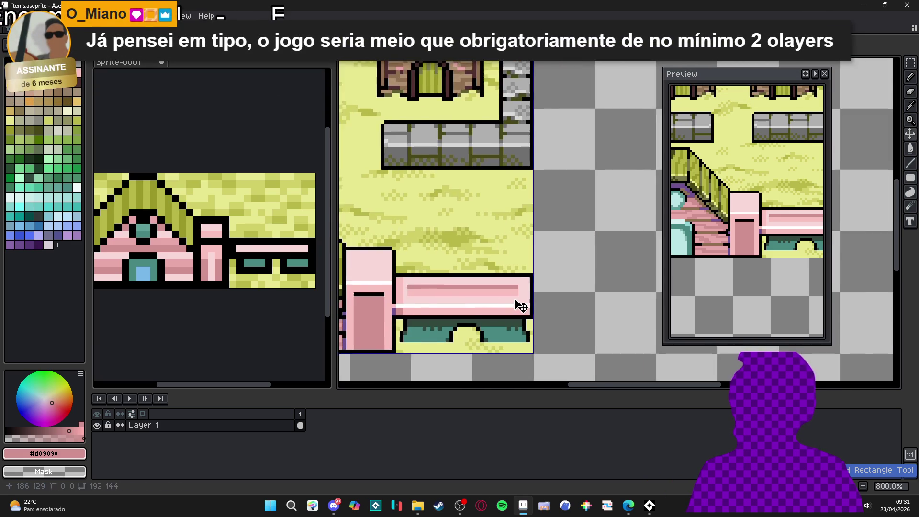
pyautogui.moveTo(536, 287); pyautogui.dragTo(544, 284)
pyautogui.scroll(-3, 545, 284)
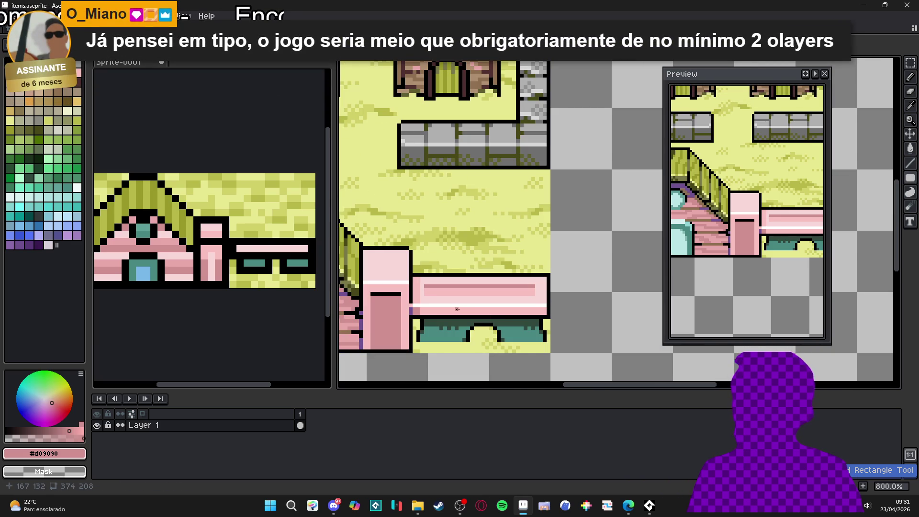
pyautogui.scroll(2, 452, 303)
# - Give the post a #F8C0C0 light-pink panel topped by a #D09090 dark-pink line
pyautogui.keyDown('alt'); pyautogui.click(462, 290); pyautogui.keyUp('alt')
pyautogui.scroll(1, 462, 289)
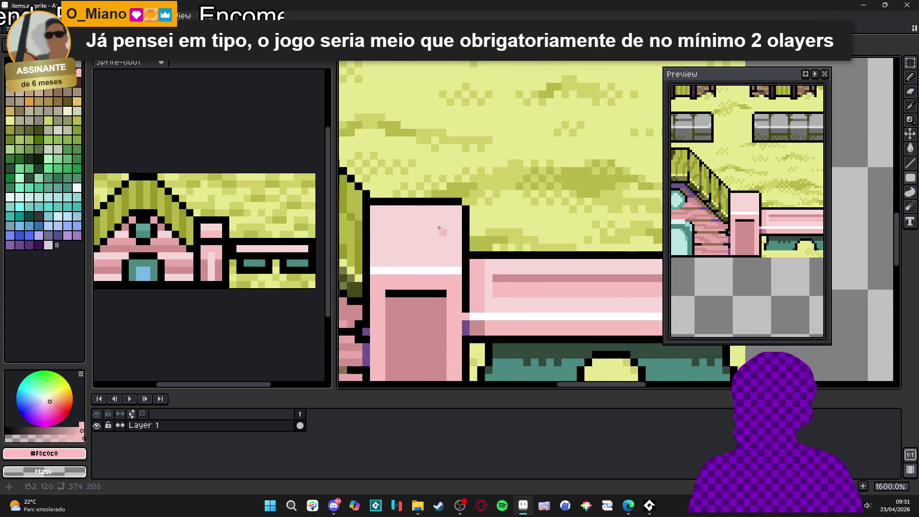
pyautogui.moveTo(386, 223); pyautogui.dragTo(444, 247)
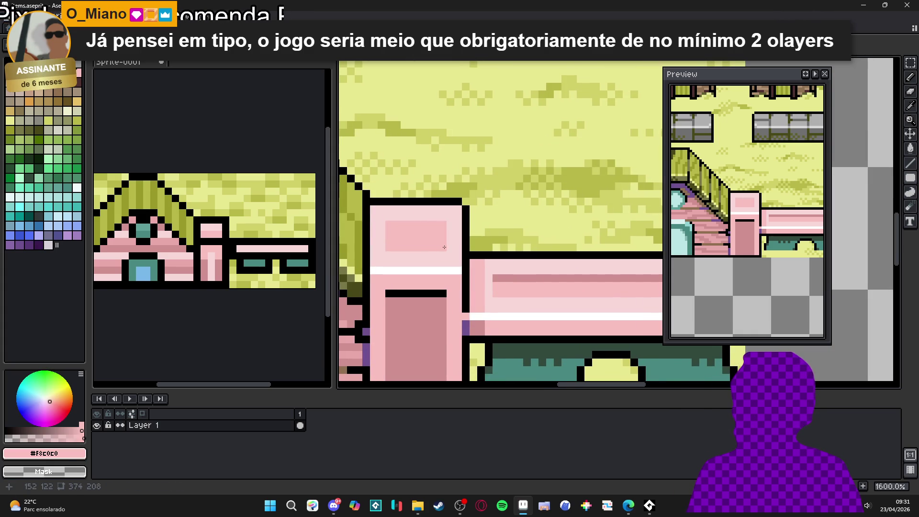
pyautogui.keyDown('alt'); pyautogui.click(550, 278); pyautogui.keyUp('alt')
pyautogui.moveTo(387, 224); pyautogui.dragTo(444, 228)
pyautogui.scroll(-4, 476, 276)
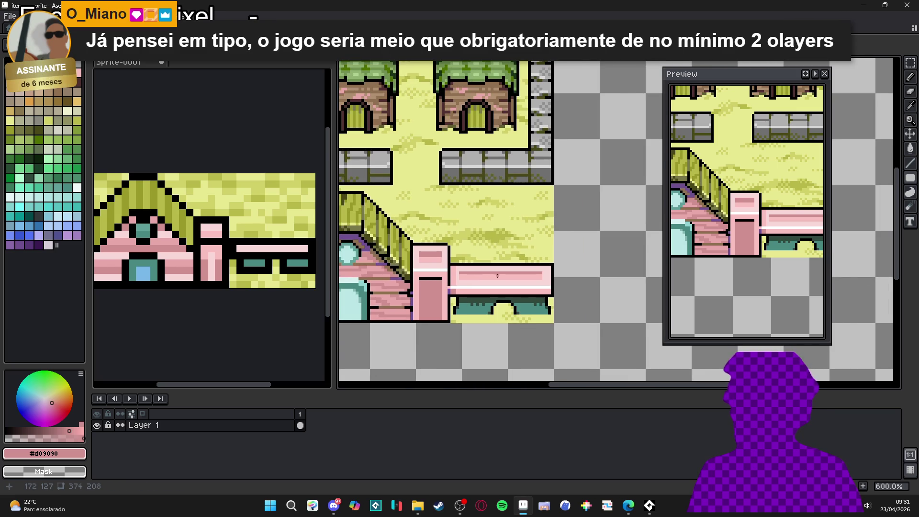
pyautogui.scroll(-2, 503, 278)
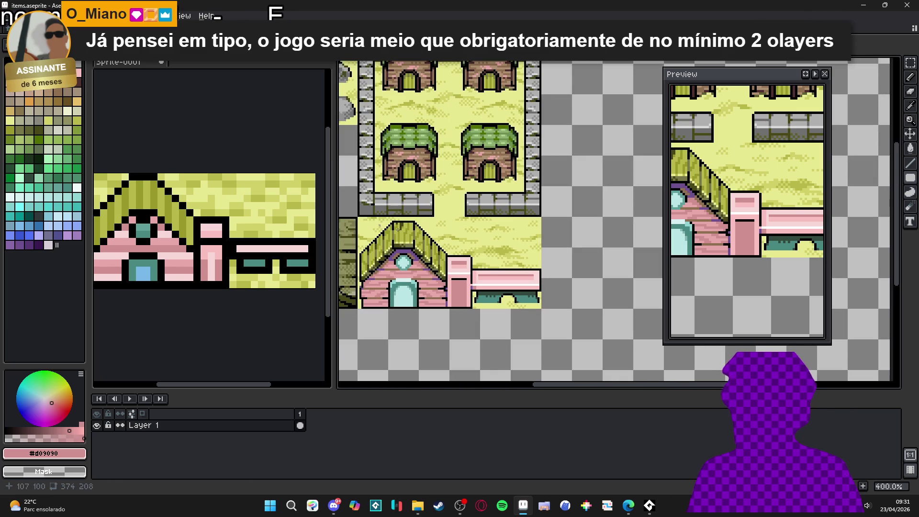
pyautogui.scroll(6, 490, 260)
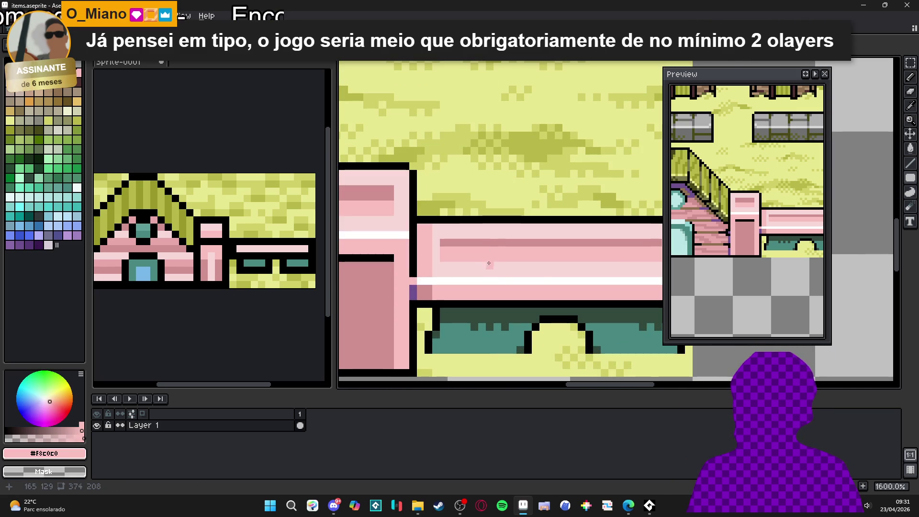
pyautogui.hscroll(2, 478, 268)
pyautogui.scroll(-6, 449, 289)
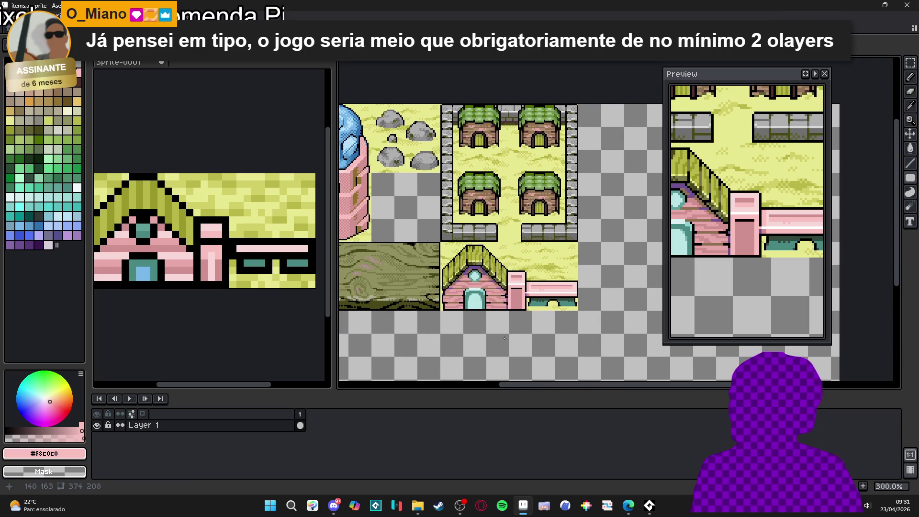
pyautogui.moveTo(511, 309); pyautogui.dragTo(528, 309)
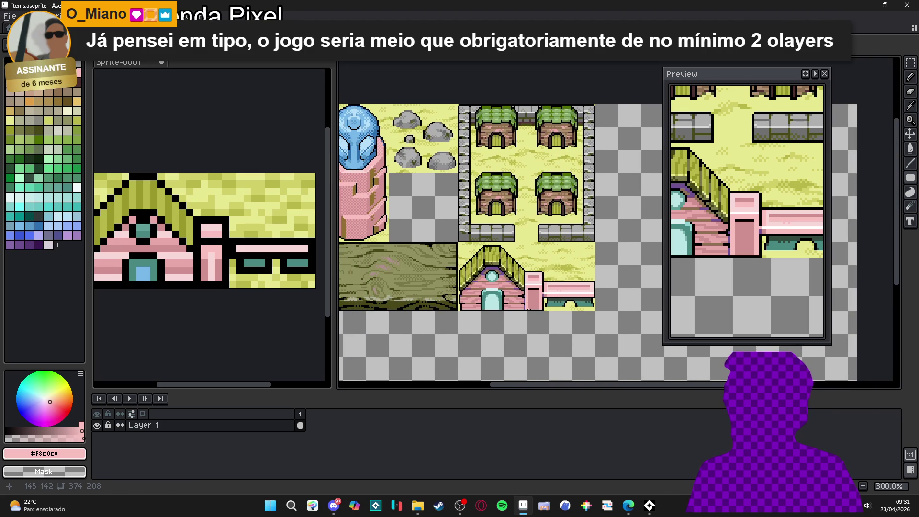
pyautogui.hscroll(2, 545, 311)
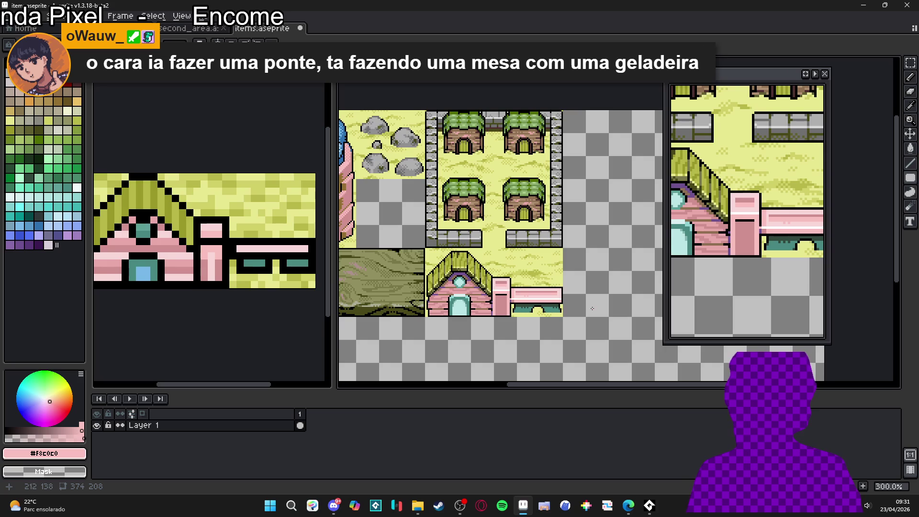
# - Add jagged #32493d dark-teal pixels along the top edge of the bench's teal underside
pyautogui.scroll(9, 592, 316)
pyautogui.keyDown('alt'); pyautogui.click(530, 303); pyautogui.keyUp('alt')
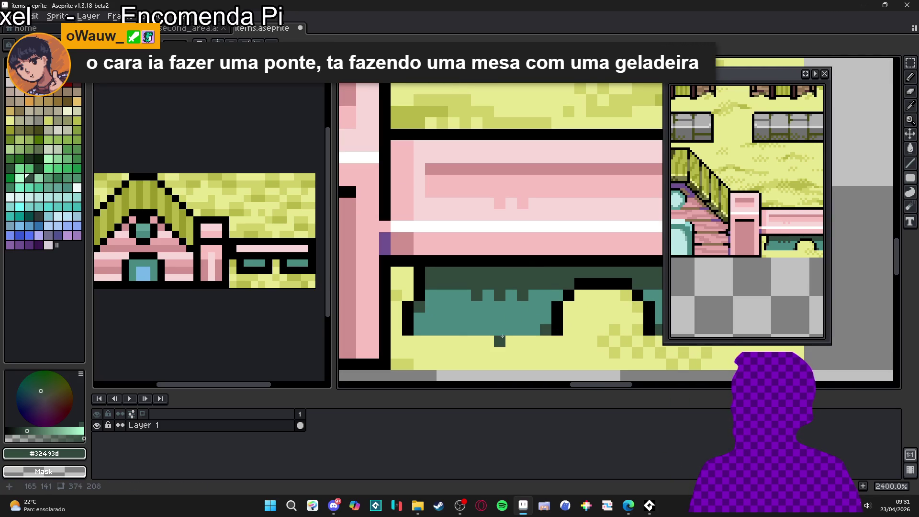
pyautogui.moveTo(511, 295); pyautogui.dragTo(521, 304)
pyautogui.hotkey('ctrl', 'z')
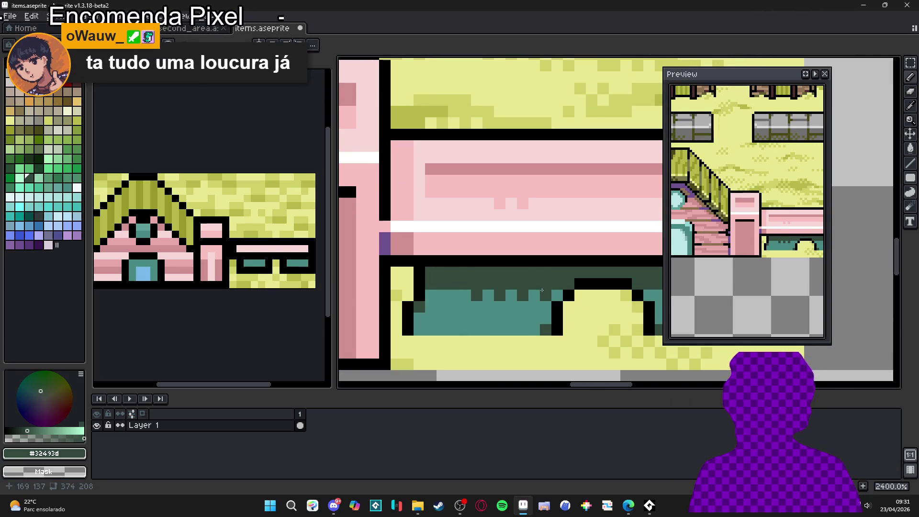
pyautogui.scroll(-2, 524, 293)
pyautogui.moveTo(525, 291); pyautogui.dragTo(517, 317)
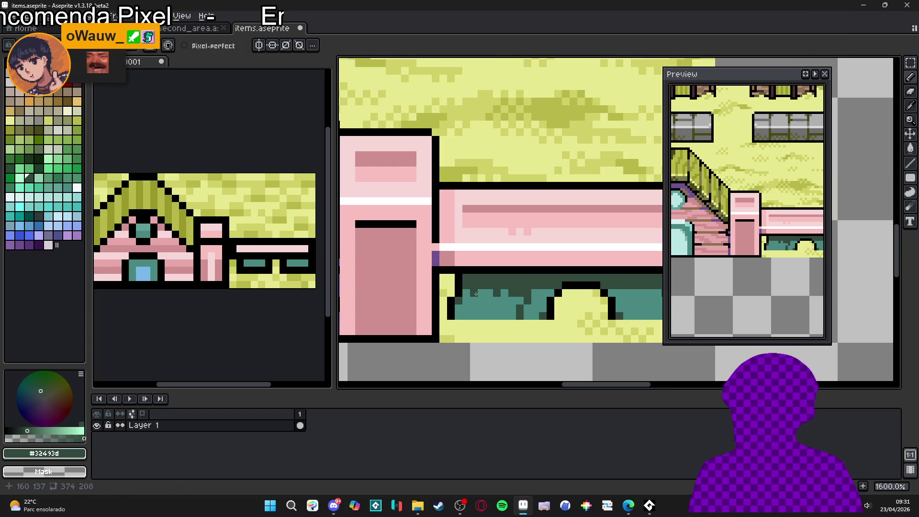
pyautogui.moveTo(481, 293); pyautogui.dragTo(472, 316)
pyautogui.click(488, 300)
pyautogui.keyDown('alt'); pyautogui.click(501, 295); pyautogui.keyUp('alt')
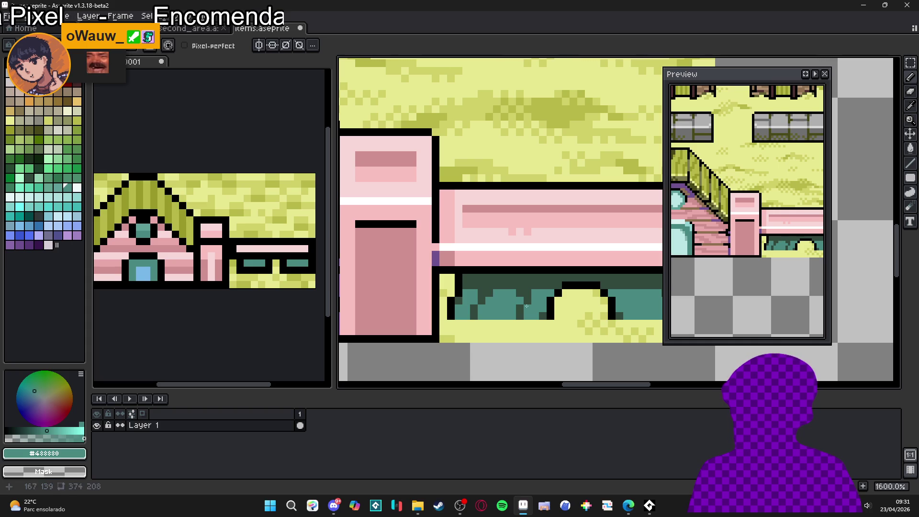
pyautogui.keyDown('alt'); pyautogui.click(548, 291); pyautogui.keyUp('alt')
pyautogui.scroll(-4, 548, 291)
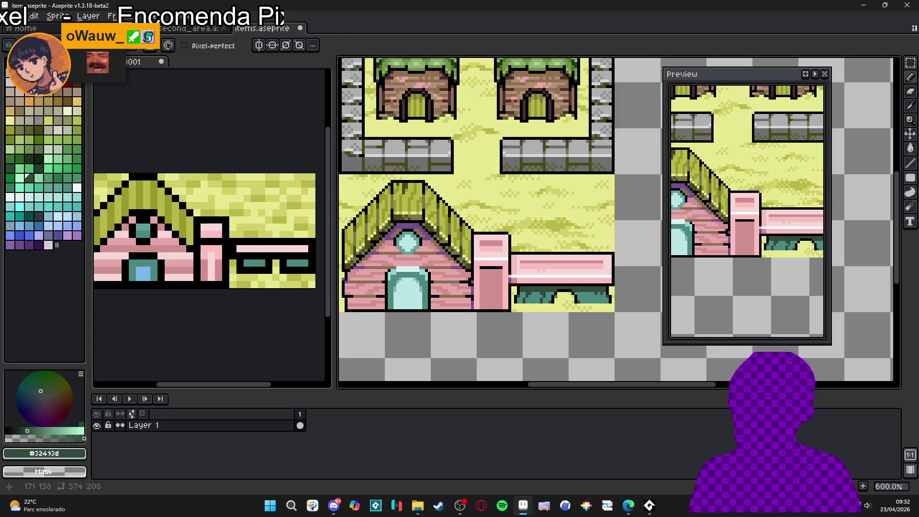
pyautogui.scroll(4, 549, 293)
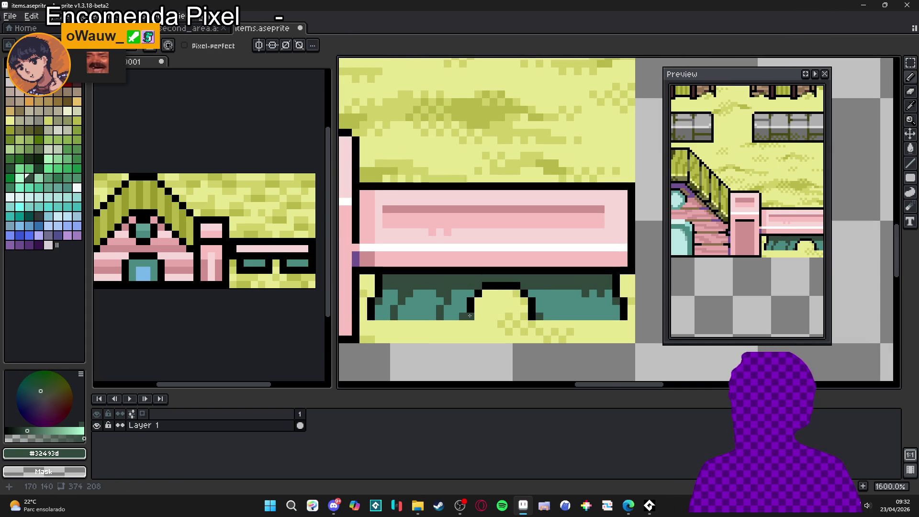
# - Select the left teal shadow section and move it right beneath the pink seat
pyautogui.press('m')
pyautogui.moveTo(470, 318); pyautogui.dragTo(368, 297)
pyautogui.scroll(2, 380, 278)
pyautogui.moveTo(574, 307); pyautogui.dragTo(589, 261)
pyautogui.click(441, 305)
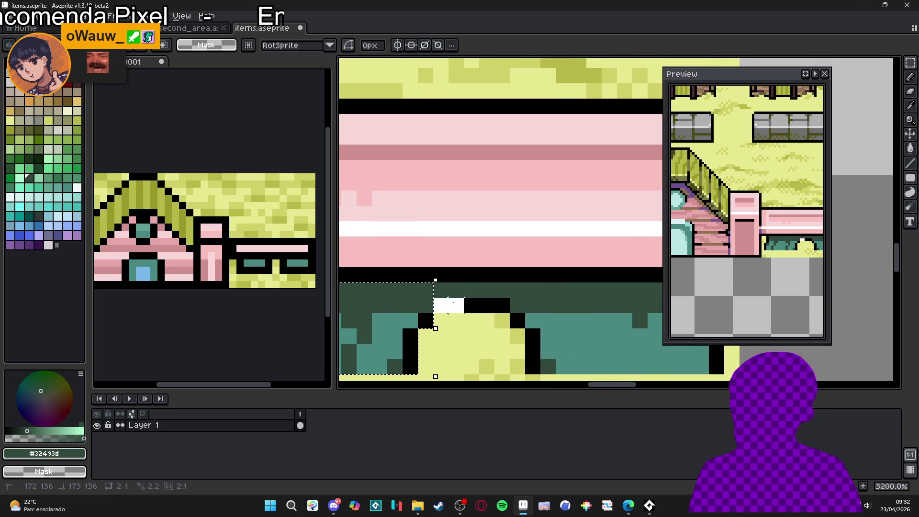
pyautogui.scroll(-1, 468, 306)
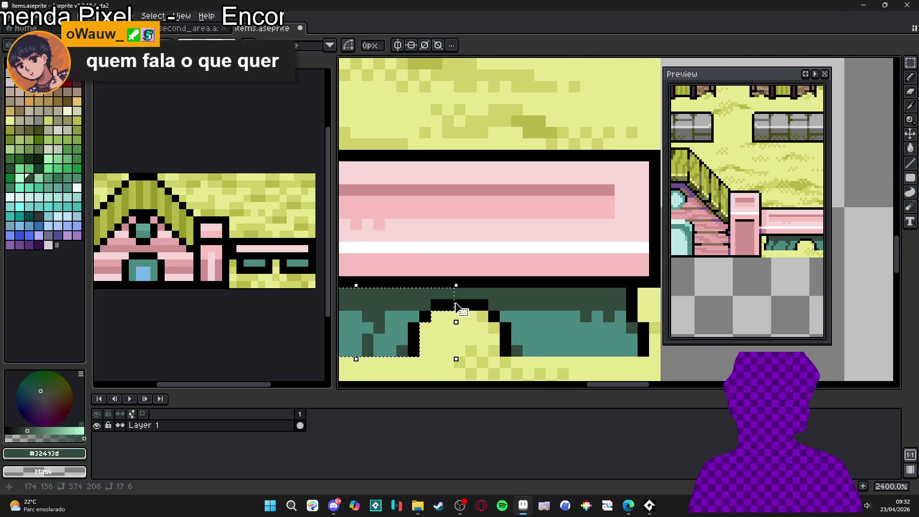
pyautogui.scroll(-1, 456, 308)
pyautogui.hscroll(-1, 469, 299)
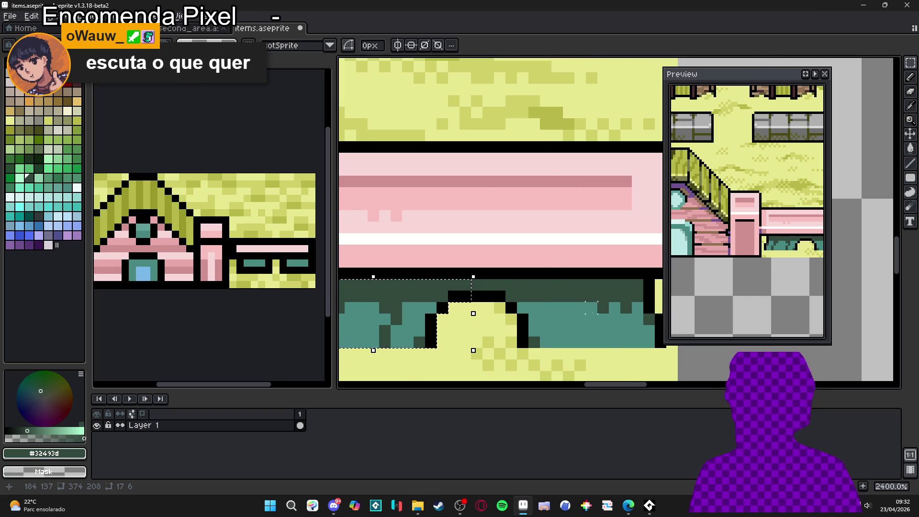
pyautogui.scroll(-2, 591, 307)
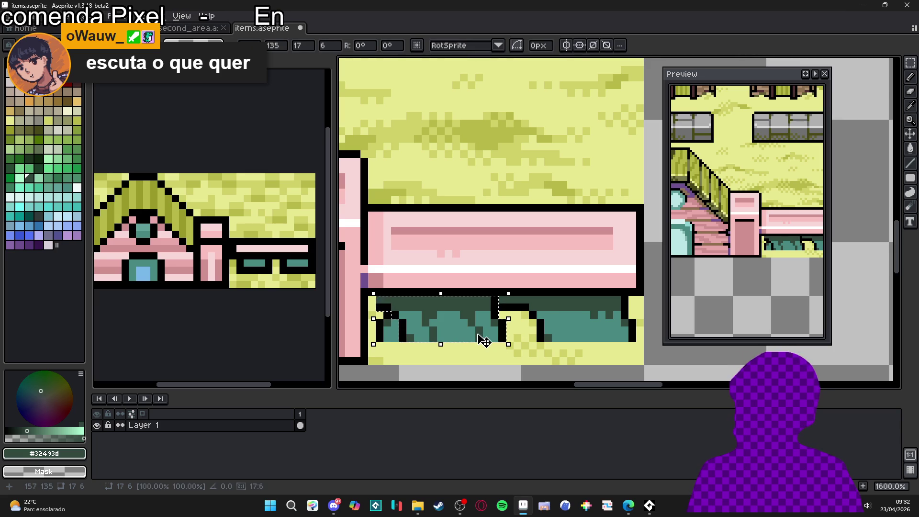
pyautogui.moveTo(468, 328); pyautogui.dragTo(598, 334)
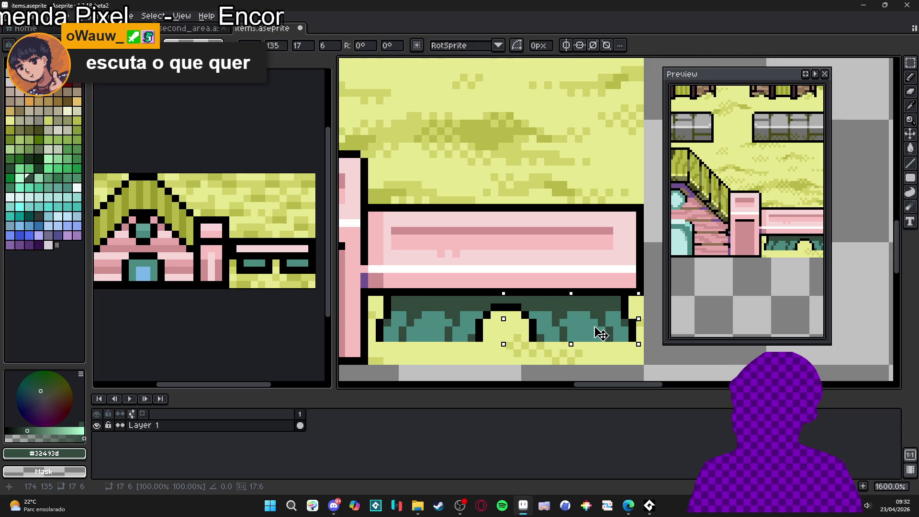
pyautogui.press('Return')
pyautogui.scroll(-4, 601, 333)
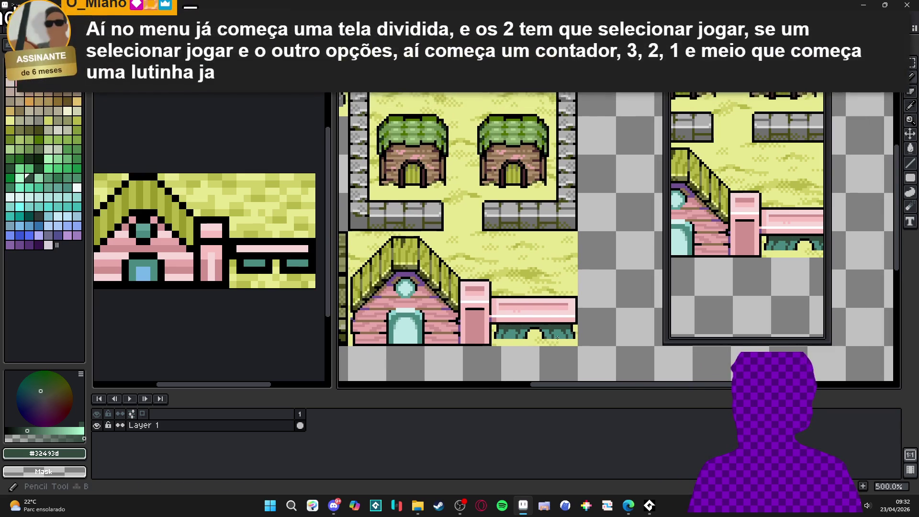
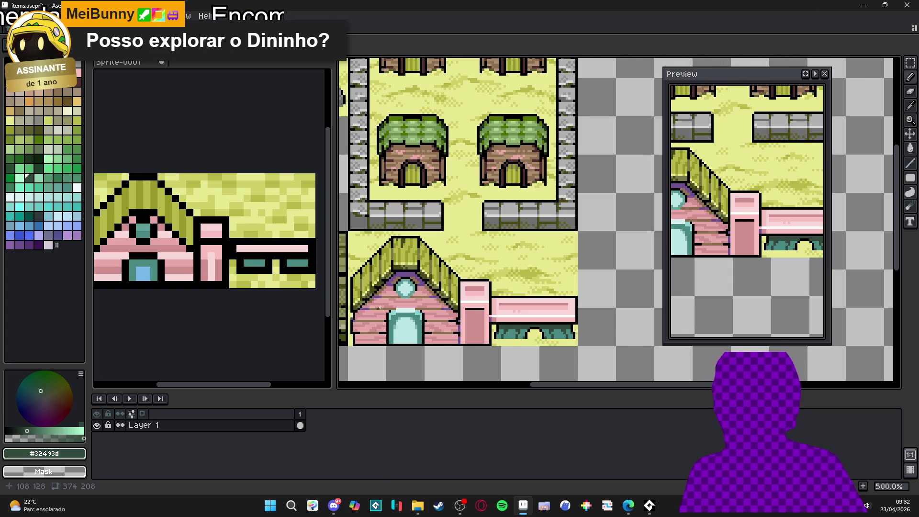
# - Paint a few dark green Idx-83 pixels into the teal shadow under the pink bench
pyautogui.scroll(6, 512, 335)
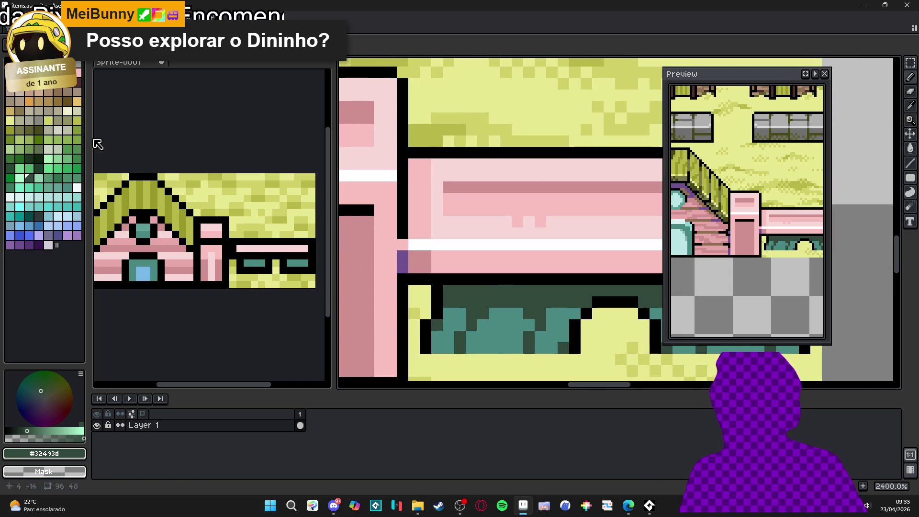
pyautogui.click(37, 158)
pyautogui.moveTo(526, 297)
pyautogui.mouseDown()
pyautogui.moveTo(513, 297)
pyautogui.moveTo(537, 298)
pyautogui.mouseUp()
pyautogui.click(483, 291)
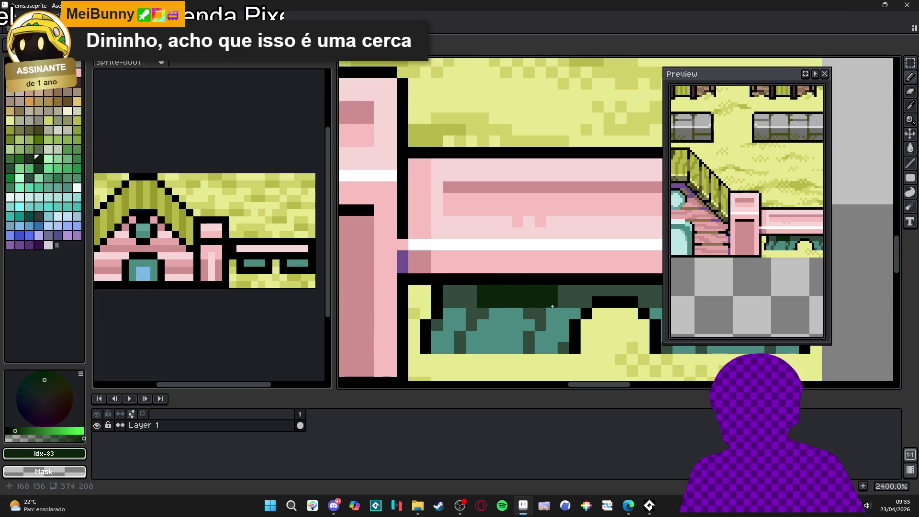
pyautogui.click(474, 312)
pyautogui.scroll(-5, 474, 303)
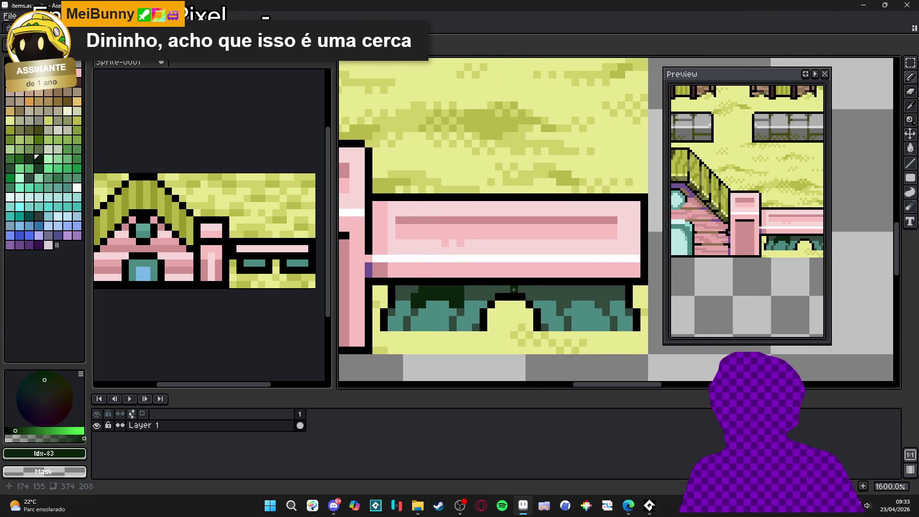
pyautogui.scroll(-1, 547, 293)
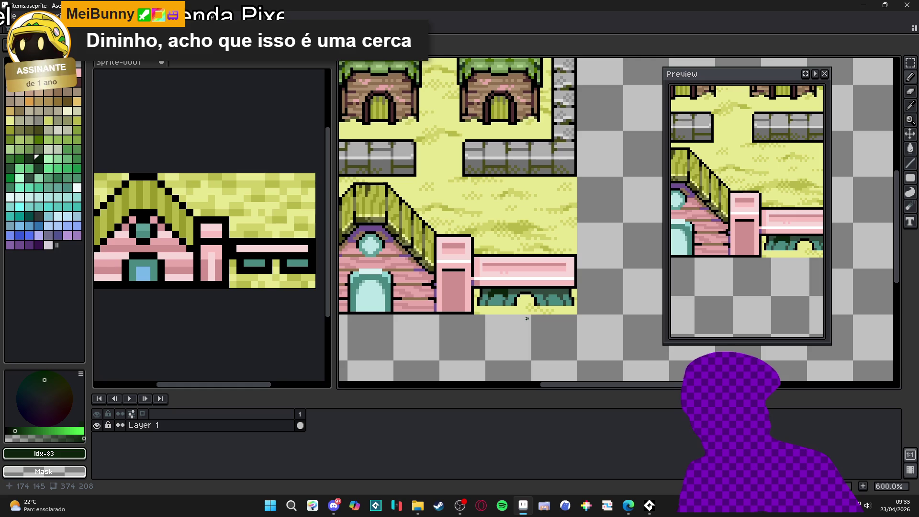
pyautogui.scroll(-3, 216, 286)
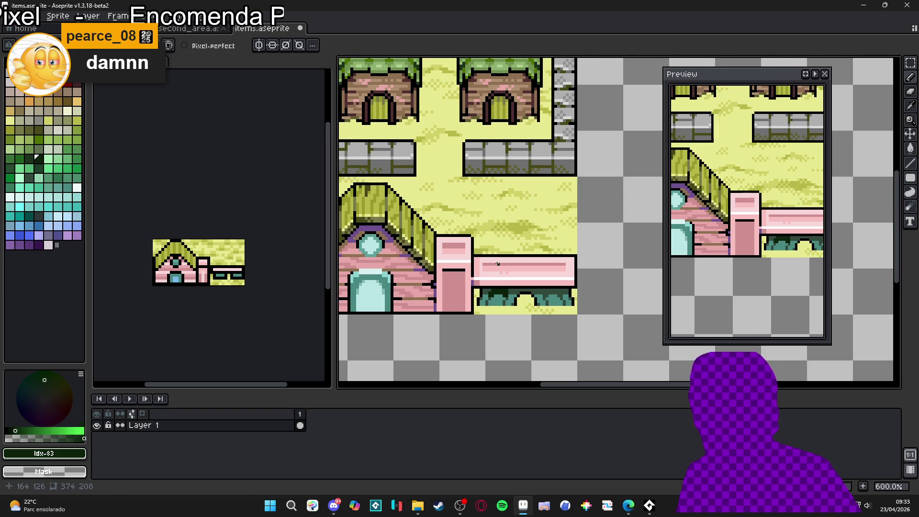
# - Show the tile grid, then select and delete the 48x32 bench block beside the house
pyautogui.scroll(1, 488, 288)
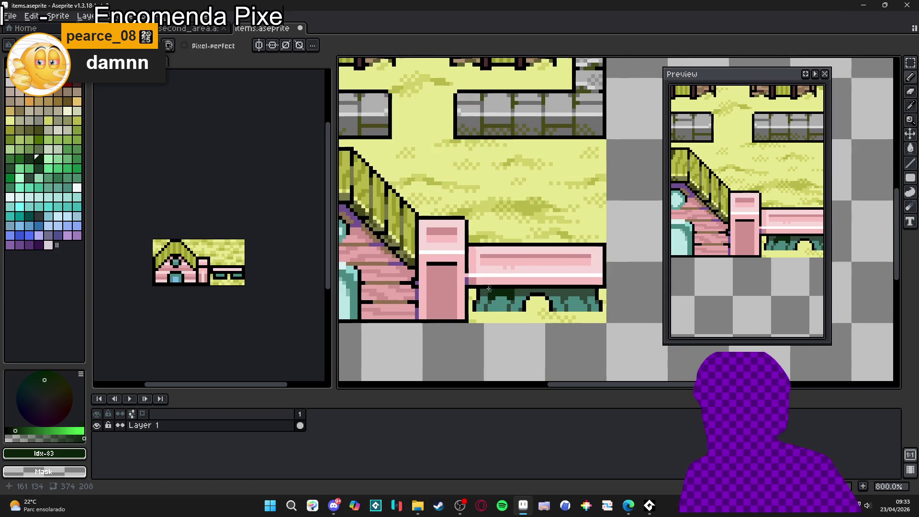
pyautogui.hotkey('ctrl', "'")
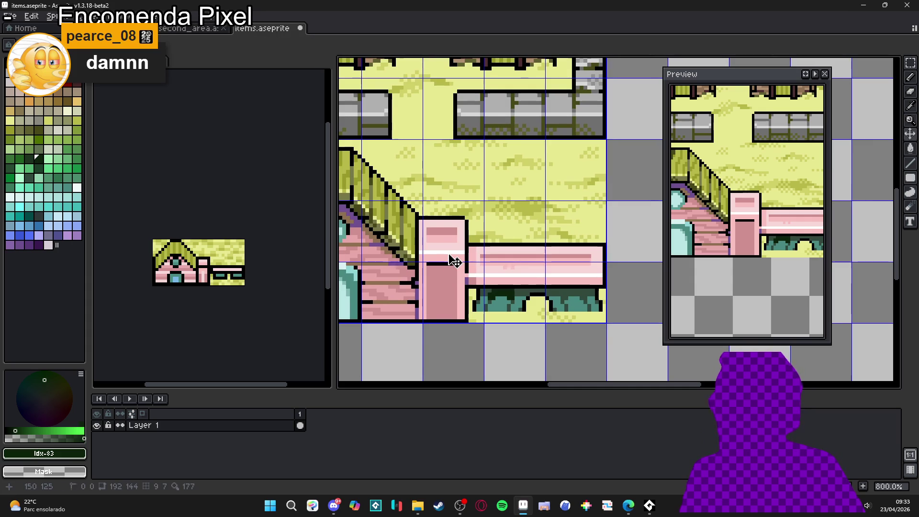
pyautogui.press('m')
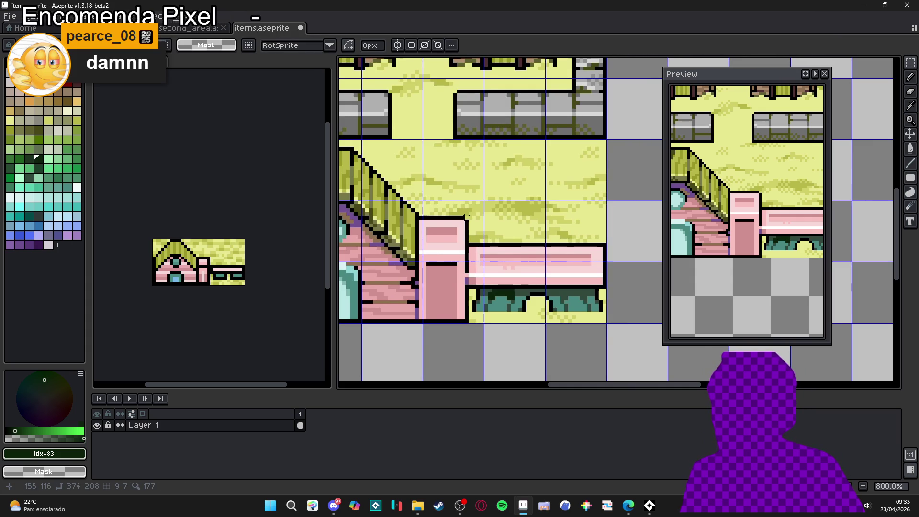
pyautogui.moveTo(428, 209); pyautogui.dragTo(574, 290)
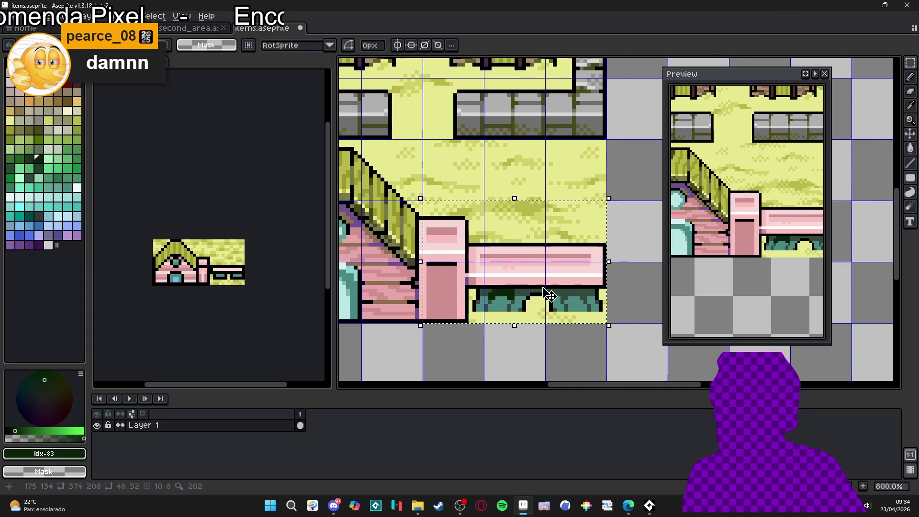
pyautogui.press('Delete')
pyautogui.scroll(2, 427, 212)
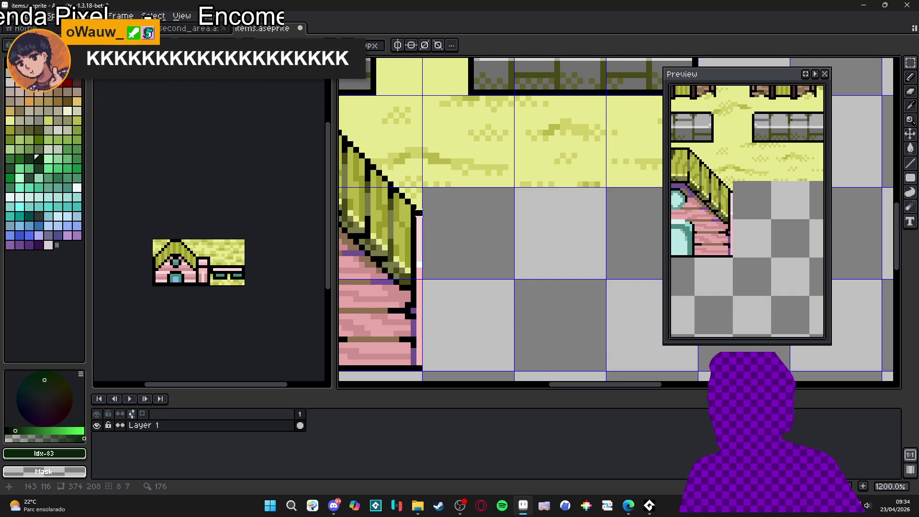
pyautogui.moveTo(420, 212); pyautogui.dragTo(420, 169)
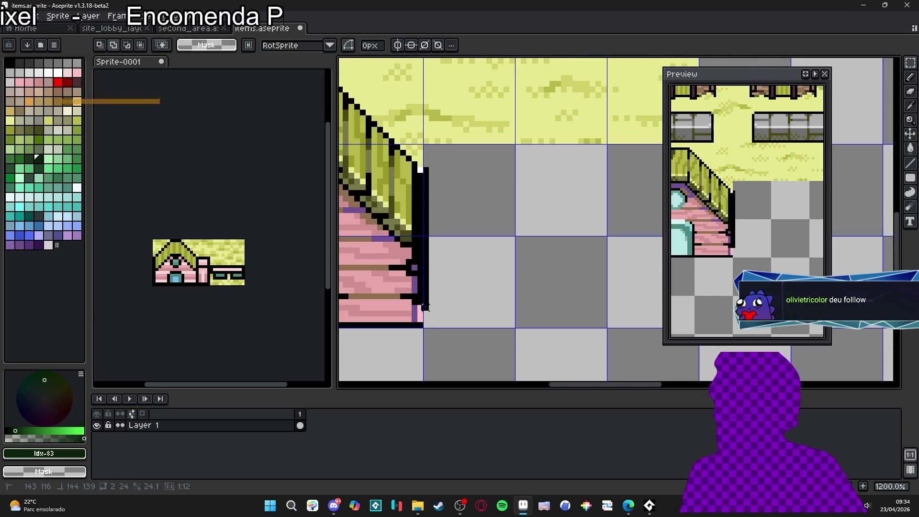
pyautogui.scroll(-3, 428, 314)
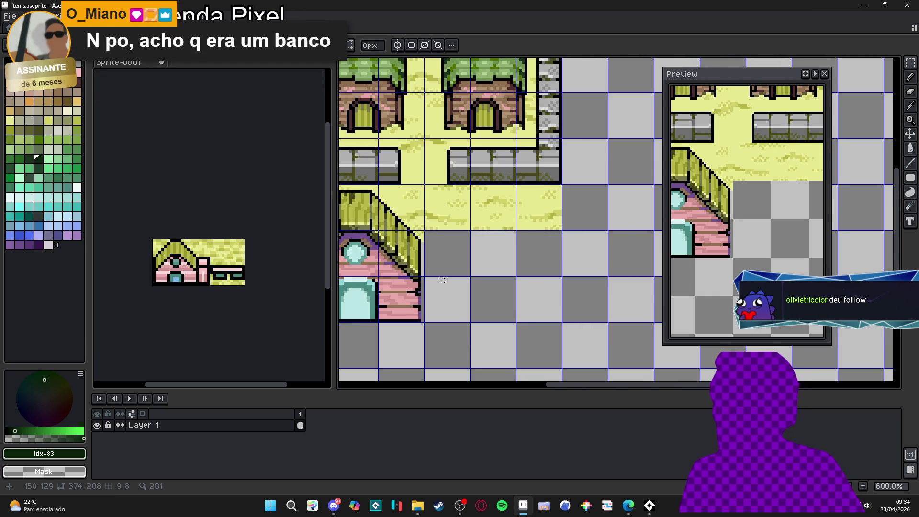
pyautogui.scroll(2, 451, 254)
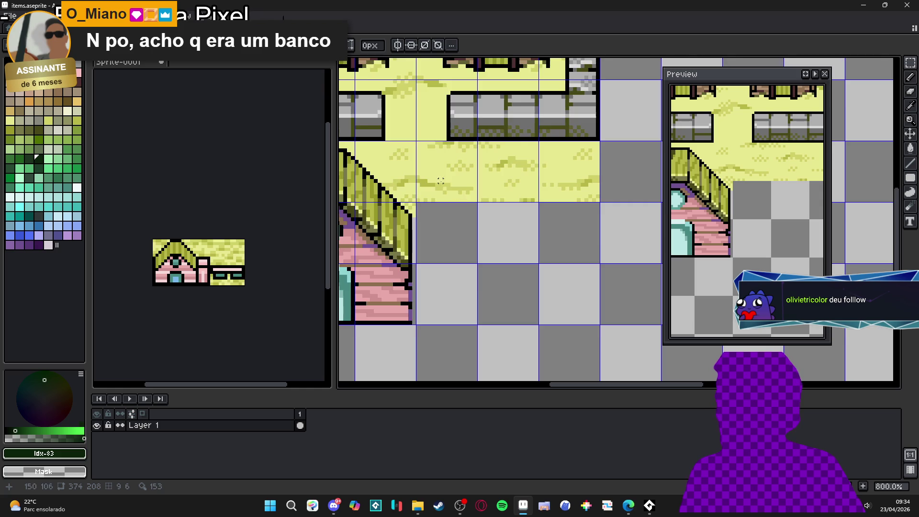
pyautogui.scroll(-3, 441, 185)
# - Paste a grass cell copied from second_area into the gap, then switch to pink #e8a8a8
pyautogui.hotkey('ctrl', 'Tab')
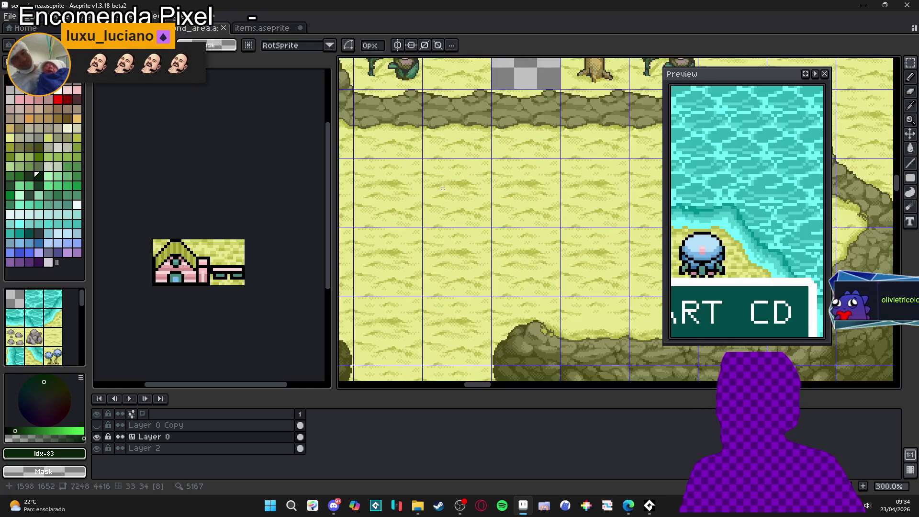
pyautogui.click(437, 201)
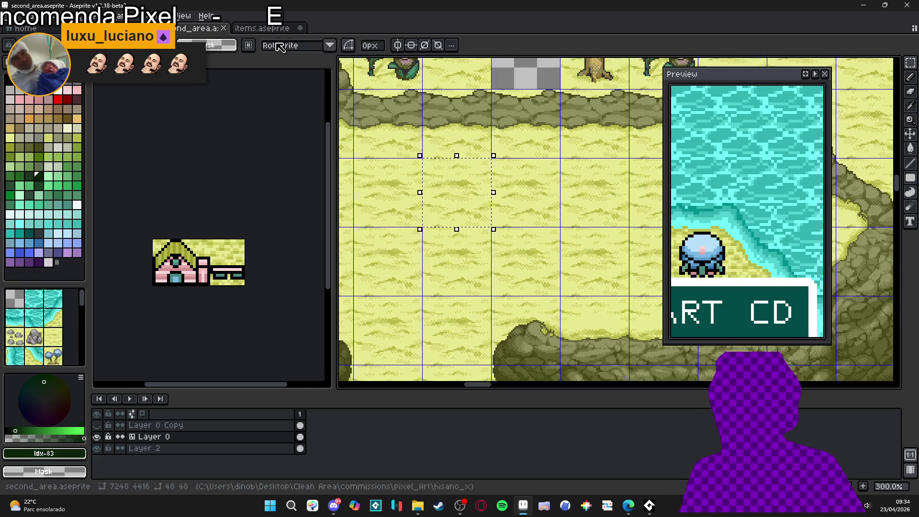
pyautogui.hotkey('ctrl', 'c')
pyautogui.hotkey('ctrl', 'Tab')
pyautogui.hotkey('ctrl', 'v')
pyautogui.scroll(3, 519, 238)
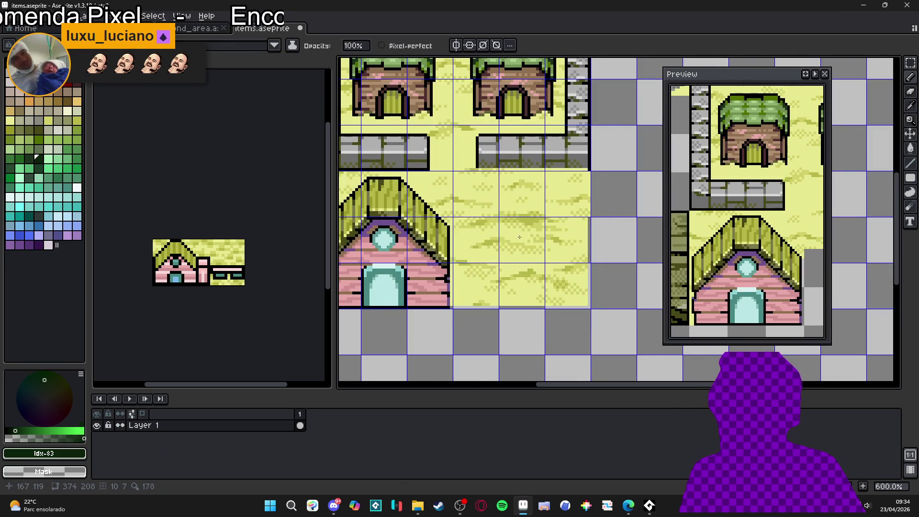
pyautogui.scroll(1, 520, 239)
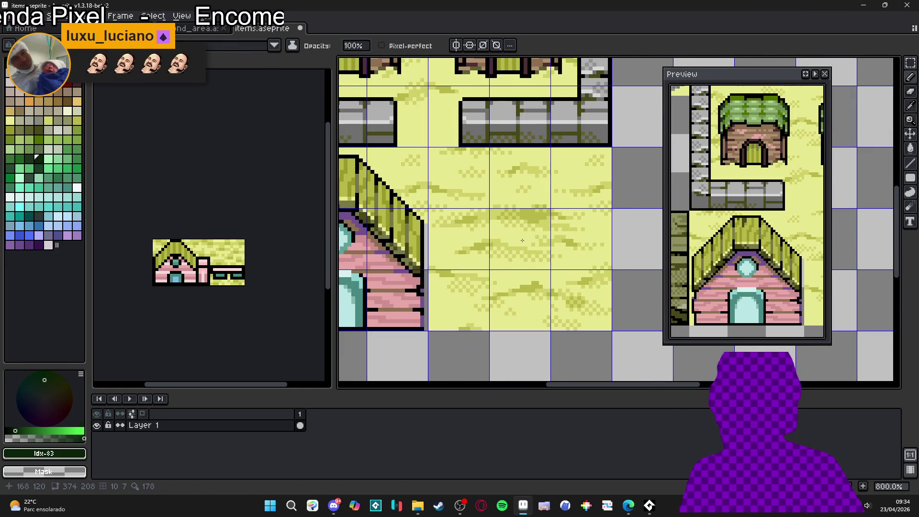
pyautogui.press('Return')
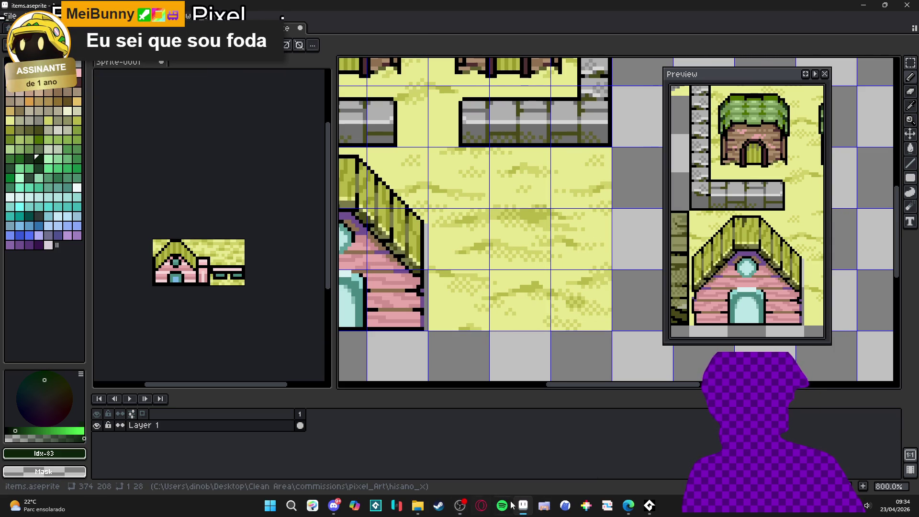
pyautogui.moveTo(552, 321); pyautogui.dragTo(533, 350)
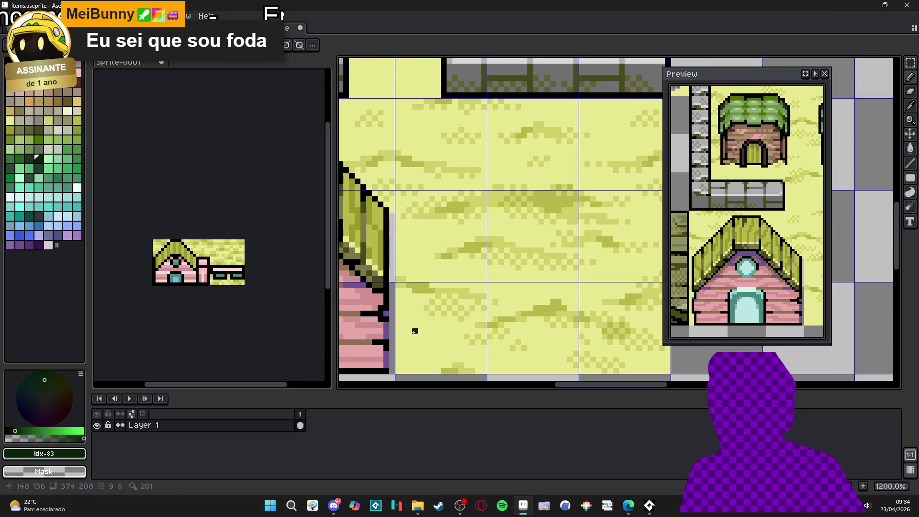
pyautogui.press('x')
pyautogui.moveTo(429, 350); pyautogui.dragTo(421, 348)
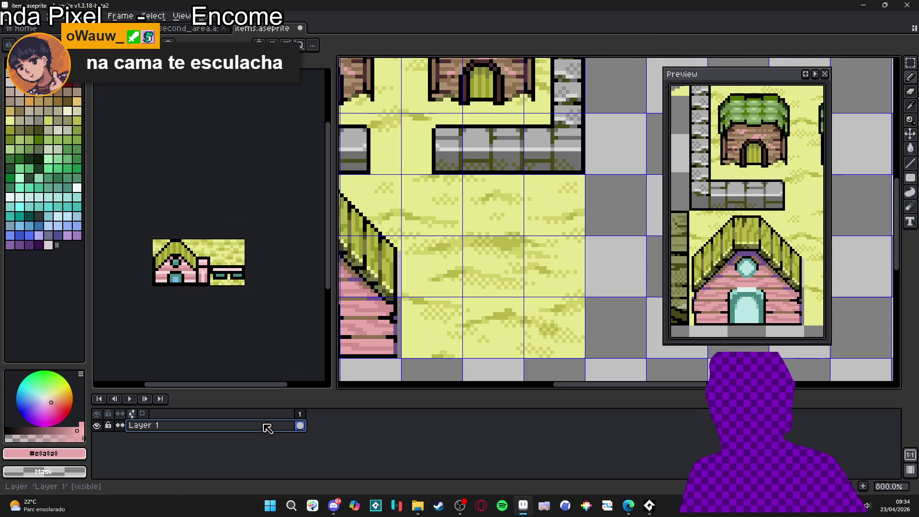
# - Add a new layer and draw a vertical pink post on the grass beside the stairs
pyautogui.hotkey('shift', 'n')
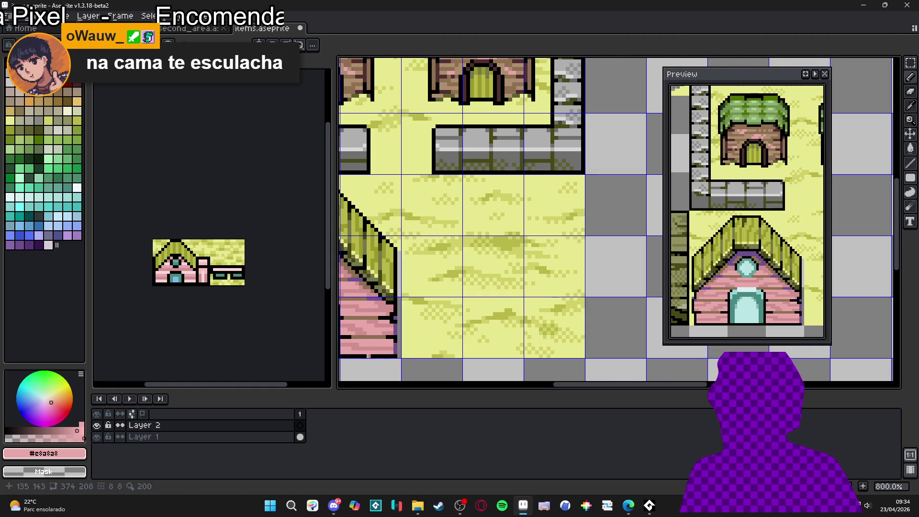
pyautogui.scroll(-1, 394, 330)
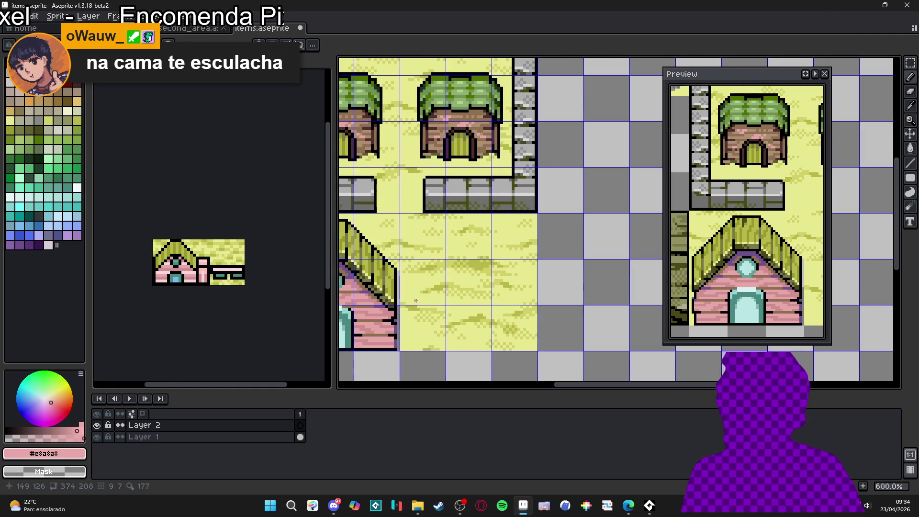
pyautogui.scroll(1, 421, 314)
pyautogui.scroll(-1, 486, 322)
pyautogui.scroll(-1, 481, 322)
pyautogui.scroll(1, 479, 322)
pyautogui.scroll(1, 479, 323)
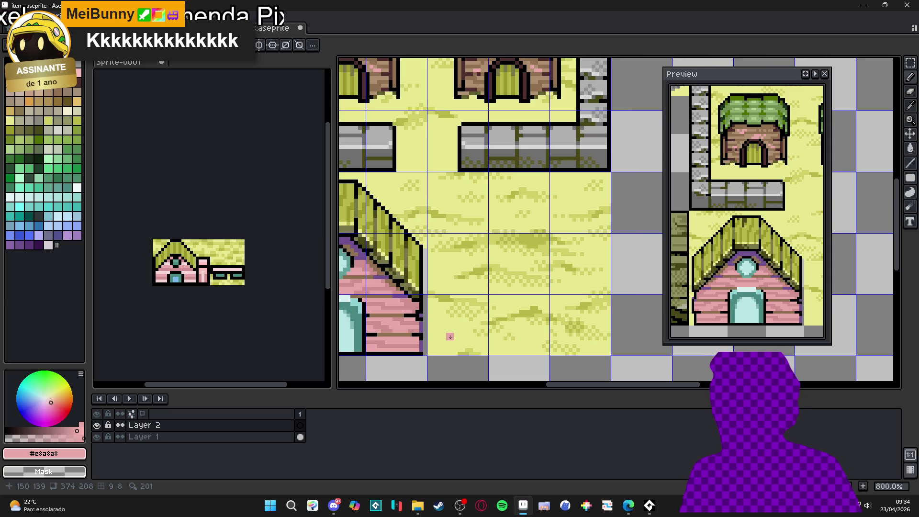
pyautogui.moveTo(438, 342)
pyautogui.mouseDown()
pyautogui.moveTo(439, 261)
pyautogui.moveTo(440, 284)
pyautogui.moveTo(460, 291)
pyautogui.moveTo(462, 344)
pyautogui.moveTo(446, 338)
pyautogui.mouseUp()
# - Outline the pink post's left, top and right edges in black
pyautogui.press('i')
pyautogui.click(424, 315)
pyautogui.press('b')
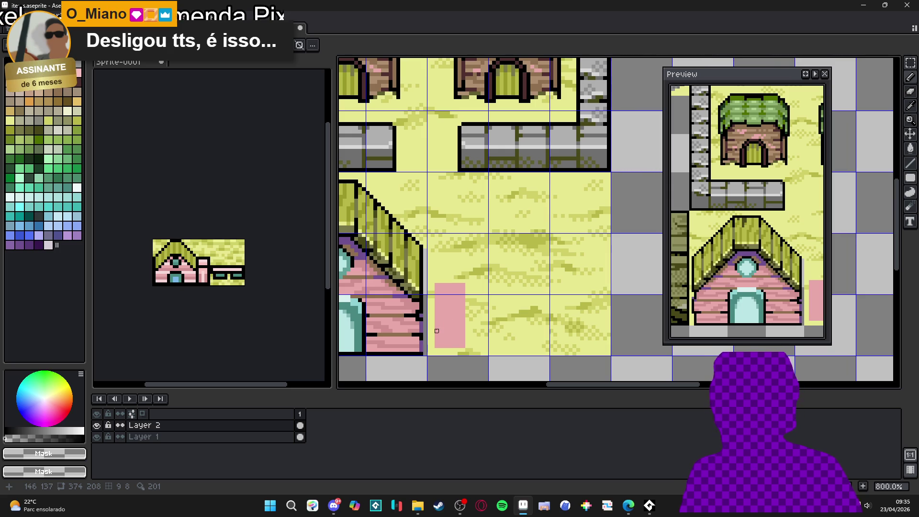
pyautogui.scroll(3, 432, 330)
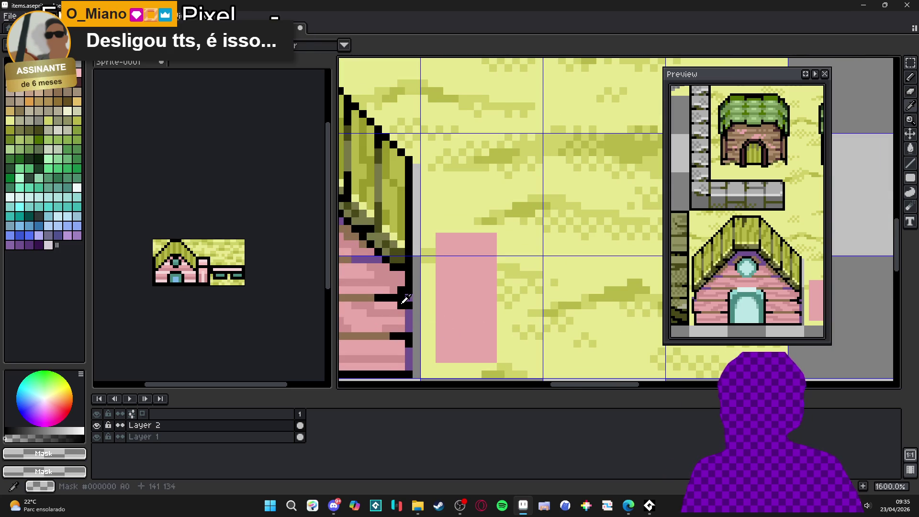
pyautogui.keyDown('ctrl'); pyautogui.click(404, 301); pyautogui.keyUp('ctrl')
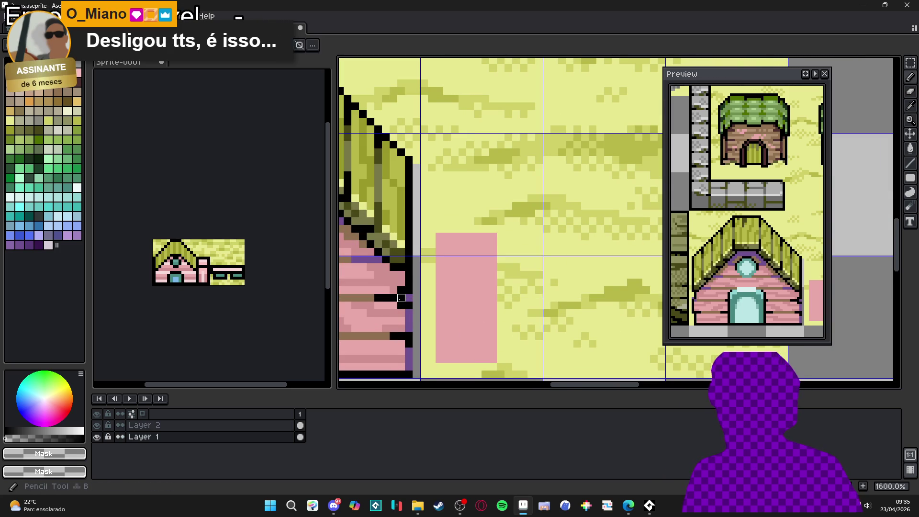
pyautogui.keyDown('alt'); pyautogui.click(405, 301); pyautogui.keyUp('alt')
pyautogui.keyDown('ctrl'); pyautogui.click(437, 323); pyautogui.keyUp('ctrl')
pyautogui.moveTo(439, 359); pyautogui.dragTo(439, 235)
pyautogui.keyDown('shift'); pyautogui.click(492, 236); pyautogui.keyUp('shift')
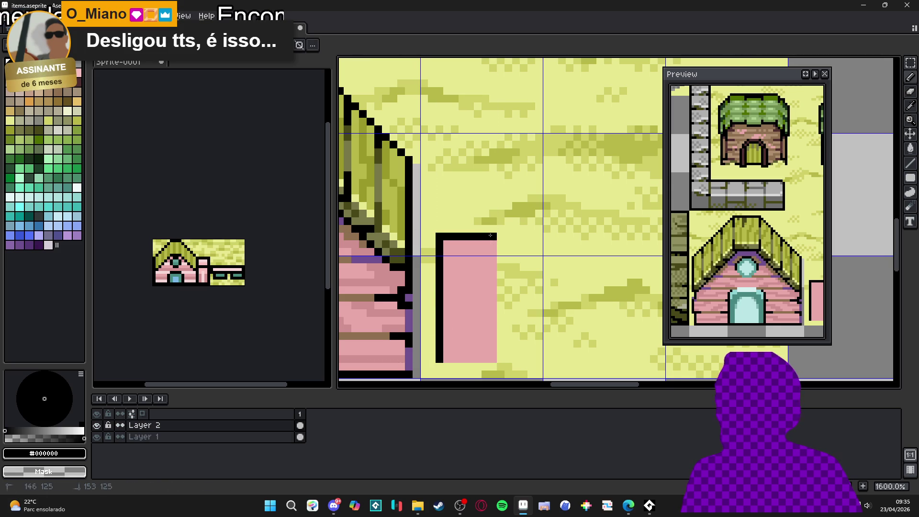
pyautogui.keyDown('shift'); pyautogui.click(493, 359); pyautogui.keyUp('shift')
pyautogui.scroll(-3, 492, 354)
pyautogui.scroll(4, 488, 344)
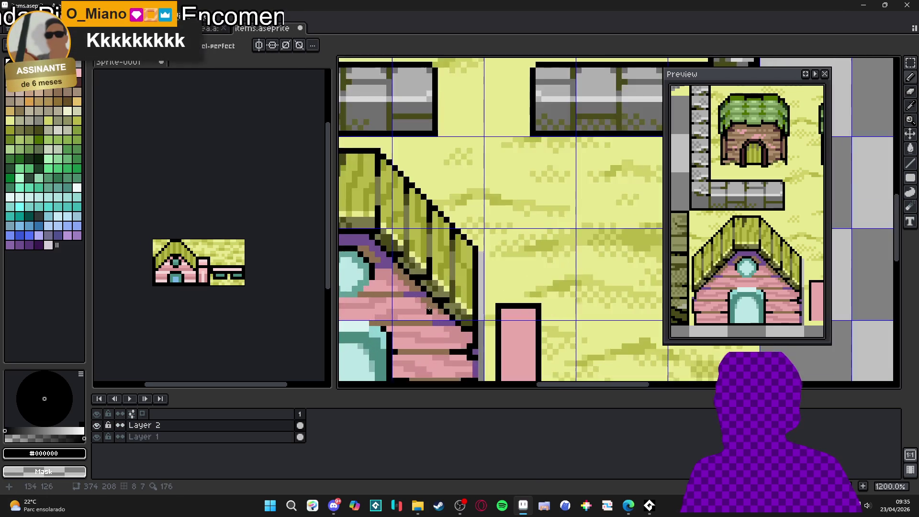
# - Sample the darker pink #d09090 from the house's plank stripe and return to Layer 2
pyautogui.moveTo(526, 322); pyautogui.dragTo(512, 270)
pyautogui.press('v')
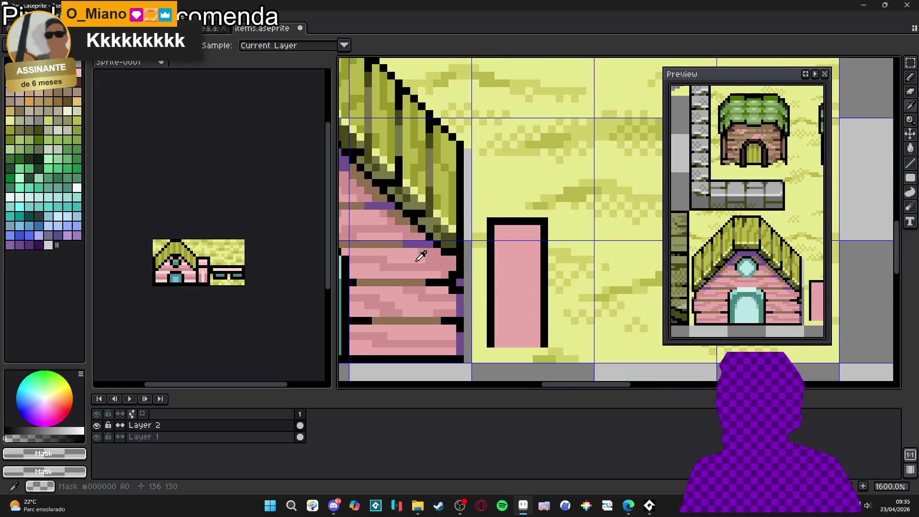
pyautogui.press('b')
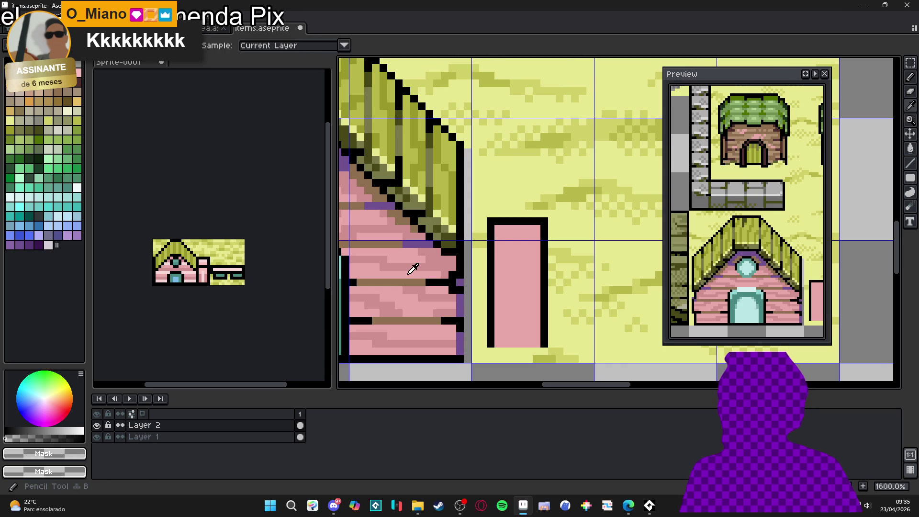
pyautogui.press('Down')
pyautogui.keyDown('alt'); pyautogui.click(409, 257); pyautogui.keyUp('alt')
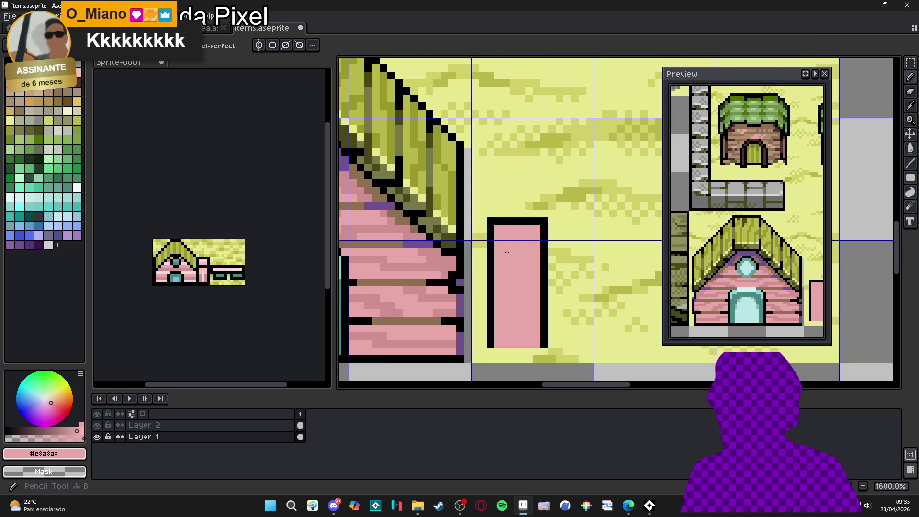
pyautogui.keyDown('alt'); pyautogui.click(440, 261); pyautogui.keyUp('alt')
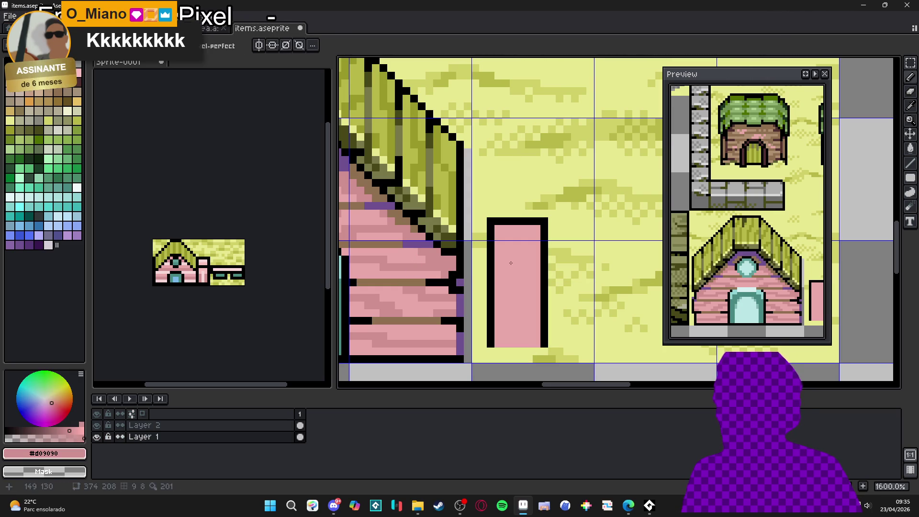
pyautogui.press('Up')
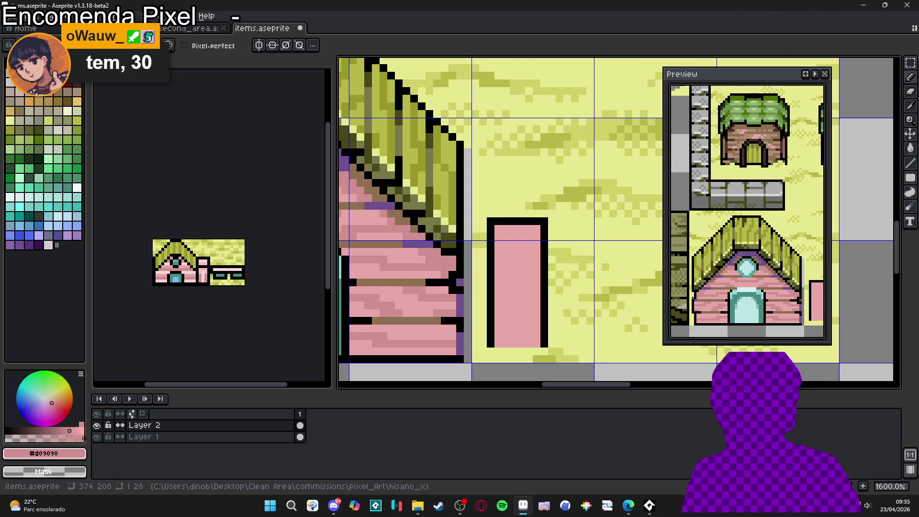
pyautogui.hotkey('alt', 'Tab')
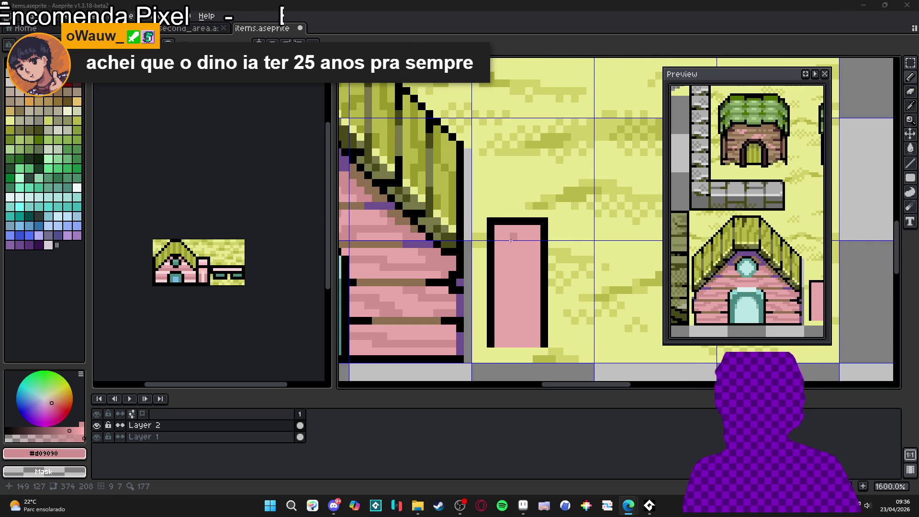
# - Draw darker pink at the post's top and undo the pixels spilling below it
pyautogui.scroll(-3, 511, 240)
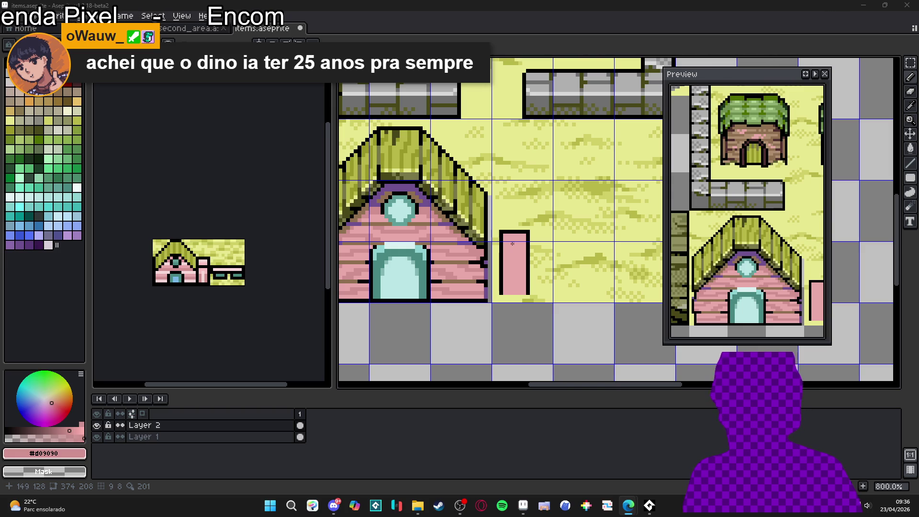
pyautogui.scroll(-1, 512, 244)
pyautogui.moveTo(515, 258)
pyautogui.mouseDown()
pyautogui.moveTo(508, 276)
pyautogui.moveTo(470, 291)
pyautogui.mouseUp()
pyautogui.scroll(1, 517, 276)
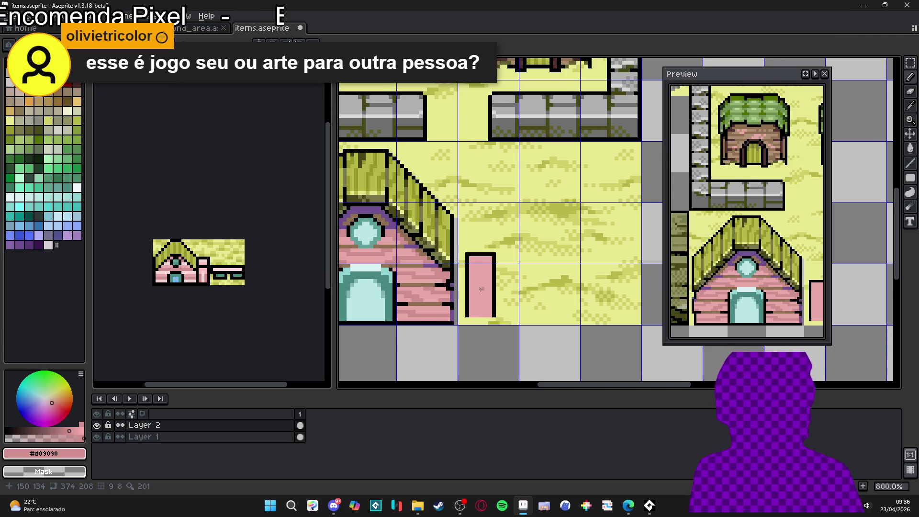
pyautogui.scroll(-1, 480, 289)
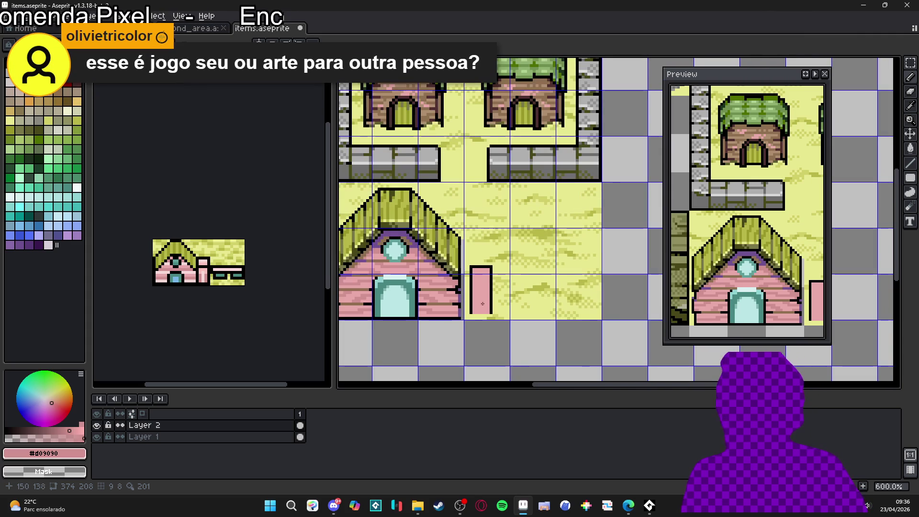
pyautogui.scroll(4, 477, 303)
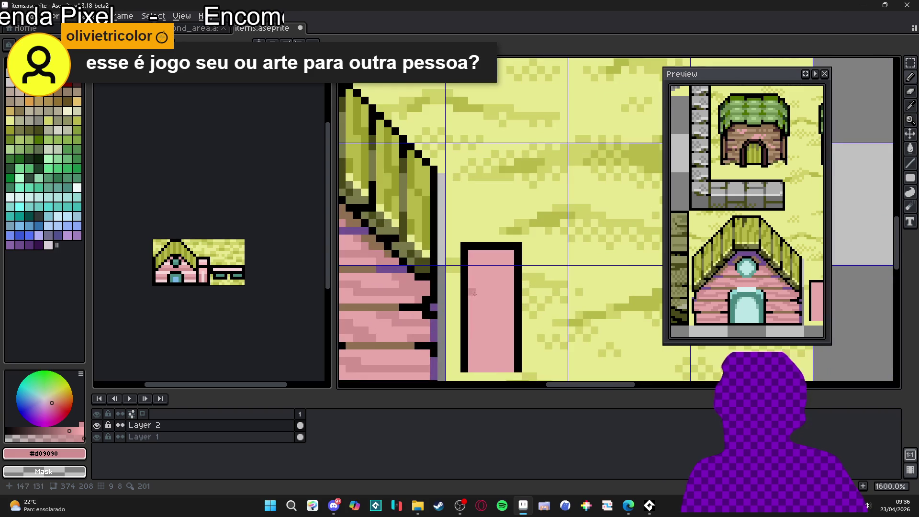
pyautogui.moveTo(474, 287)
pyautogui.mouseDown()
pyautogui.moveTo(495, 262)
pyautogui.moveTo(525, 271)
pyautogui.moveTo(528, 341)
pyautogui.moveTo(498, 348)
pyautogui.moveTo(498, 278)
pyautogui.moveTo(511, 287)
pyautogui.moveTo(512, 334)
pyautogui.mouseUp()
pyautogui.hotkey('ctrl', 'z')
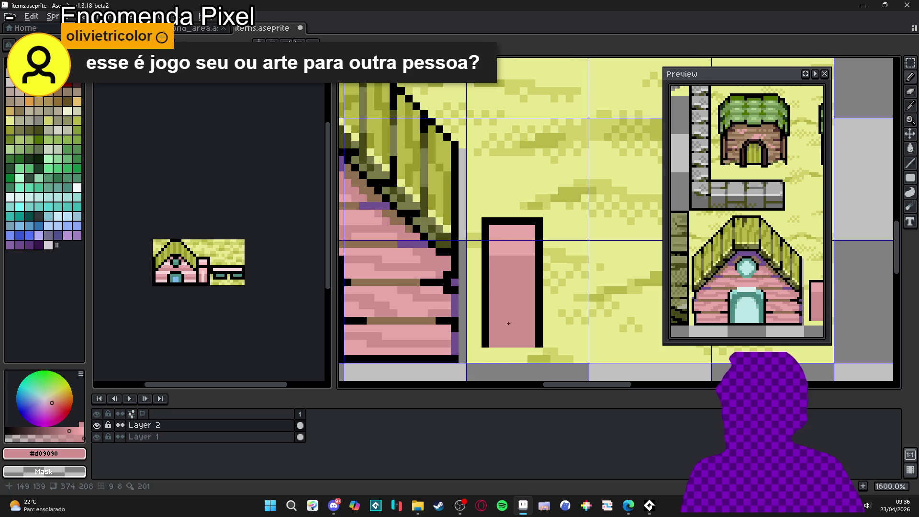
# - Shade the post's middle darker pink and paint a lighter pink band across its top
pyautogui.keyDown('alt'); pyautogui.click(508, 241); pyautogui.keyUp('alt')
pyautogui.moveTo(493, 262); pyautogui.dragTo(532, 261)
pyautogui.scroll(-1, 495, 281)
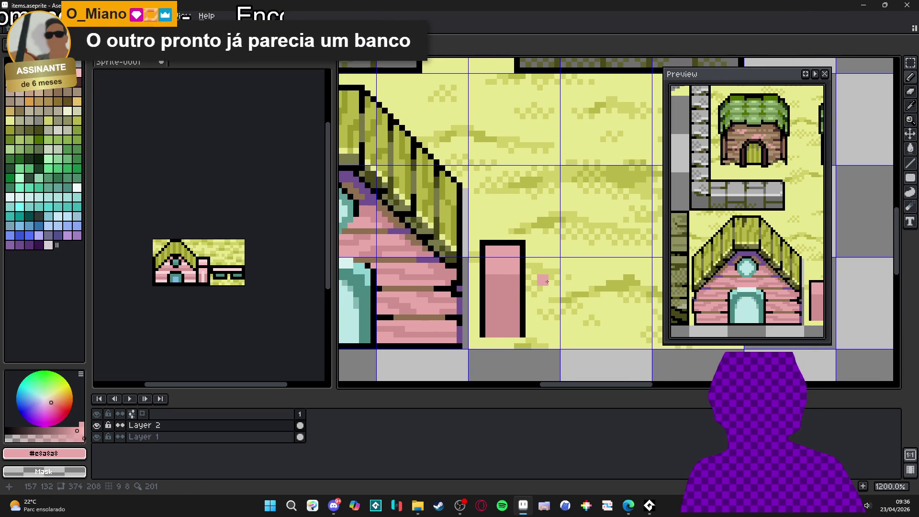
pyautogui.scroll(-4, 547, 281)
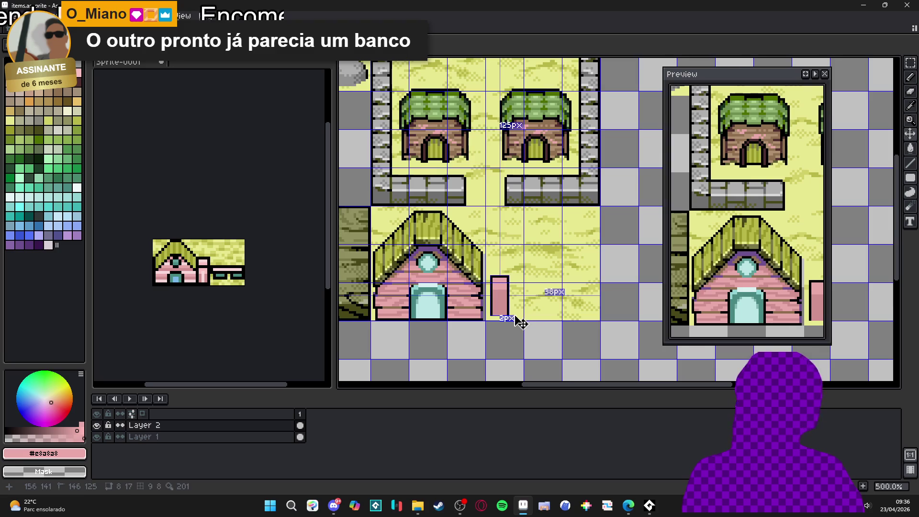
pyautogui.scroll(1, 526, 313)
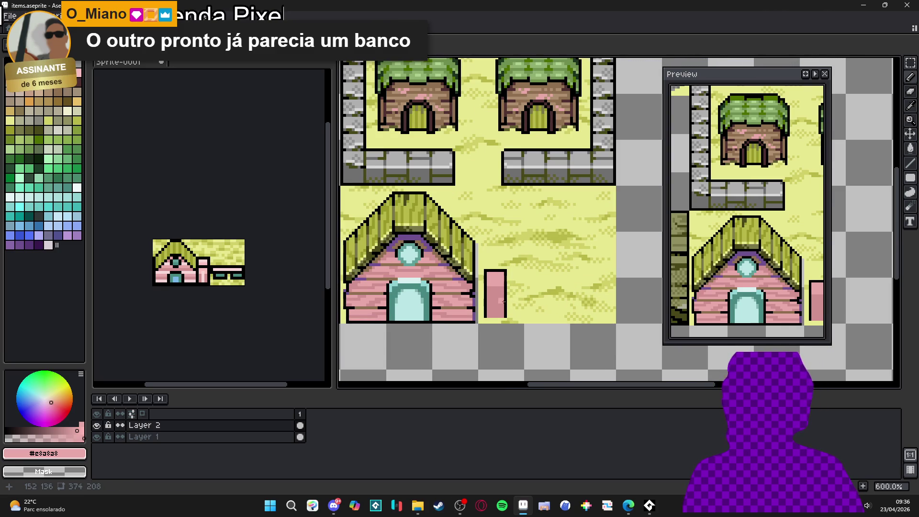
pyautogui.scroll(2, 503, 301)
pyautogui.scroll(1, 498, 265)
# - Draw a pink rail rightward from the post with a darker pink #d09090 shadow line
pyautogui.moveTo(493, 264)
pyautogui.mouseDown()
pyautogui.moveTo(465, 252)
pyautogui.moveTo(442, 263)
pyautogui.mouseUp()
pyautogui.moveTo(436, 259); pyautogui.dragTo(618, 260)
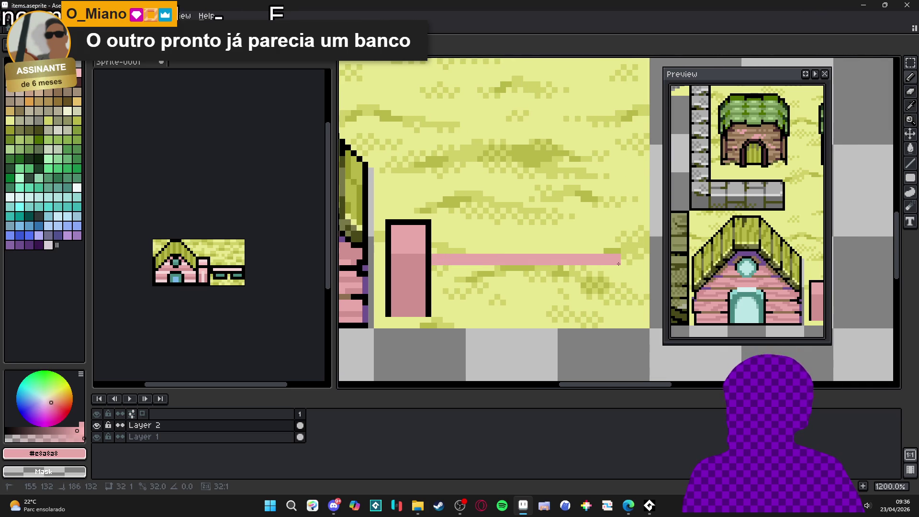
pyautogui.keyDown('alt'); pyautogui.click(417, 268); pyautogui.keyUp('alt')
pyautogui.moveTo(433, 266); pyautogui.dragTo(620, 268)
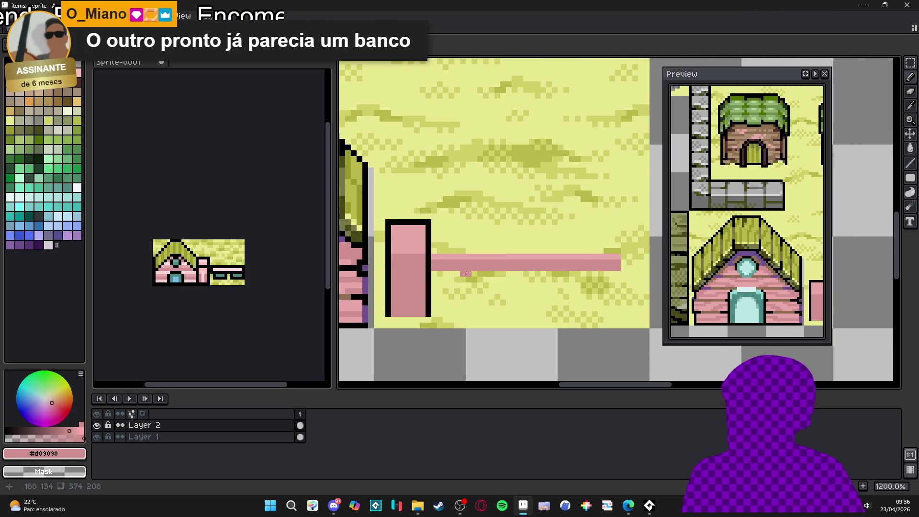
# - Paint teal squares beneath the rail using teal taken from the other sprite
pyautogui.hotkey('ctrl', 'Tab')
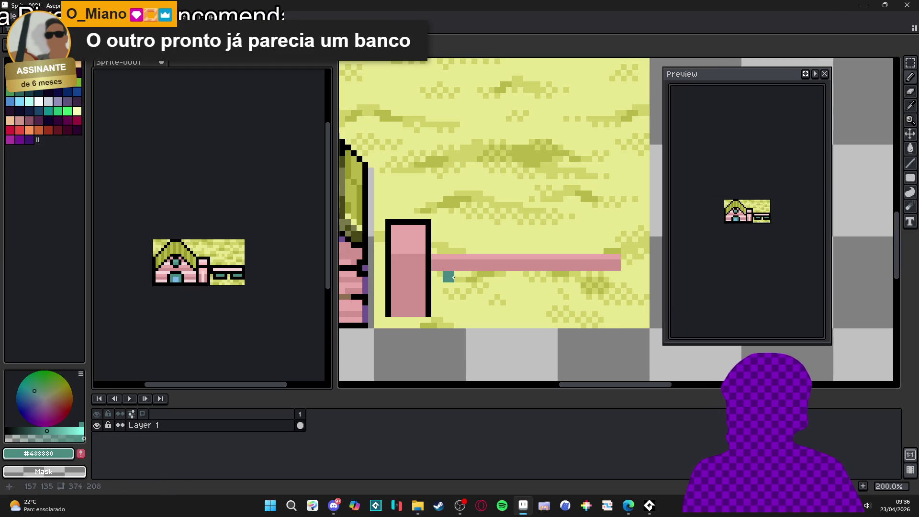
pyautogui.moveTo(457, 277); pyautogui.dragTo(511, 277)
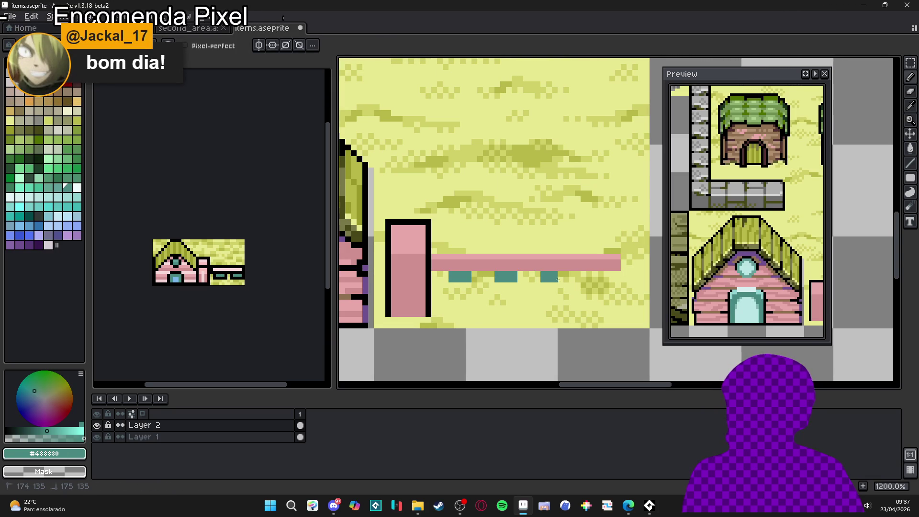
pyautogui.scroll(-3, 558, 280)
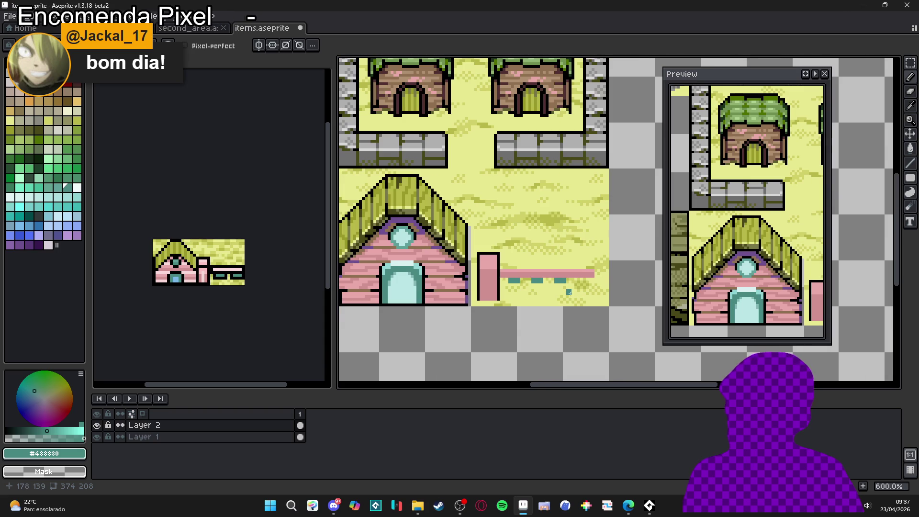
pyautogui.scroll(4, 575, 287)
pyautogui.click(589, 279)
pyautogui.click(549, 282)
pyautogui.hotkey('ctrl', 'z')
pyautogui.keyDown('alt'); pyautogui.click(480, 260); pyautogui.keyUp('alt')
pyautogui.click(381, 273)
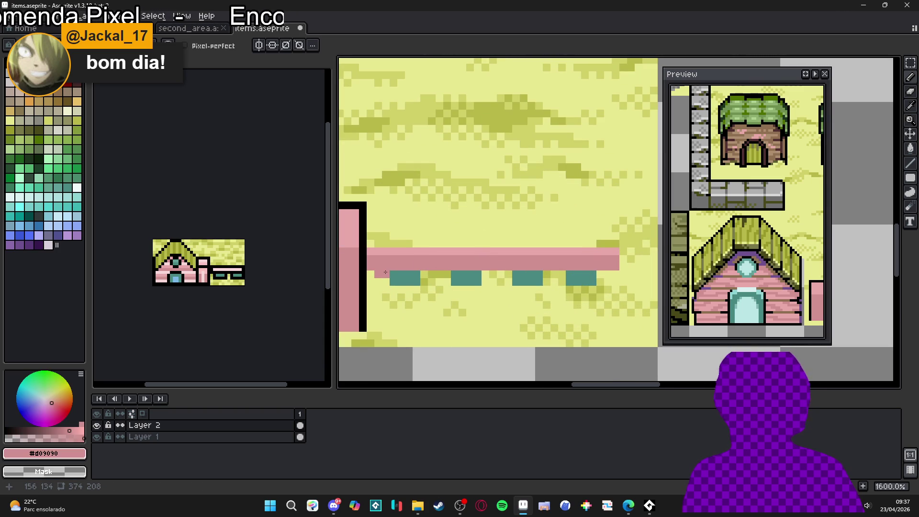
# - Duplicate the rail below the teal row and extend the teal squares down to it
pyautogui.press('m')
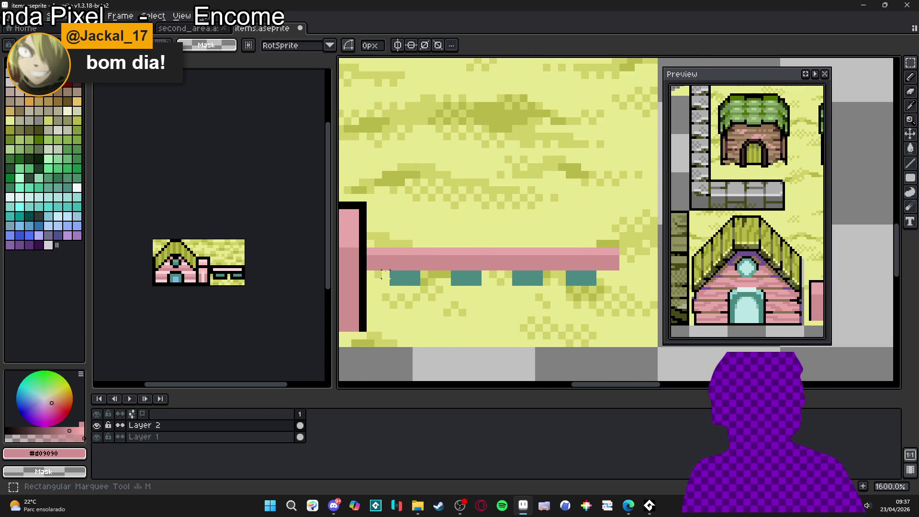
pyautogui.moveTo(383, 273); pyautogui.dragTo(600, 249)
pyautogui.moveTo(490, 262); pyautogui.dragTo(489, 316)
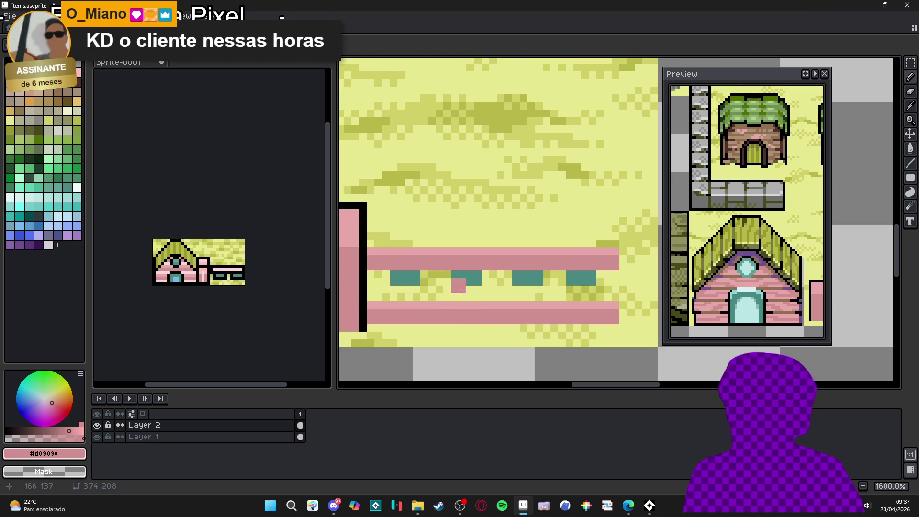
pyautogui.keyDown('alt'); pyautogui.click(415, 277); pyautogui.keyUp('alt')
pyautogui.click(414, 297)
pyautogui.click(397, 293)
pyautogui.click(466, 293)
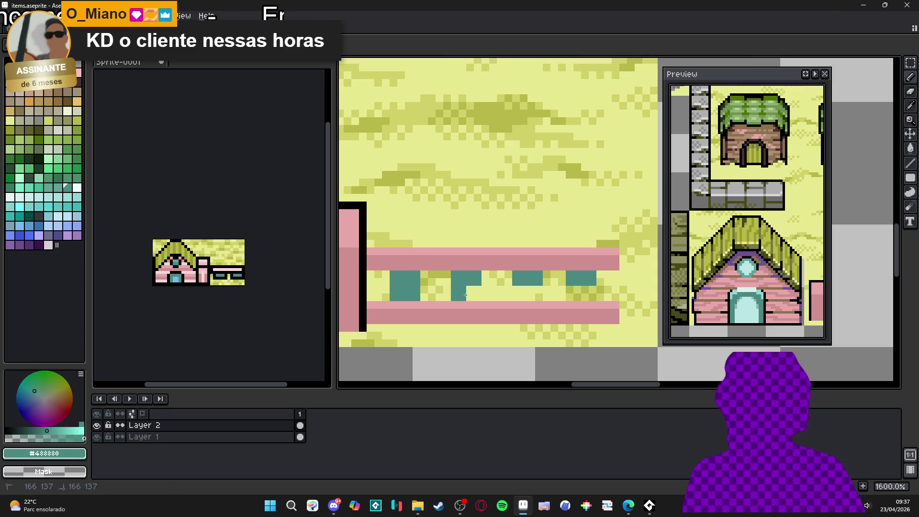
pyautogui.moveTo(516, 294); pyautogui.dragTo(539, 293)
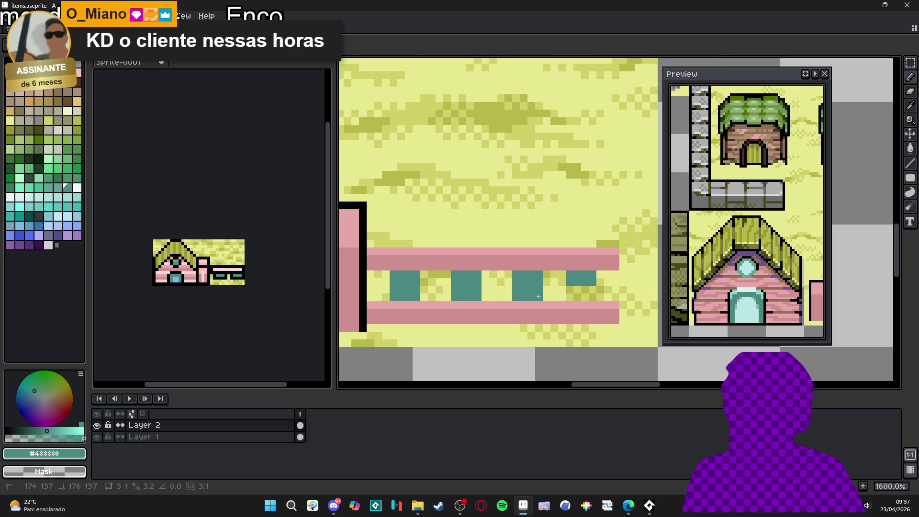
# - Copy the pink post to the fence's right end
pyautogui.scroll(-5, 569, 305)
pyautogui.scroll(2, 570, 306)
pyautogui.moveTo(462, 246)
pyautogui.mouseDown()
pyautogui.moveTo(435, 305)
pyautogui.moveTo(602, 301)
pyautogui.moveTo(582, 303)
pyautogui.mouseUp()
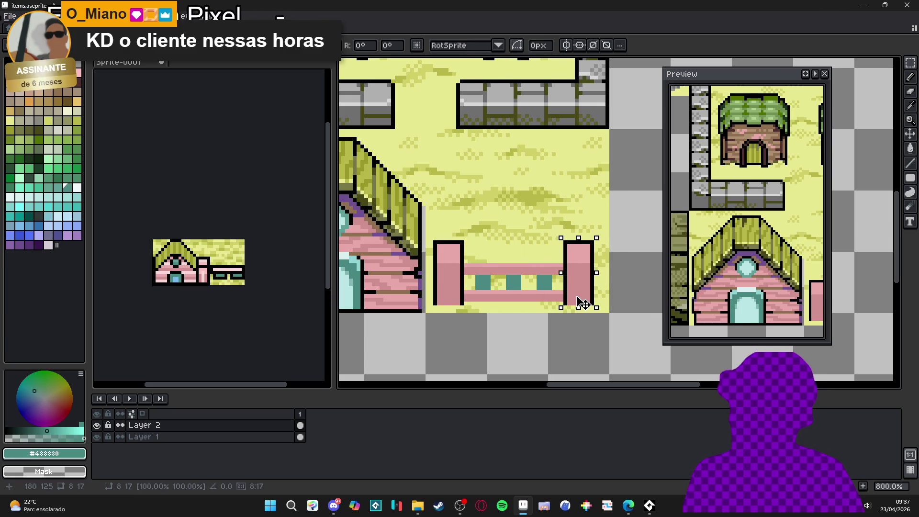
# - Drop the copied post, then copy the whole fence one tile above and deselect
pyautogui.scroll(-3, 583, 302)
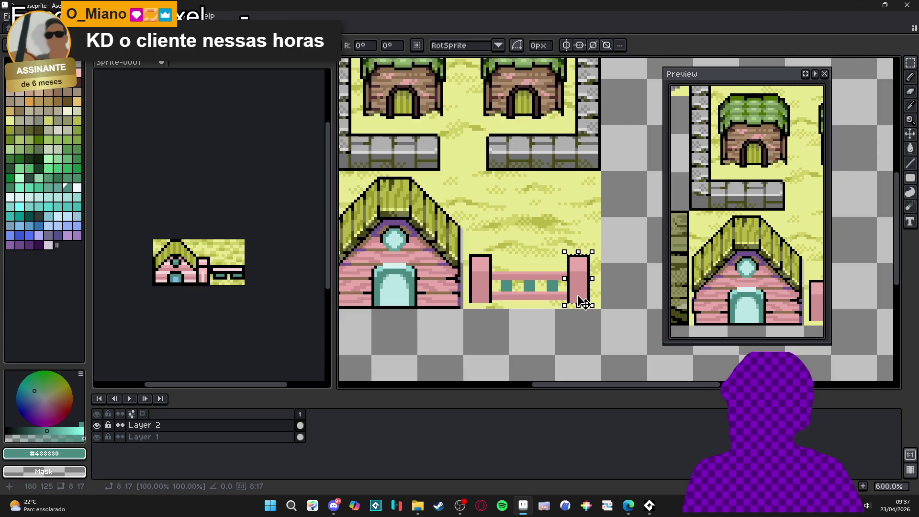
pyautogui.press('Return')
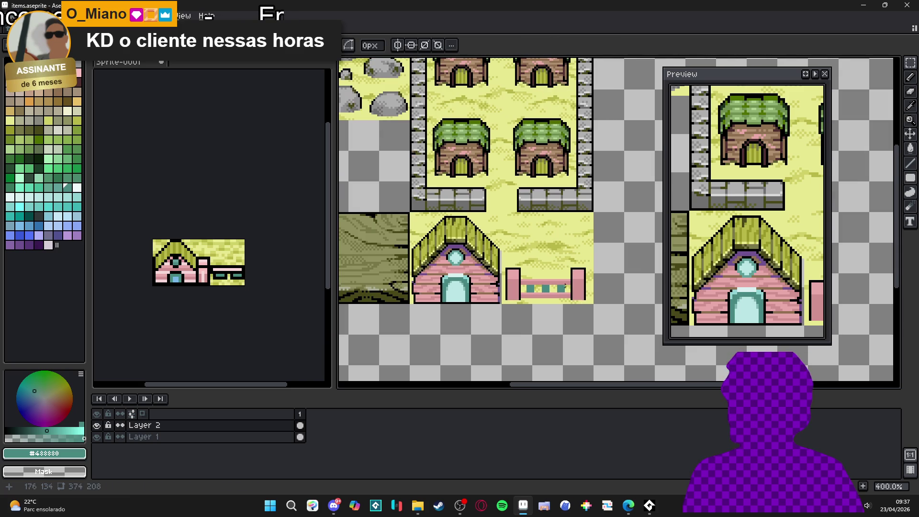
pyautogui.scroll(3, 536, 280)
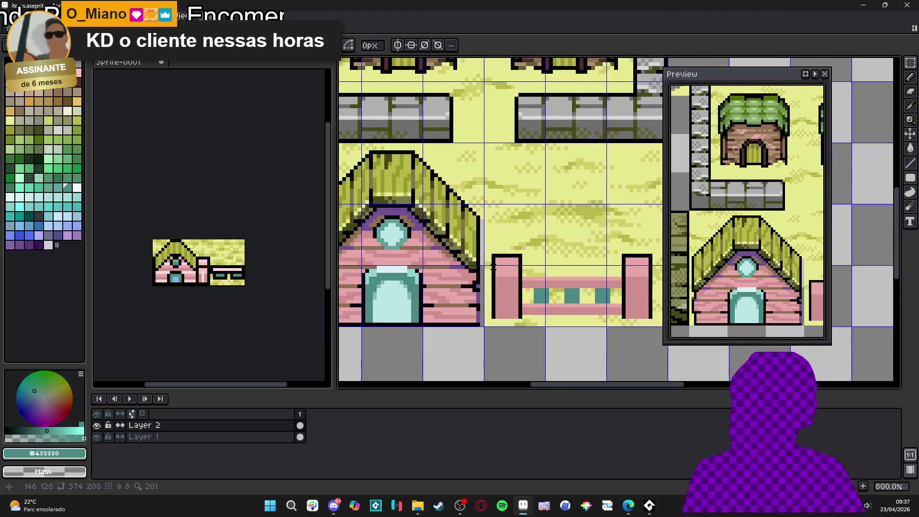
pyautogui.hotkey('ctrl', "'")
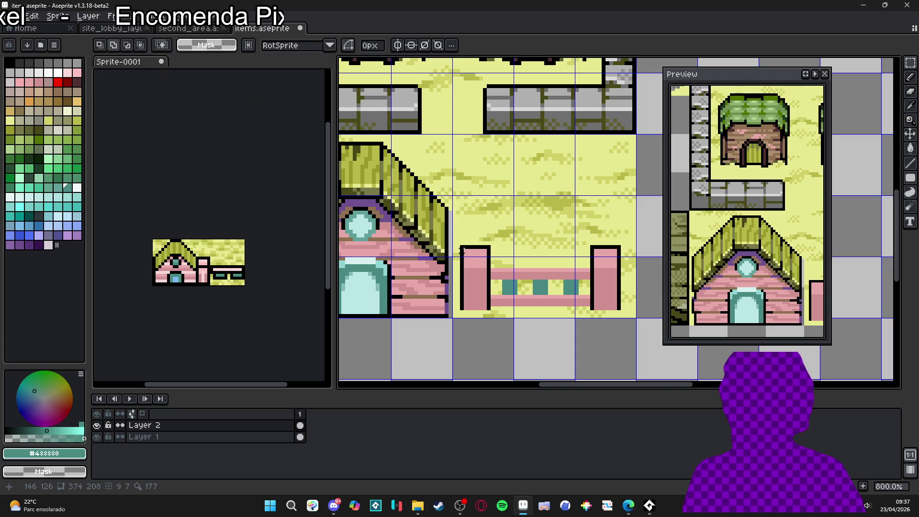
pyautogui.moveTo(462, 246); pyautogui.dragTo(620, 308)
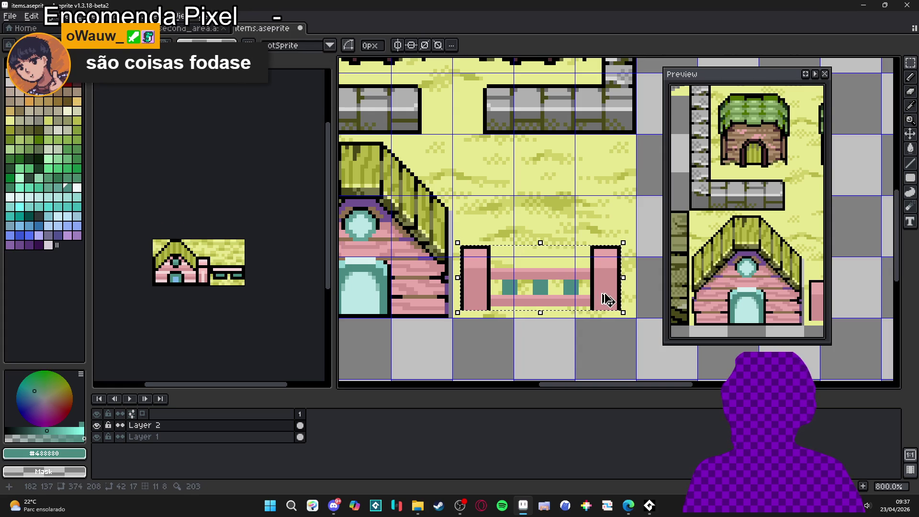
pyautogui.moveTo(591, 294)
pyautogui.mouseDown()
pyautogui.moveTo(584, 188)
pyautogui.moveTo(610, 251)
pyautogui.moveTo(603, 198)
pyautogui.mouseUp()
pyautogui.hotkey('ctrl', 'd')
# - Extend the right post upward with pink and black outline lines
pyautogui.press('l')
pyautogui.keyDown('alt'); pyautogui.click(605, 177); pyautogui.keyUp('alt')
pyautogui.press('x')
pyautogui.moveTo(596, 244); pyautogui.dragTo(594, 194)
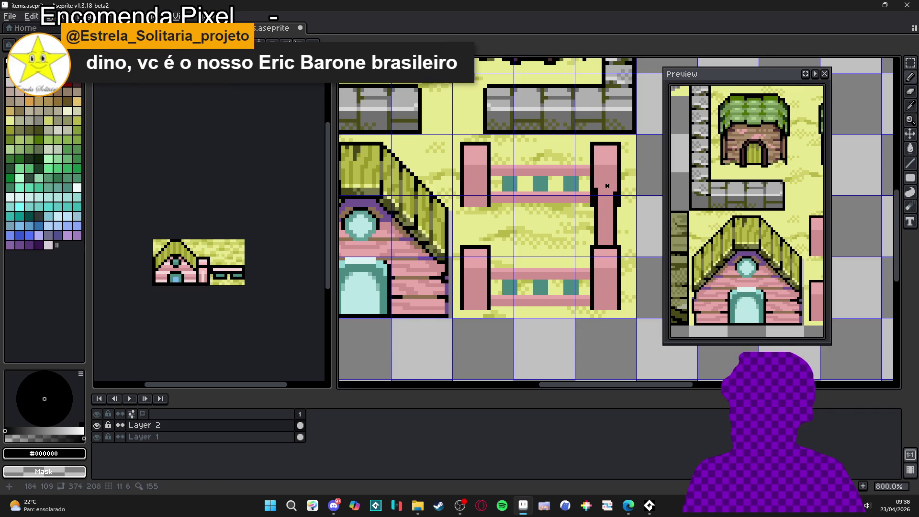
pyautogui.moveTo(615, 191)
pyautogui.mouseDown()
pyautogui.moveTo(595, 176)
pyautogui.moveTo(615, 177)
pyautogui.mouseUp()
pyautogui.hscroll(1, 563, 205)
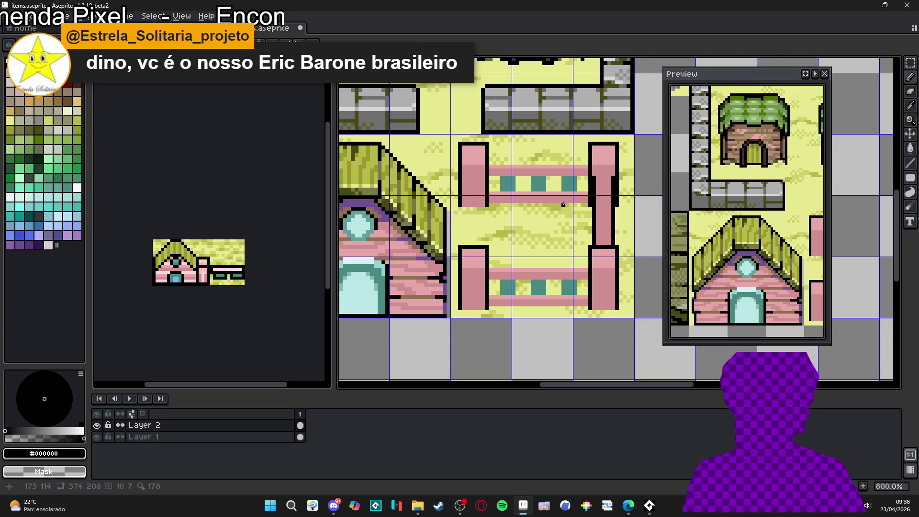
pyautogui.hscroll(-5, 566, 204)
# - Select the extended right post and copy it onto the fence's left side
pyautogui.press('m')
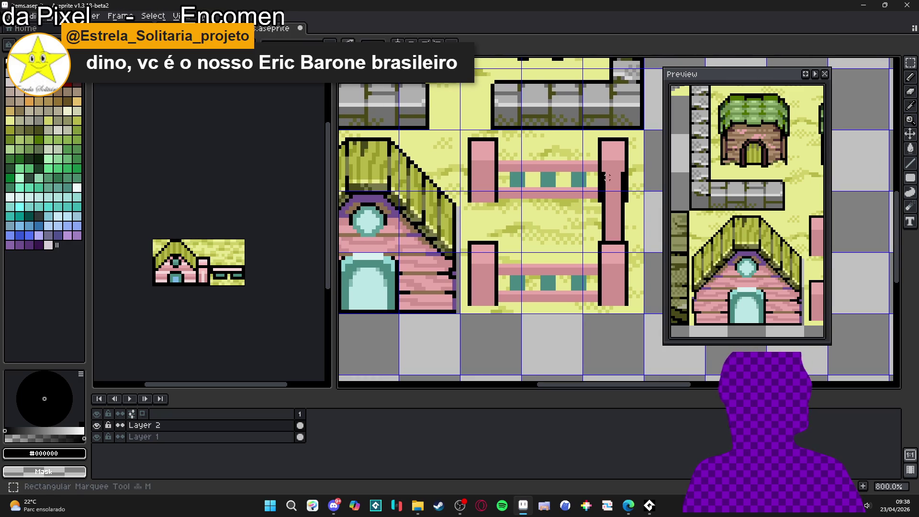
pyautogui.moveTo(588, 246); pyautogui.dragTo(614, 158)
pyautogui.hotkey('ctrl', 'd')
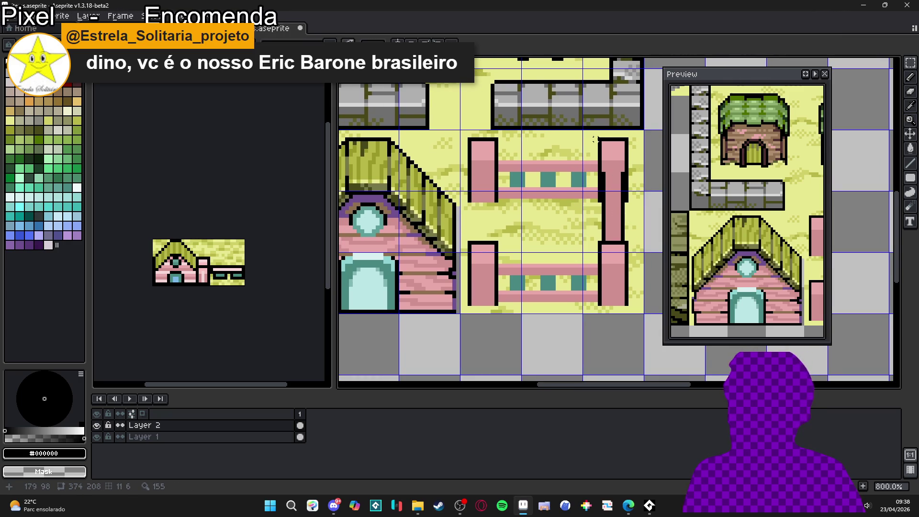
pyautogui.moveTo(599, 130); pyautogui.dragTo(632, 252)
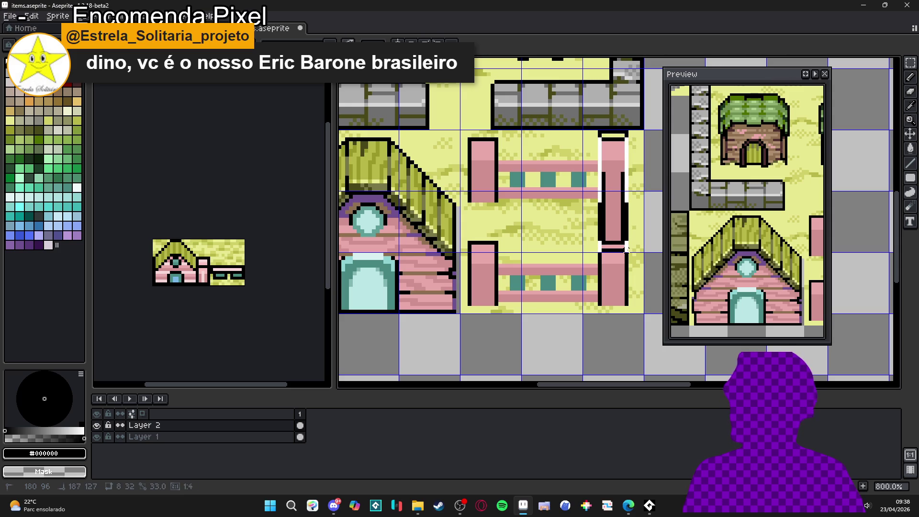
pyautogui.moveTo(621, 197); pyautogui.dragTo(489, 205)
pyautogui.hotkey('ctrl', 'd')
# - Draw a black outline above the upper pink rail
pyautogui.scroll(2, 500, 148)
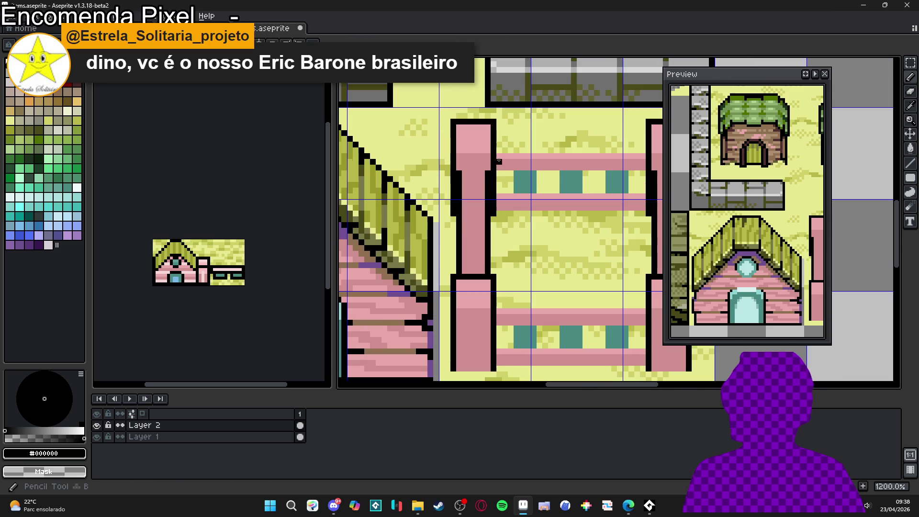
pyautogui.moveTo(500, 153)
pyautogui.mouseDown()
pyautogui.moveTo(457, 172)
pyautogui.moveTo(596, 172)
pyautogui.mouseUp()
pyautogui.scroll(-3, 538, 253)
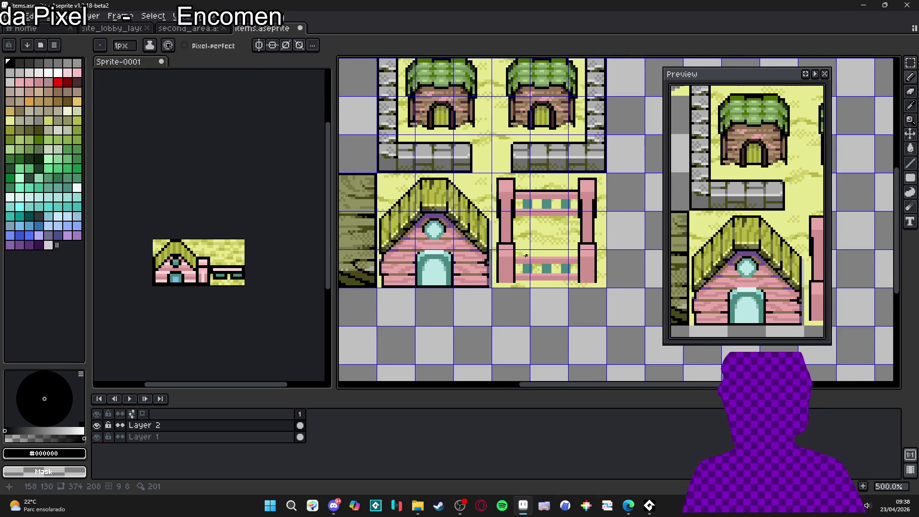
pyautogui.moveTo(550, 262); pyautogui.dragTo(564, 272)
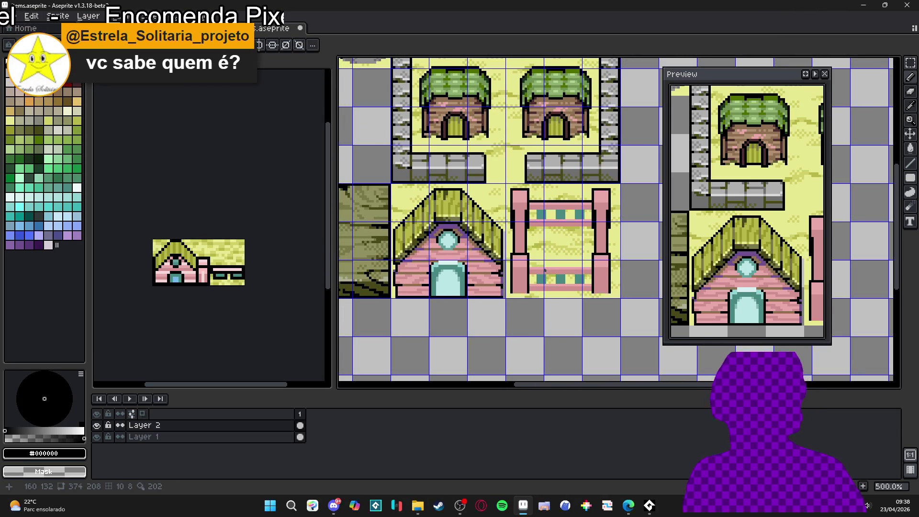
# - Shade the upper rail's teal blocks dark teal, outline them in black, and save items.aseprite
pyautogui.keyDown('alt'); pyautogui.click(530, 206); pyautogui.keyUp('alt')
pyautogui.scroll(1, 469, 206)
pyautogui.hscroll(3, 409, 206)
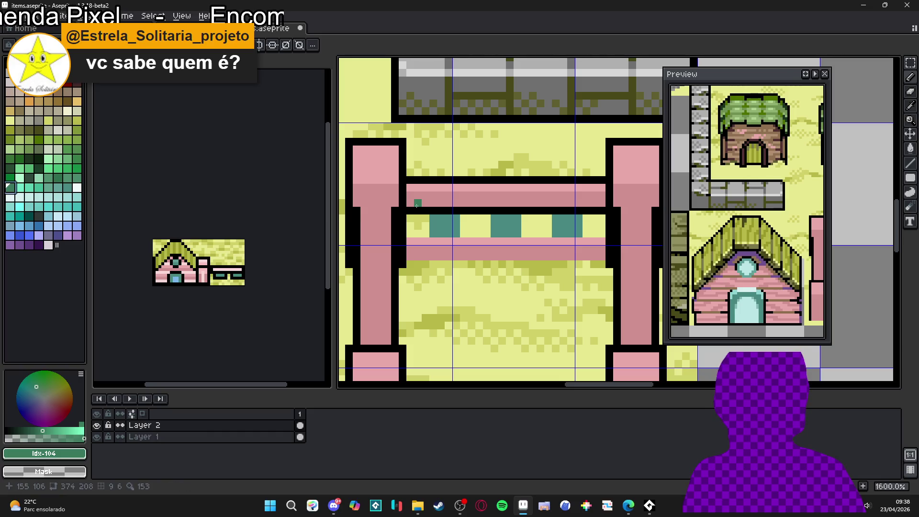
pyautogui.press('[')
pyautogui.press('[')
pyautogui.press('[')
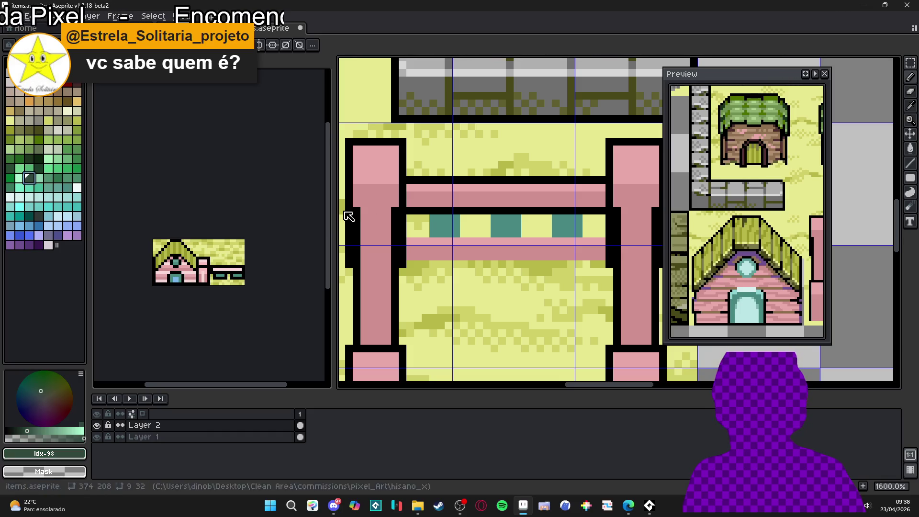
pyautogui.moveTo(437, 212); pyautogui.dragTo(452, 212)
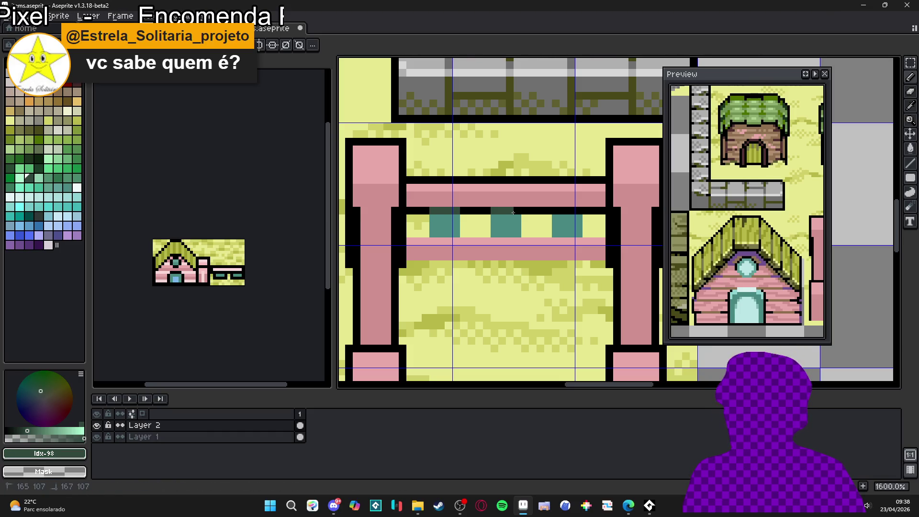
pyautogui.moveTo(544, 212)
pyautogui.mouseDown()
pyautogui.moveTo(590, 211)
pyautogui.moveTo(587, 234)
pyautogui.moveTo(602, 233)
pyautogui.moveTo(548, 214)
pyautogui.mouseUp()
pyautogui.keyDown('alt'); pyautogui.click(591, 210); pyautogui.keyUp('alt')
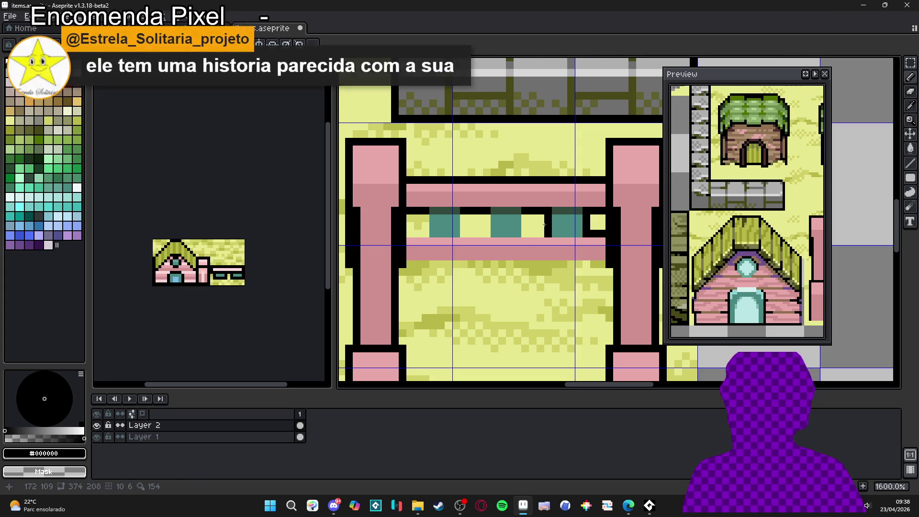
pyautogui.moveTo(531, 244)
pyautogui.mouseDown()
pyautogui.moveTo(531, 215)
pyautogui.moveTo(492, 220)
pyautogui.moveTo(491, 232)
pyautogui.moveTo(469, 235)
pyautogui.moveTo(469, 216)
pyautogui.moveTo(430, 220)
pyautogui.moveTo(429, 231)
pyautogui.mouseUp()
pyautogui.hotkey('ctrl', 's')
# - Add black lines, dark teal shading and black-outlined squares to the lower fence rail
pyautogui.scroll(-3, 429, 231)
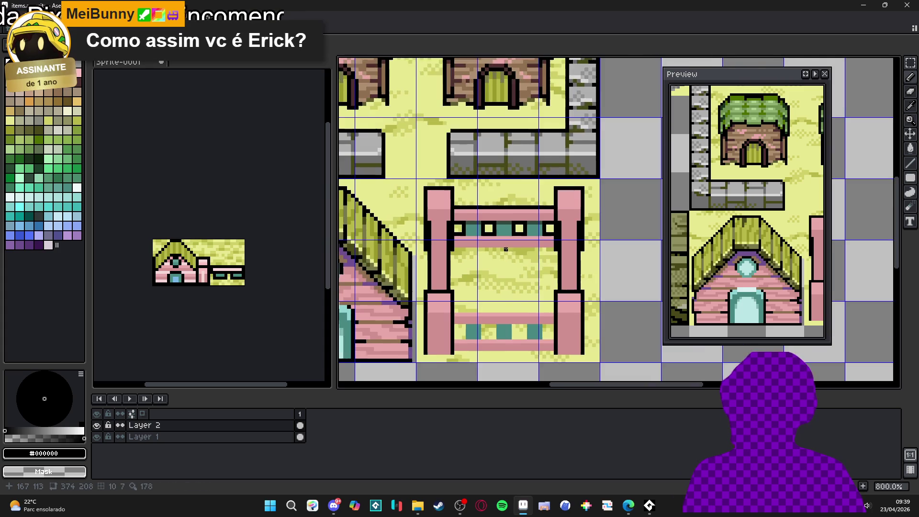
pyautogui.moveTo(500, 257); pyautogui.dragTo(503, 234)
pyautogui.scroll(3, 468, 288)
pyautogui.moveTo(438, 277); pyautogui.dragTo(628, 276)
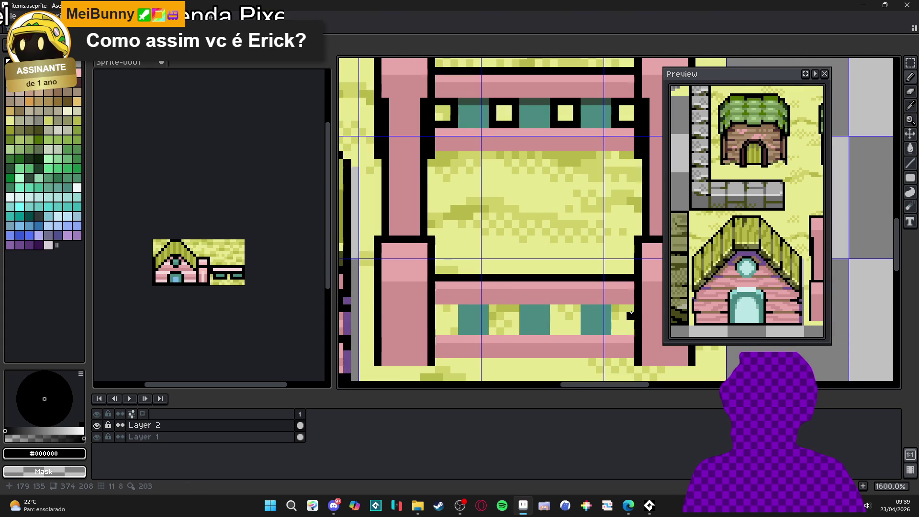
pyautogui.moveTo(628, 308); pyautogui.dragTo(437, 308)
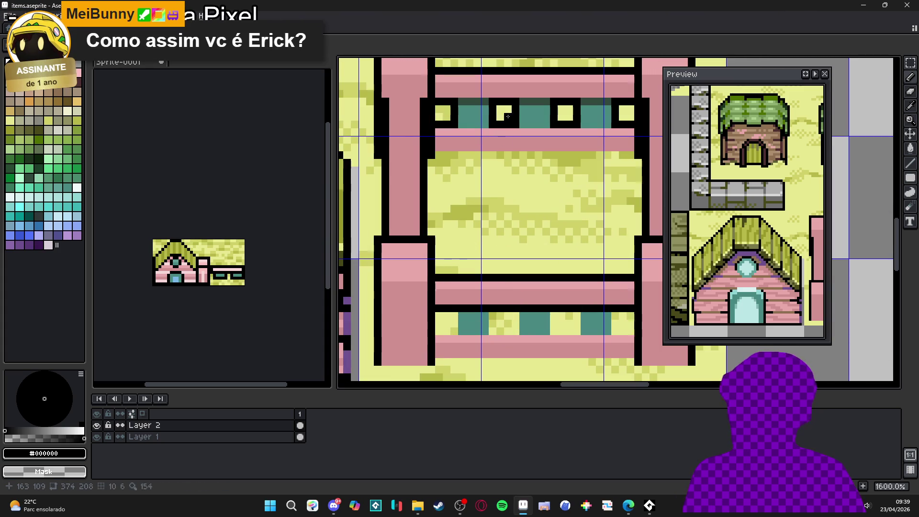
pyautogui.keyDown('alt'); pyautogui.click(483, 100); pyautogui.keyUp('alt')
pyautogui.click(459, 315)
pyautogui.moveTo(461, 310)
pyautogui.mouseDown()
pyautogui.moveTo(608, 309)
pyautogui.moveTo(615, 332)
pyautogui.moveTo(634, 332)
pyautogui.mouseUp()
pyautogui.keyDown('alt'); pyautogui.click(614, 309); pyautogui.keyUp('alt')
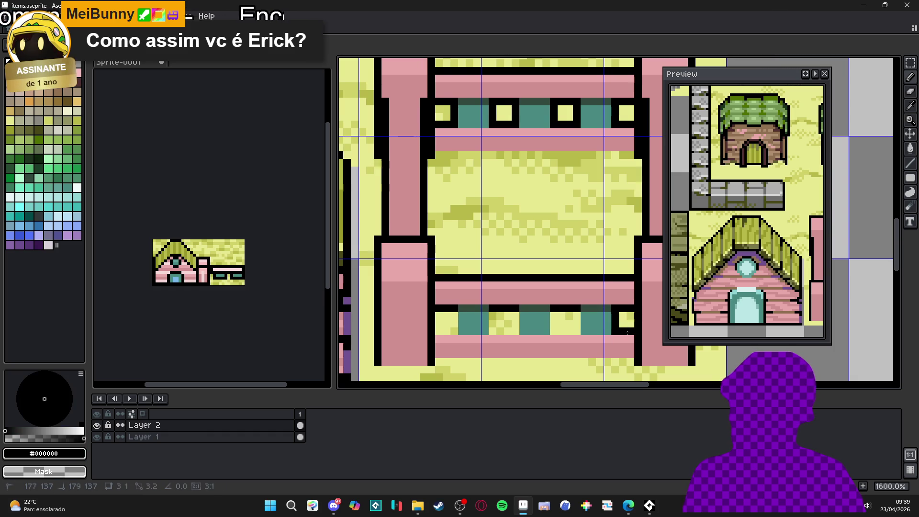
pyautogui.moveTo(577, 314)
pyautogui.mouseDown()
pyautogui.moveTo(577, 335)
pyautogui.moveTo(555, 332)
pyautogui.moveTo(554, 313)
pyautogui.moveTo(516, 316)
pyautogui.moveTo(515, 332)
pyautogui.moveTo(501, 333)
pyautogui.moveTo(494, 309)
pyautogui.moveTo(453, 334)
pyautogui.moveTo(436, 332)
pyautogui.mouseUp()
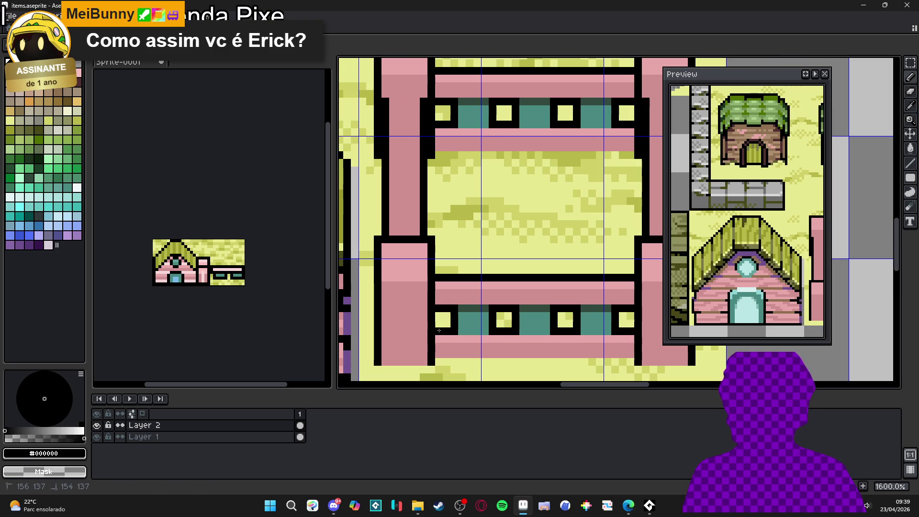
pyautogui.scroll(-4, 437, 331)
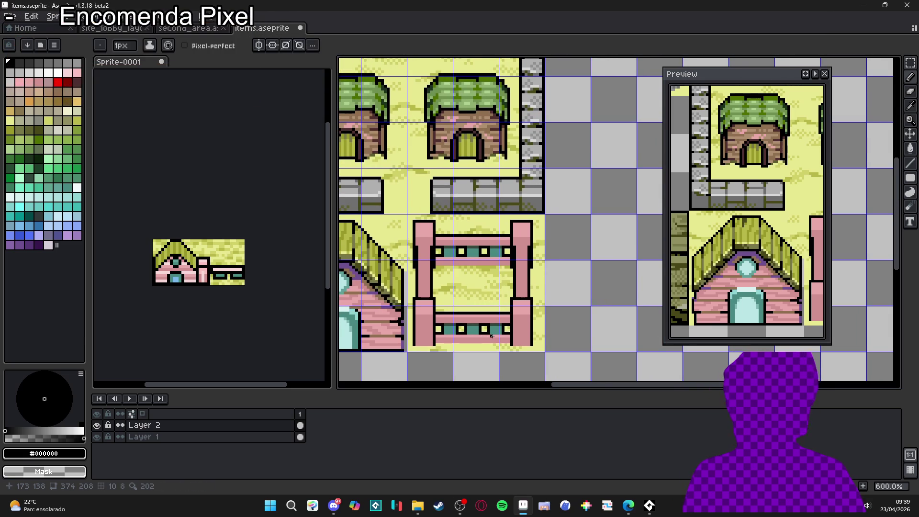
# - Hide the tile grid and save items.aseprite
pyautogui.hscroll(-1, 491, 281)
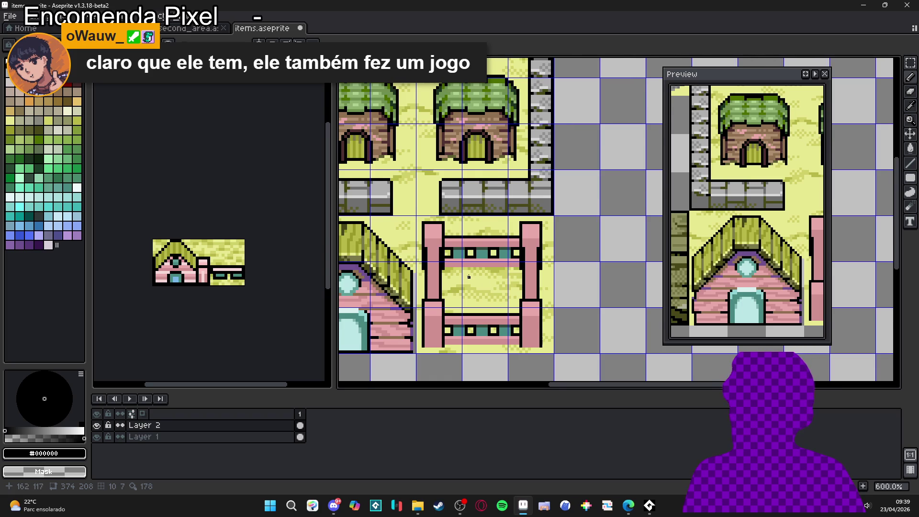
pyautogui.hscroll(-1, 469, 276)
pyautogui.hotkey('ctrl', "'")
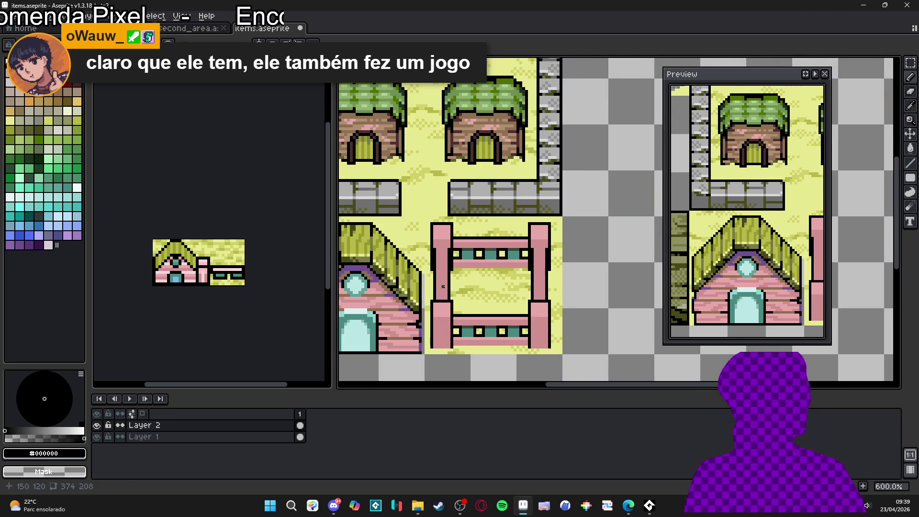
pyautogui.scroll(-3, 463, 272)
pyautogui.hscroll(-2, 462, 272)
pyautogui.hotkey('ctrl', 's')
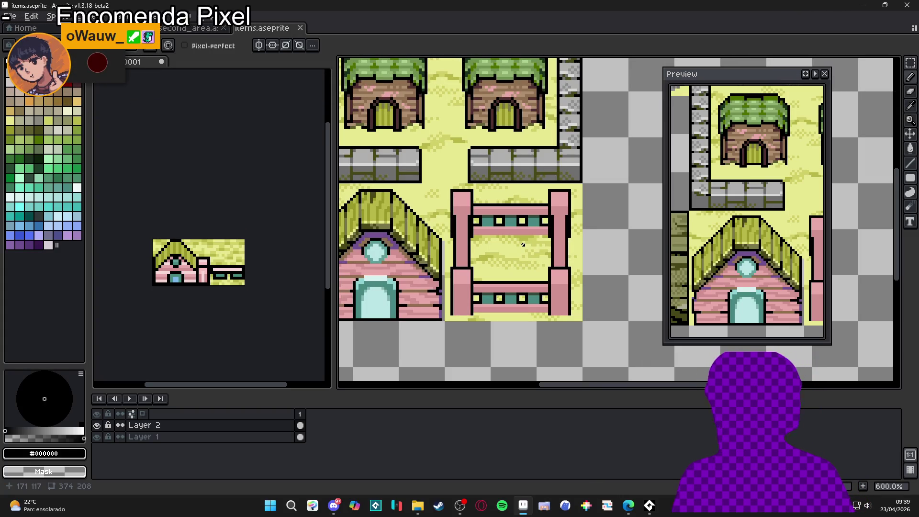
# - Pick palette colours and draw a short dark stroke along the fence rail
pyautogui.scroll(3, 511, 242)
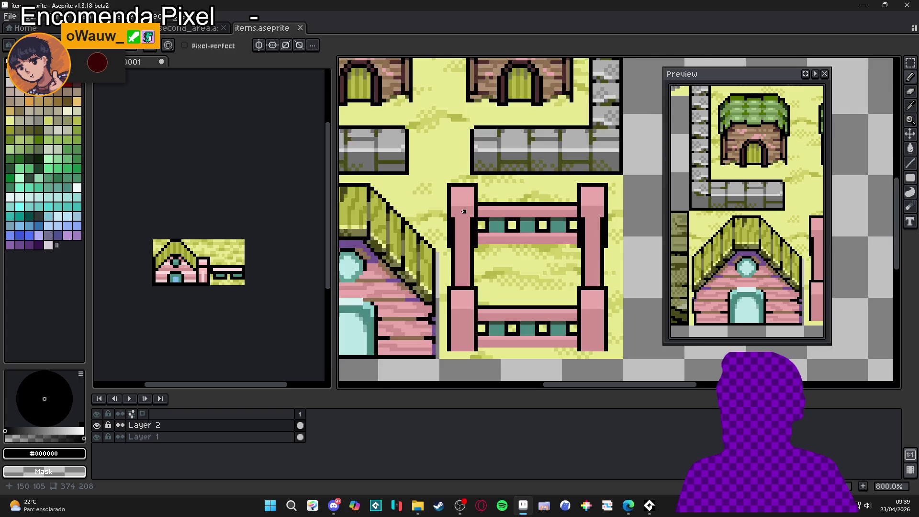
pyautogui.keyDown('alt'); pyautogui.click(481, 218); pyautogui.keyUp('alt')
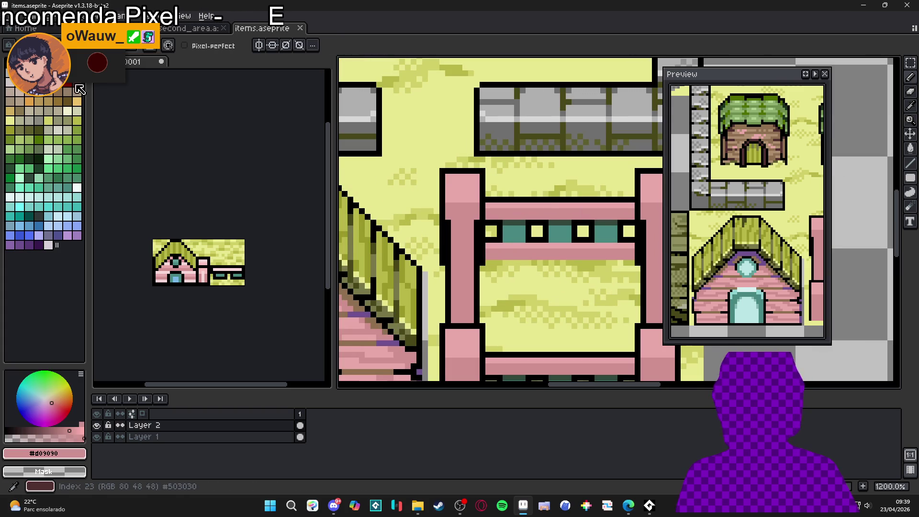
pyautogui.click(58, 92)
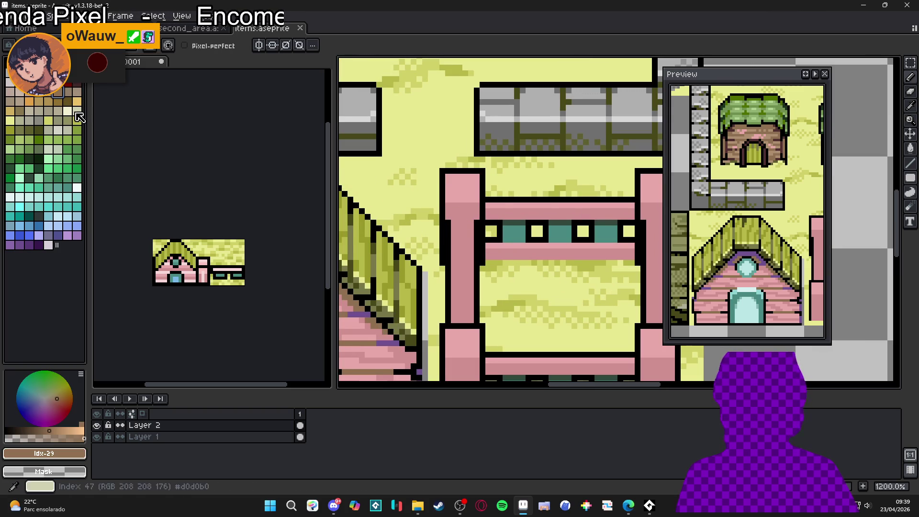
pyautogui.click(67, 101)
pyautogui.hscroll(5, 465, 227)
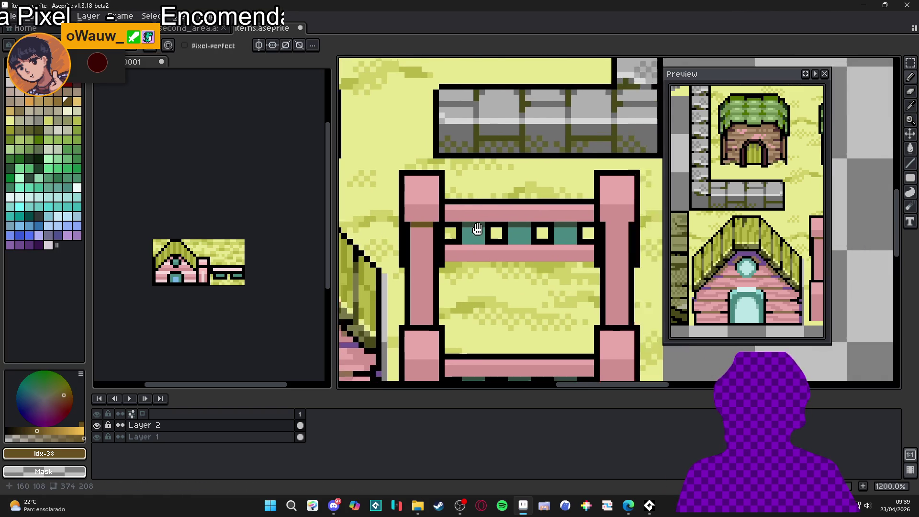
pyautogui.scroll(-2, 541, 263)
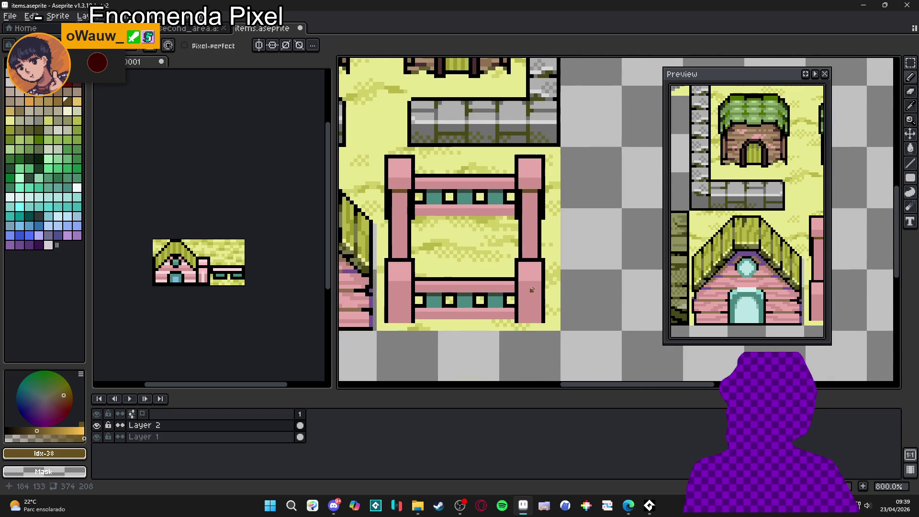
pyautogui.scroll(-2, 534, 293)
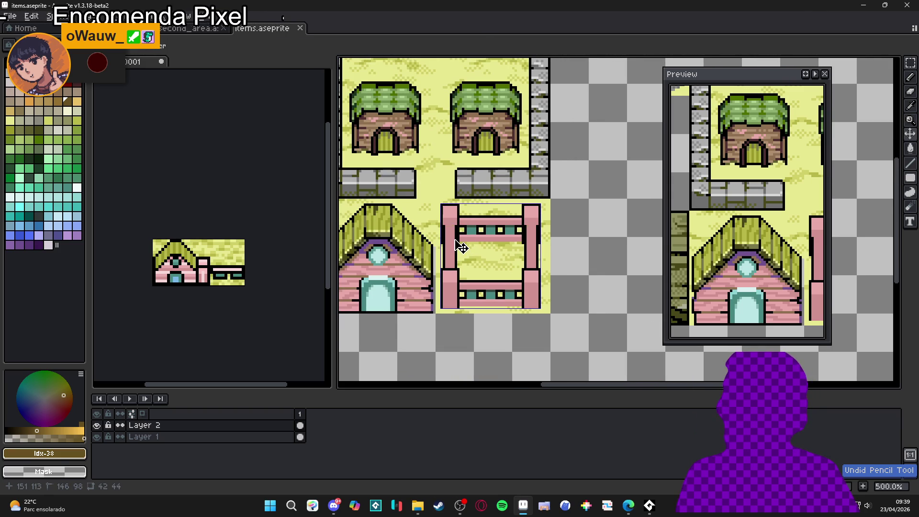
pyautogui.scroll(2, 446, 222)
pyautogui.click(445, 222)
pyautogui.moveTo(570, 223); pyautogui.dragTo(582, 222)
# - Add light-pink highlights across the left and right fence posts
pyautogui.scroll(-1, 582, 223)
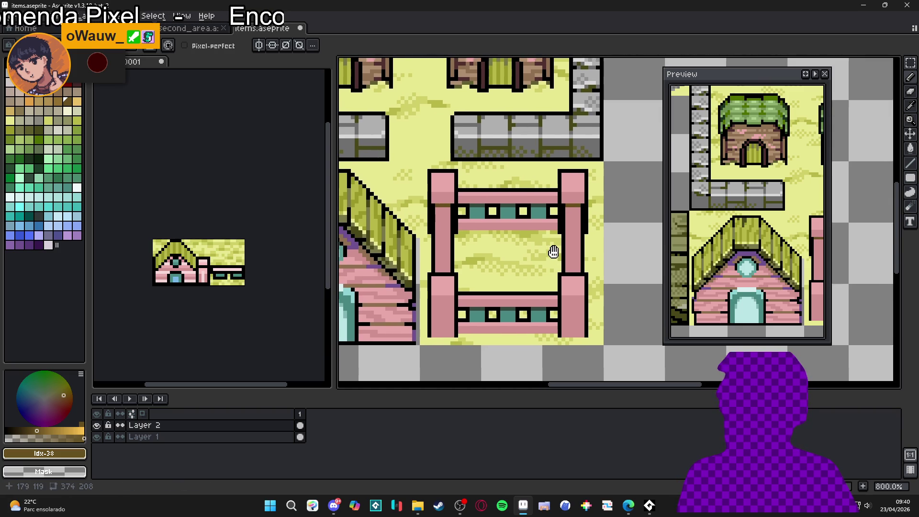
pyautogui.keyDown('alt'); pyautogui.click(582, 222); pyautogui.keyUp('alt')
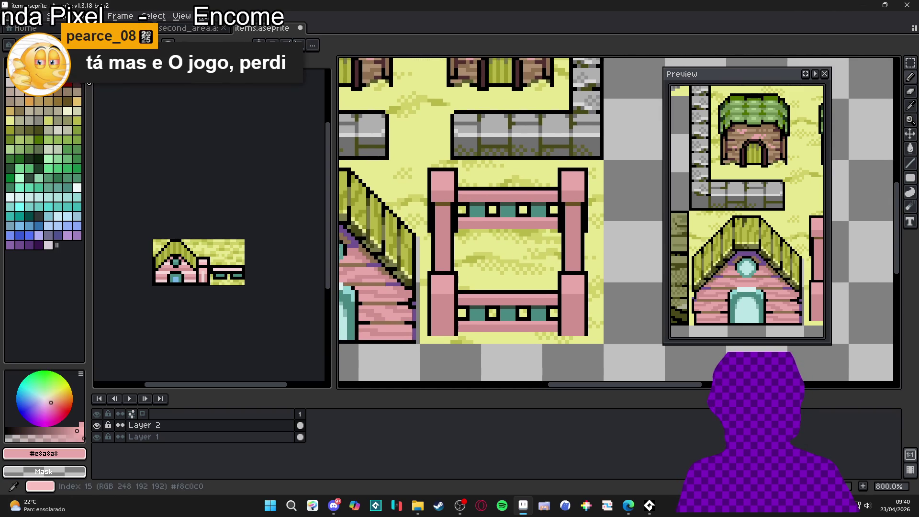
pyautogui.click(11, 92)
pyautogui.scroll(-1, 478, 240)
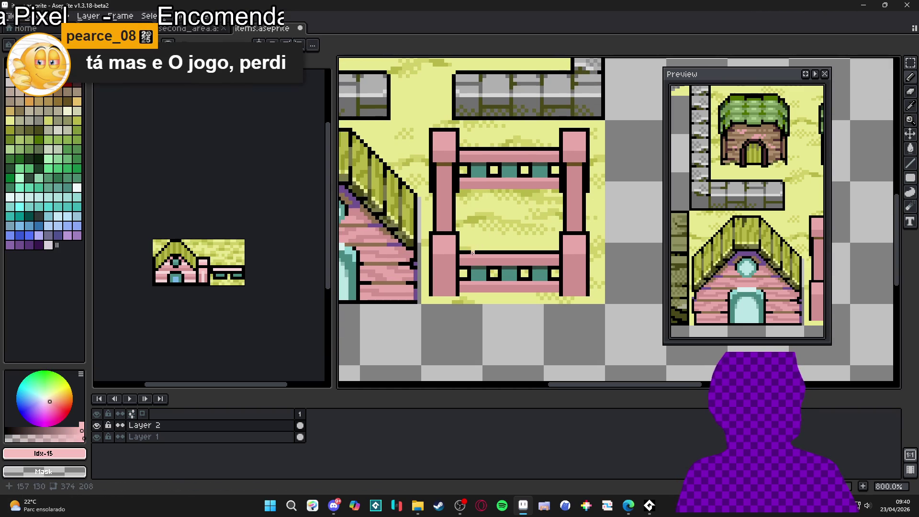
pyautogui.scroll(1, 469, 259)
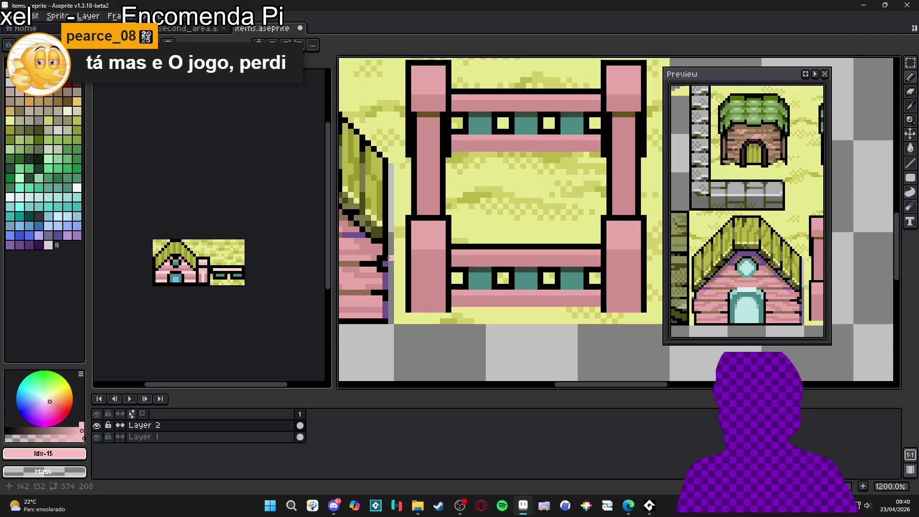
pyautogui.moveTo(415, 252); pyautogui.dragTo(441, 252)
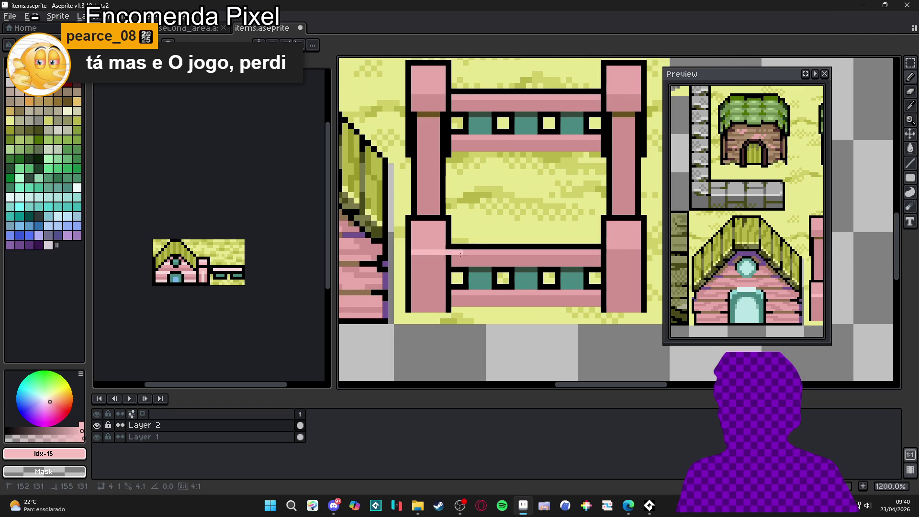
pyautogui.moveTo(607, 252); pyautogui.dragTo(641, 252)
pyautogui.scroll(-2, 593, 247)
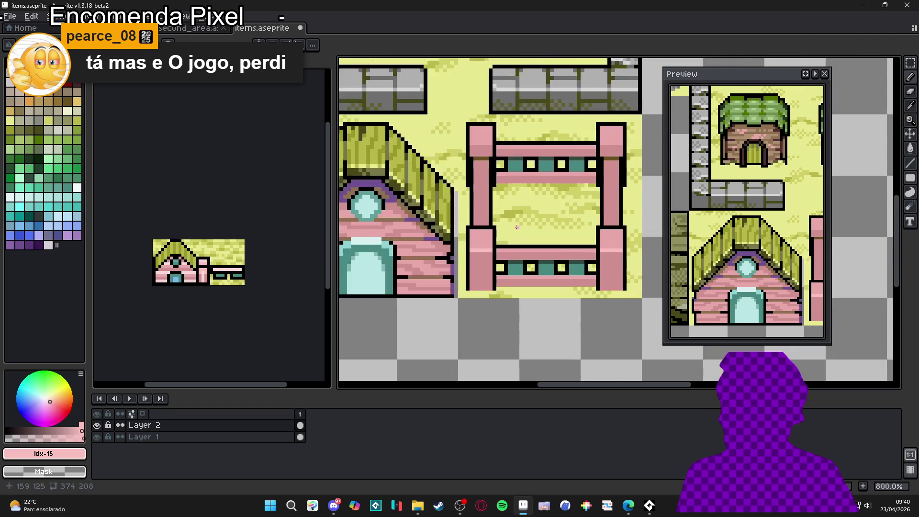
pyautogui.scroll(3, 471, 162)
# - Add purple #705090 shadow where the rails meet the post
pyautogui.keyDown('alt'); pyautogui.click(466, 116); pyautogui.keyUp('alt')
pyautogui.scroll(-2, 498, 192)
pyautogui.scroll(2, 522, 250)
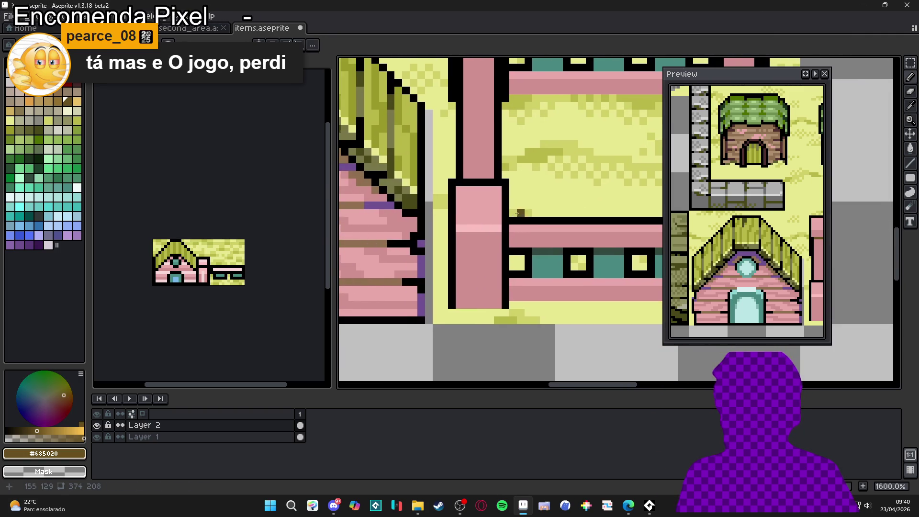
pyautogui.keyDown('alt'); pyautogui.click(418, 262); pyautogui.keyUp('alt')
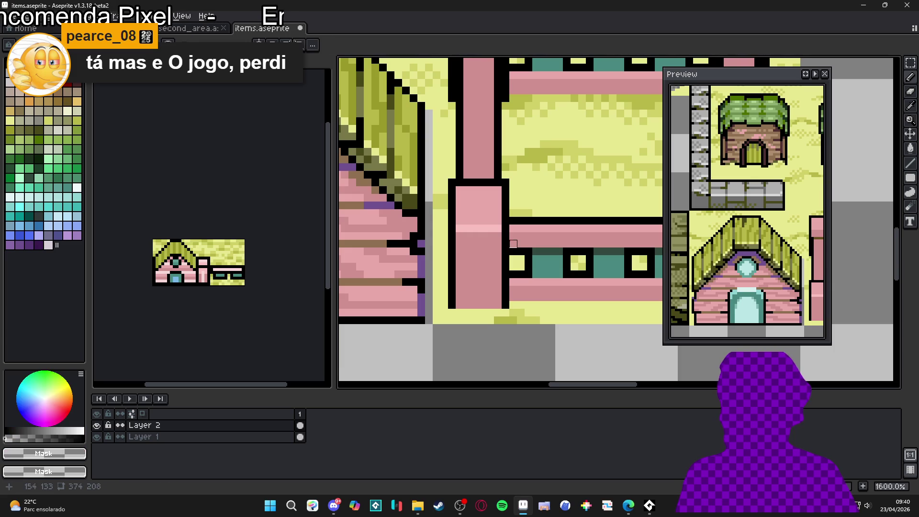
pyautogui.press('v')
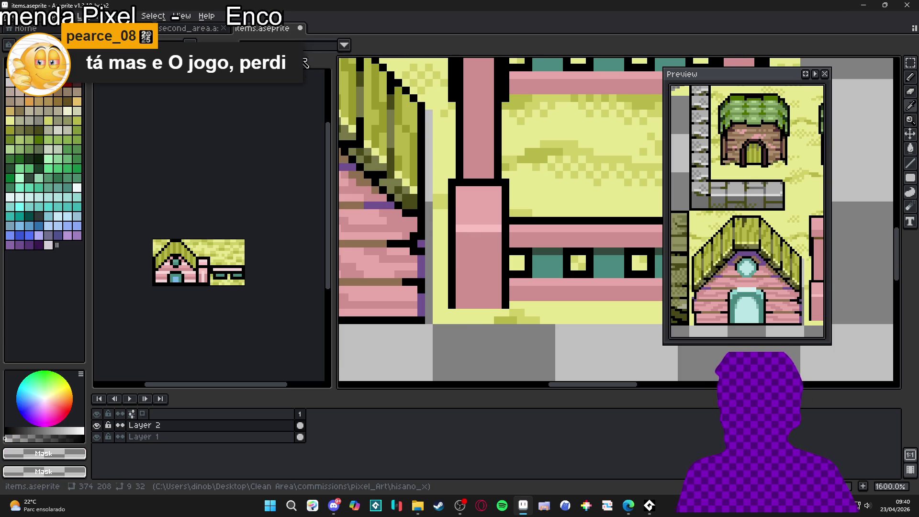
pyautogui.click(306, 45)
pyautogui.click(308, 68)
pyautogui.click(19, 245)
pyautogui.press('b')
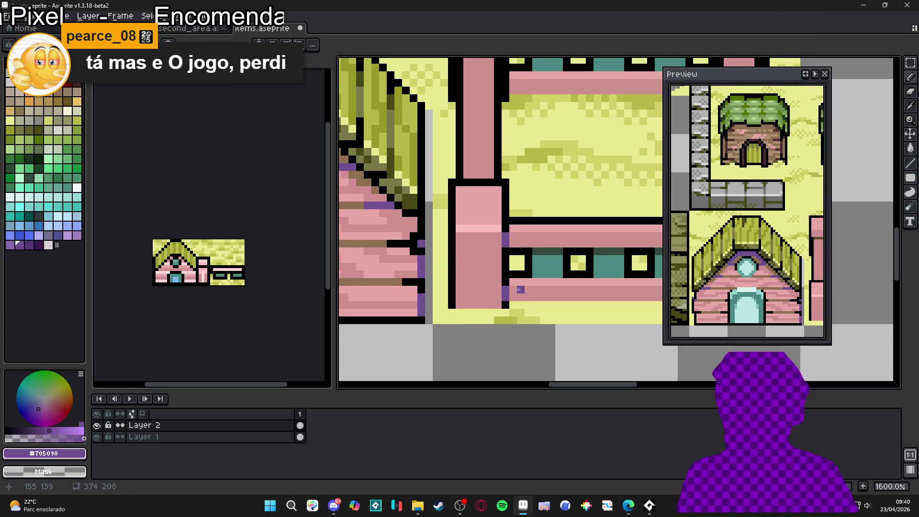
# - Sample teal #32493d and darken the first rail pane and a middle-pane pixel
pyautogui.hscroll(3, 505, 295)
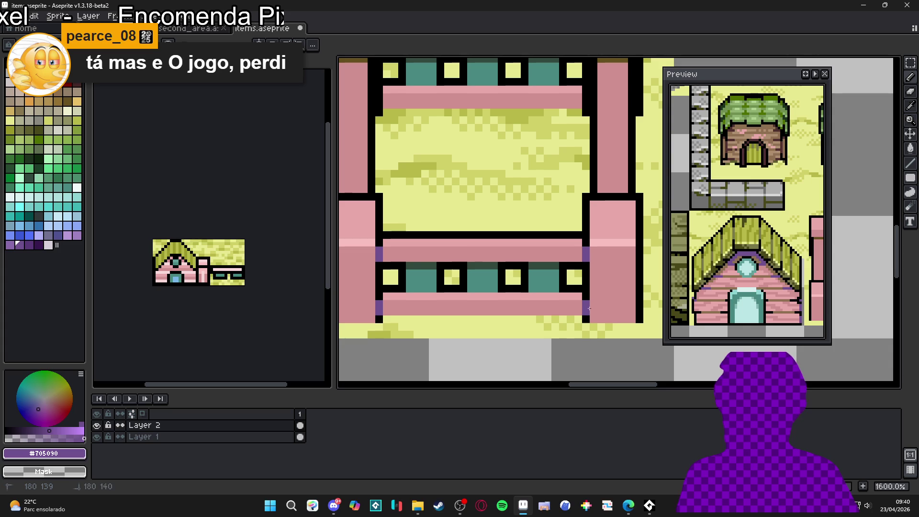
pyautogui.scroll(-3, 586, 308)
pyautogui.scroll(-2, 500, 256)
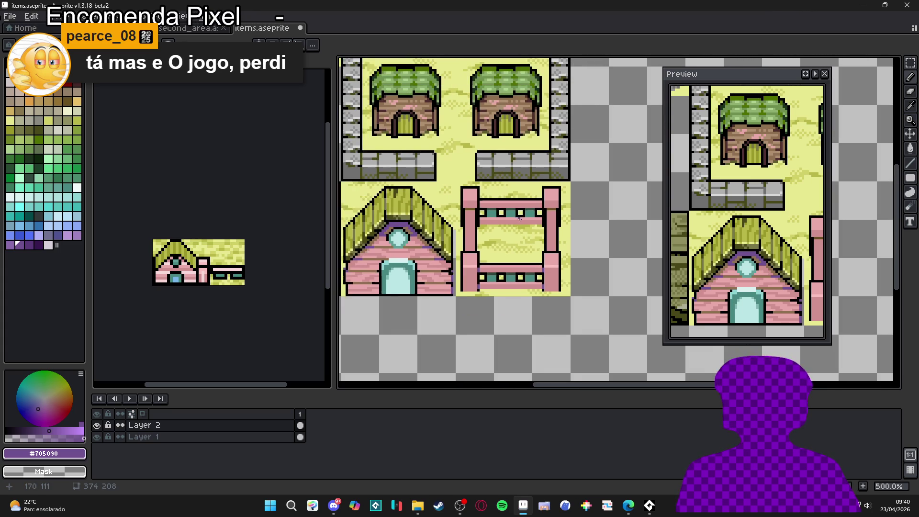
pyautogui.scroll(4, 518, 214)
pyautogui.keyDown('alt'); pyautogui.click(484, 204); pyautogui.keyUp('alt')
pyautogui.moveTo(484, 204); pyautogui.dragTo(619, 214)
pyautogui.click(554, 209)
pyautogui.scroll(-1, 520, 179)
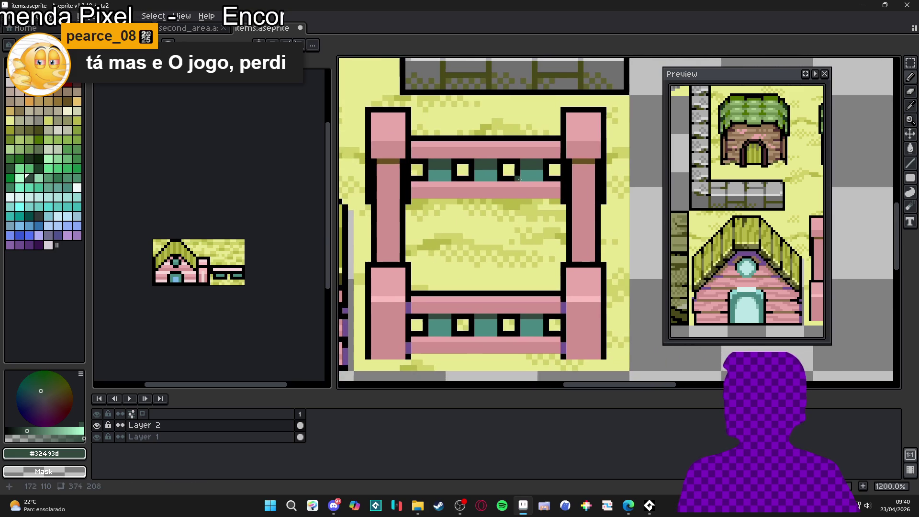
pyautogui.scroll(1, 471, 310)
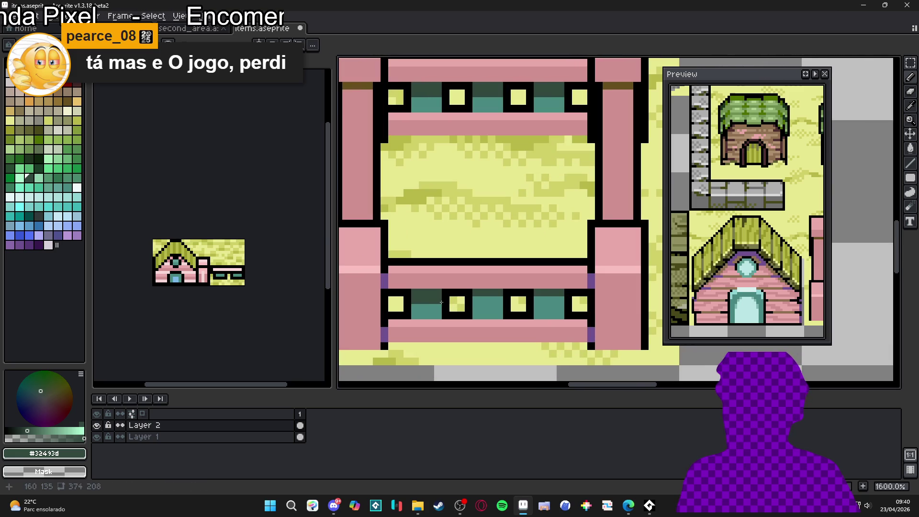
# - Shade the lower rail's middle pane with dark teal
pyautogui.moveTo(476, 302); pyautogui.dragTo(507, 301)
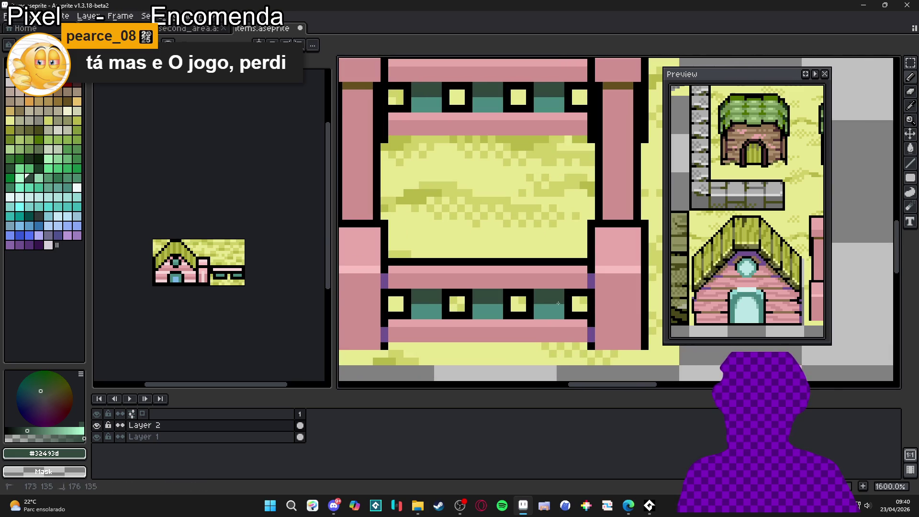
pyautogui.scroll(-4, 536, 301)
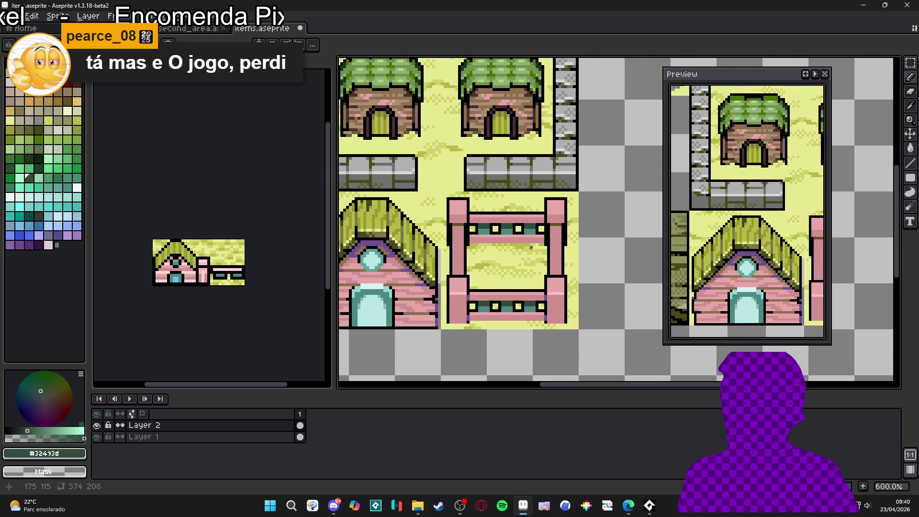
pyautogui.scroll(-2, 498, 244)
pyautogui.scroll(1, 458, 242)
pyautogui.hscroll(-1, 493, 233)
pyautogui.rightClick(504, 243)
pyautogui.press('Escape')
pyautogui.scroll(-1, 479, 264)
pyautogui.hscroll(1, 478, 263)
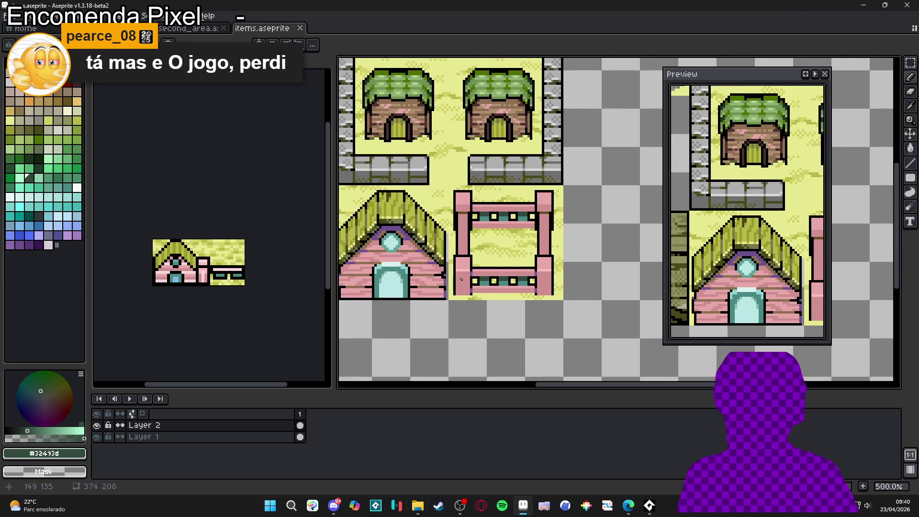
pyautogui.scroll(-1, 461, 279)
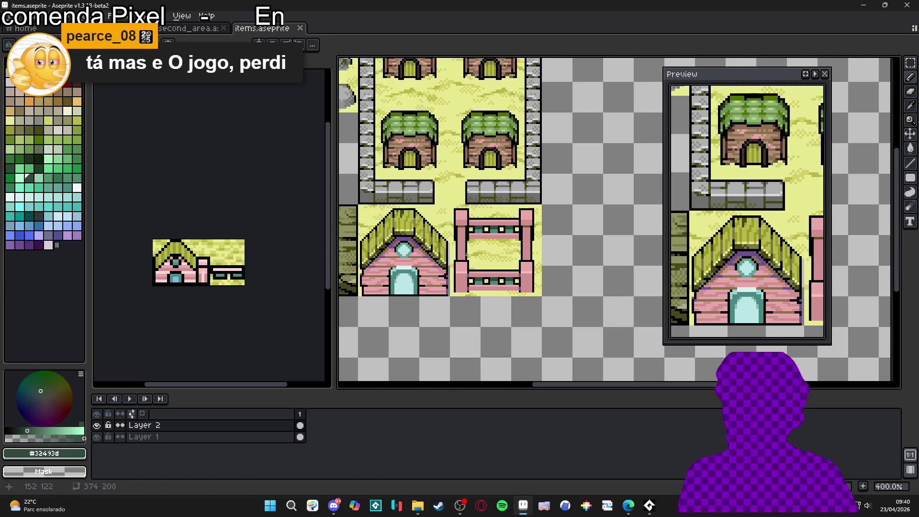
pyautogui.scroll(5, 462, 284)
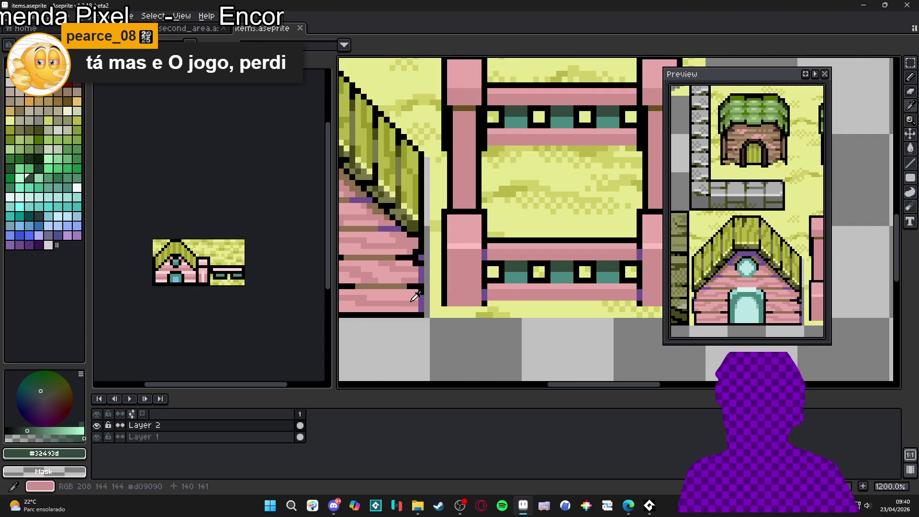
# - Sample the lighter pink, draw a highlight up the lower-left post, then undo that stroke
pyautogui.keyDown('alt'); pyautogui.click(426, 308); pyautogui.keyUp('alt')
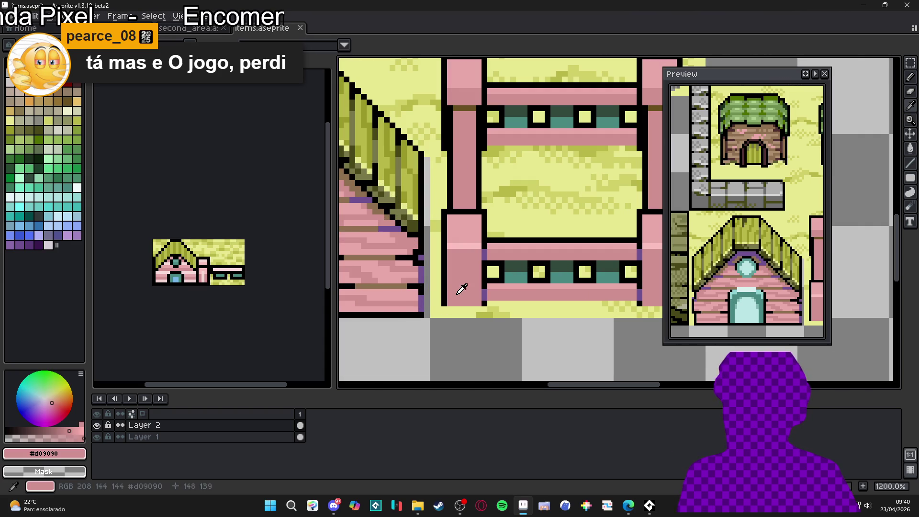
pyautogui.keyDown('alt'); pyautogui.click(426, 267); pyautogui.keyUp('alt')
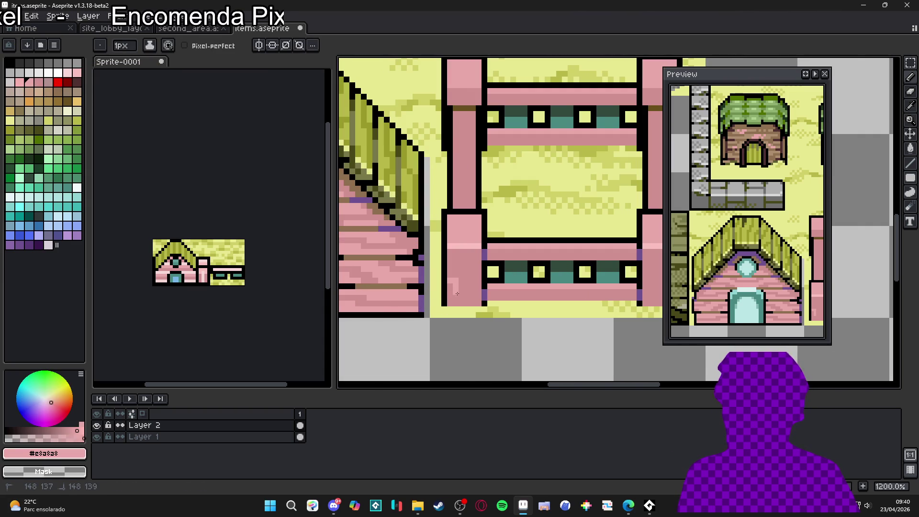
pyautogui.moveTo(469, 301); pyautogui.dragTo(467, 257)
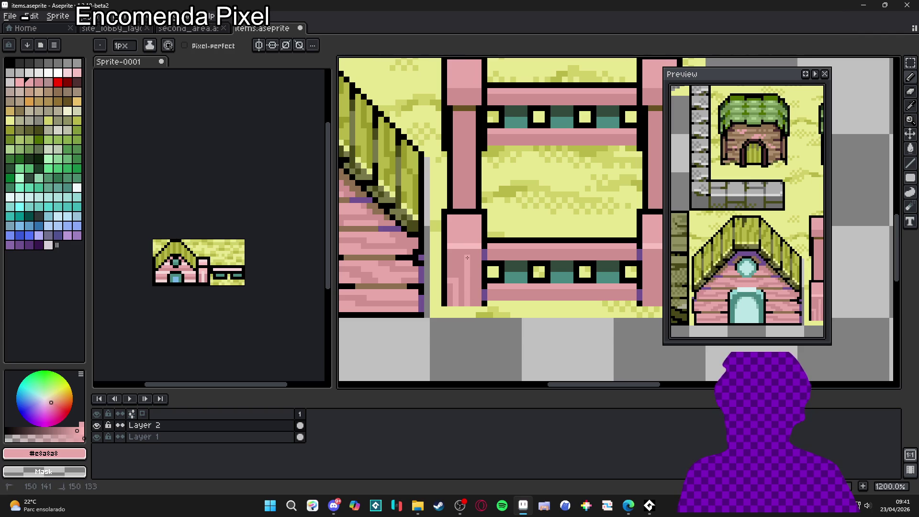
pyautogui.hscroll(3, 477, 257)
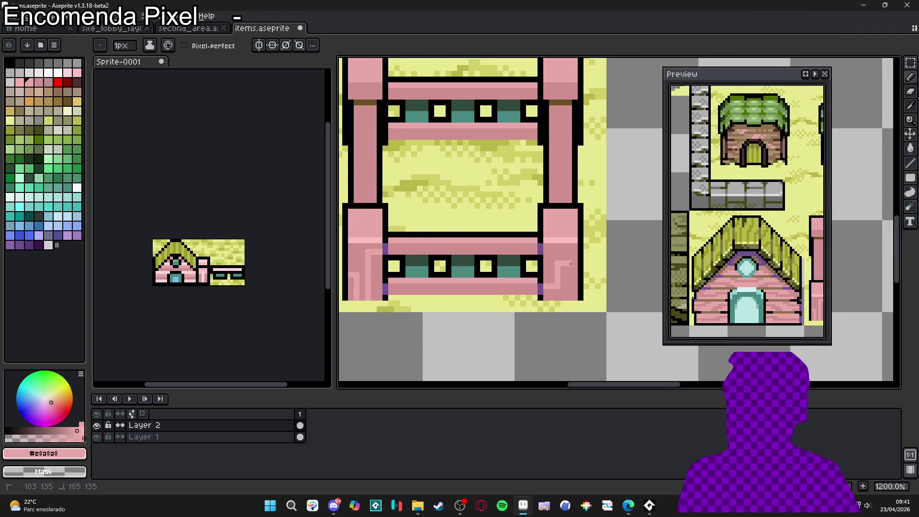
pyautogui.hotkey('ctrl', 'z')
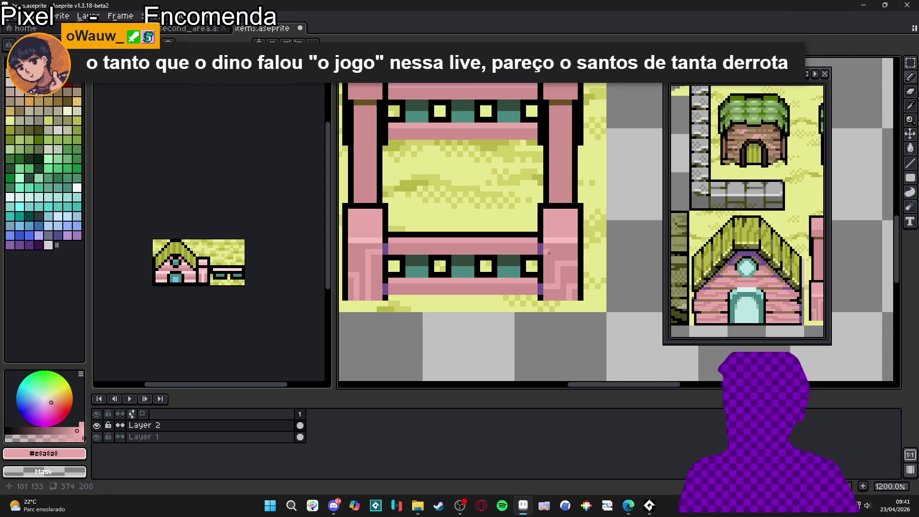
pyautogui.scroll(2, 558, 191)
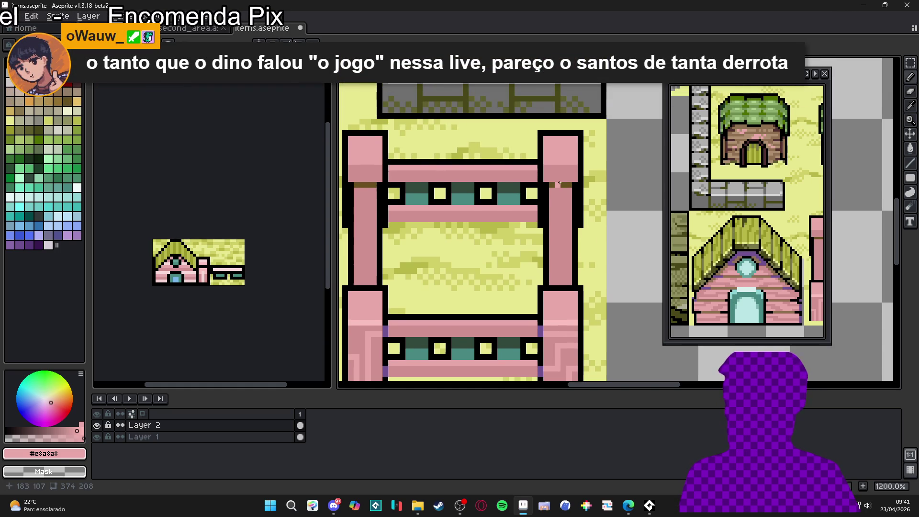
pyautogui.scroll(-2, 462, 233)
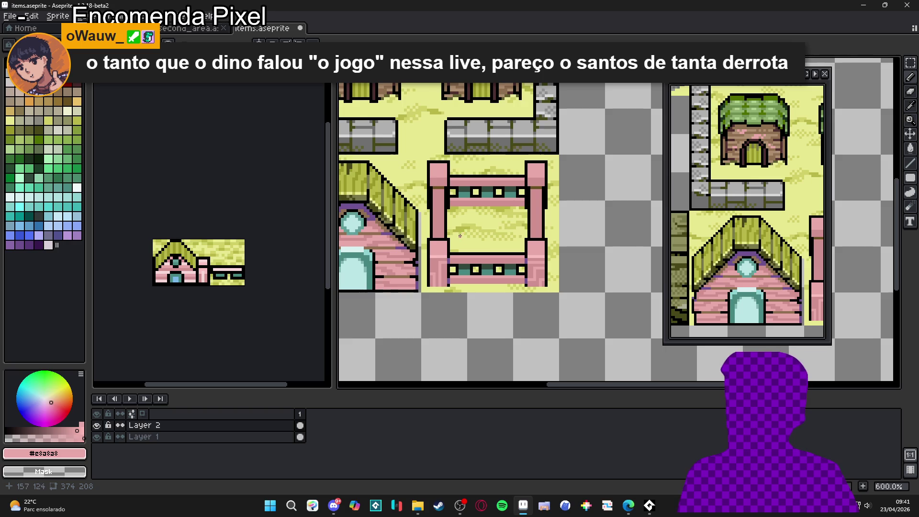
pyautogui.scroll(-1, 459, 235)
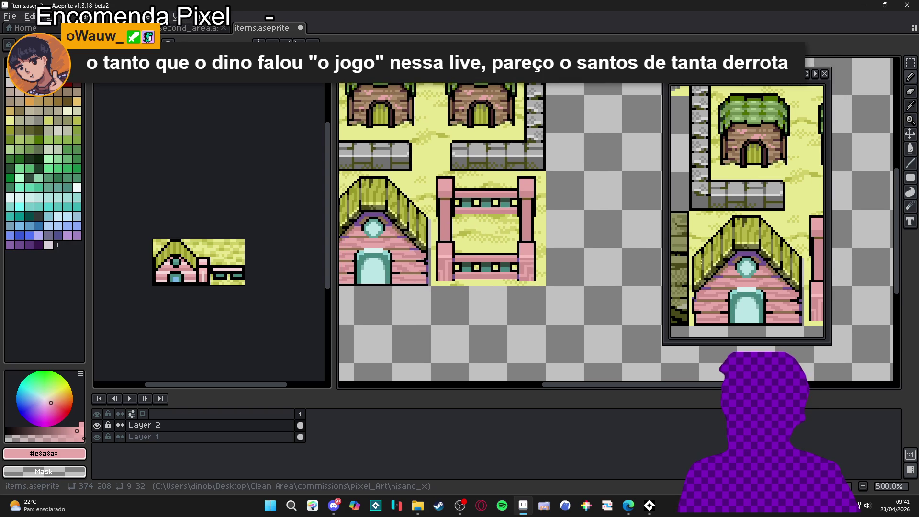
pyautogui.scroll(7, 454, 207)
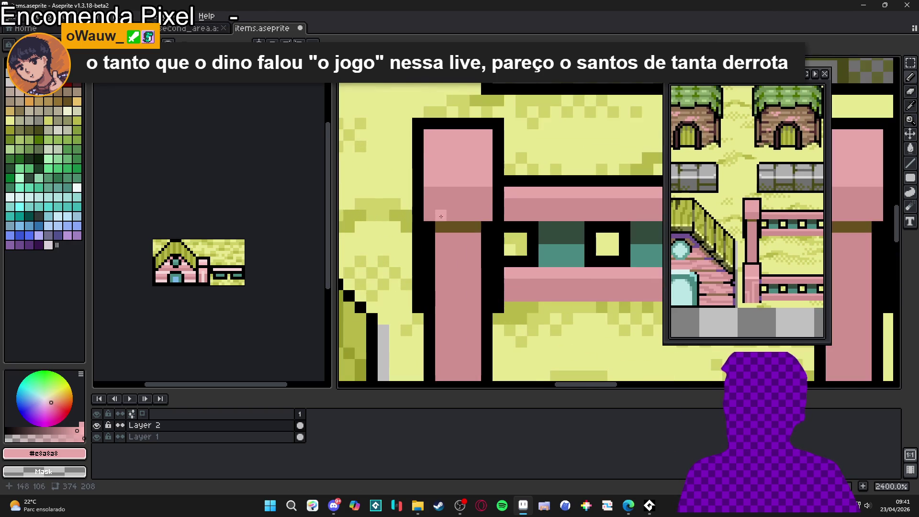
pyautogui.scroll(-2, 448, 220)
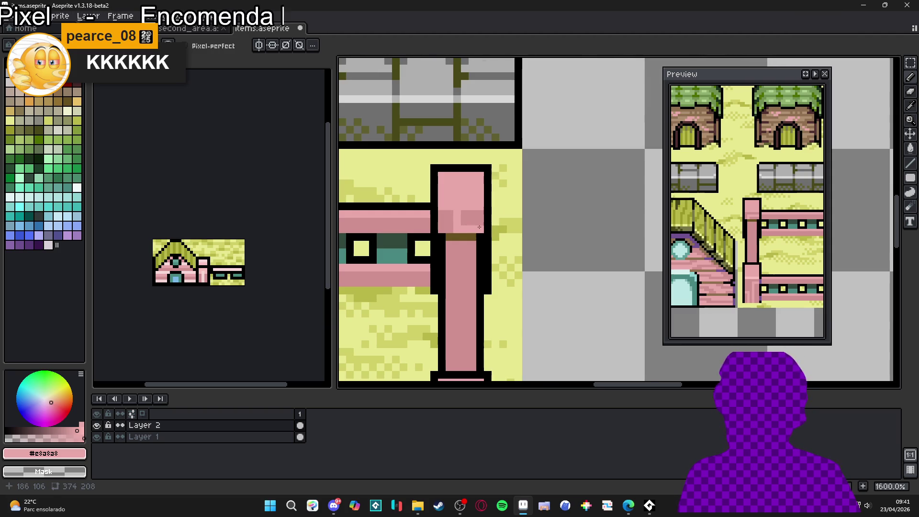
pyautogui.scroll(-5, 477, 237)
pyautogui.scroll(2, 484, 246)
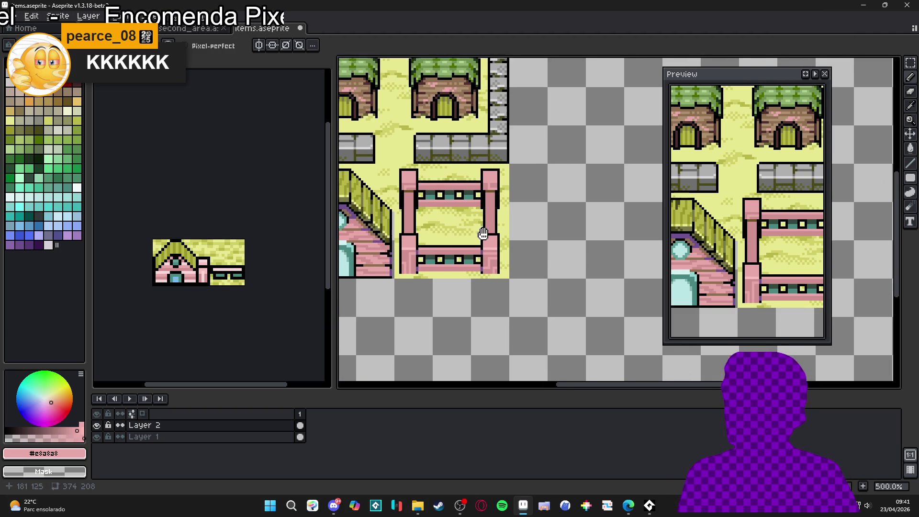
pyautogui.scroll(3, 400, 217)
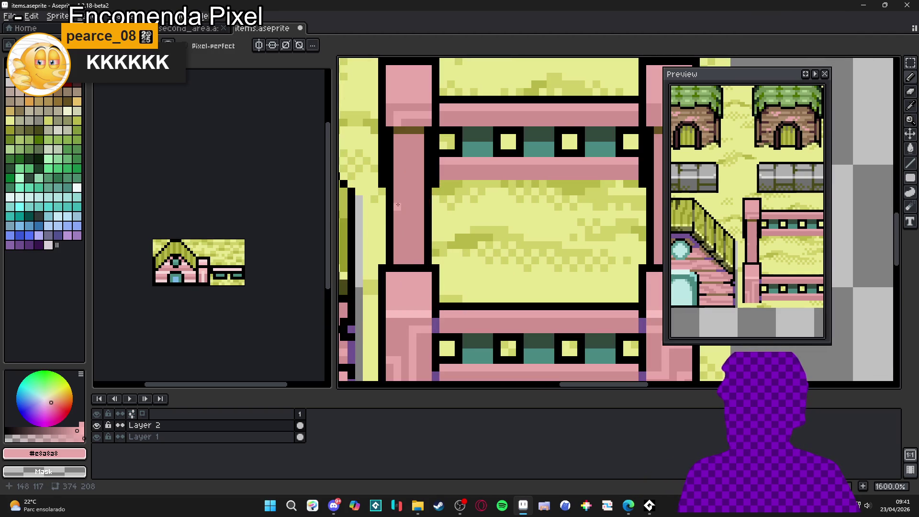
# - Fill the pillar's column strips with lighter pink using the Paint Bucket
pyautogui.moveTo(405, 213); pyautogui.dragTo(405, 264)
pyautogui.press('g')
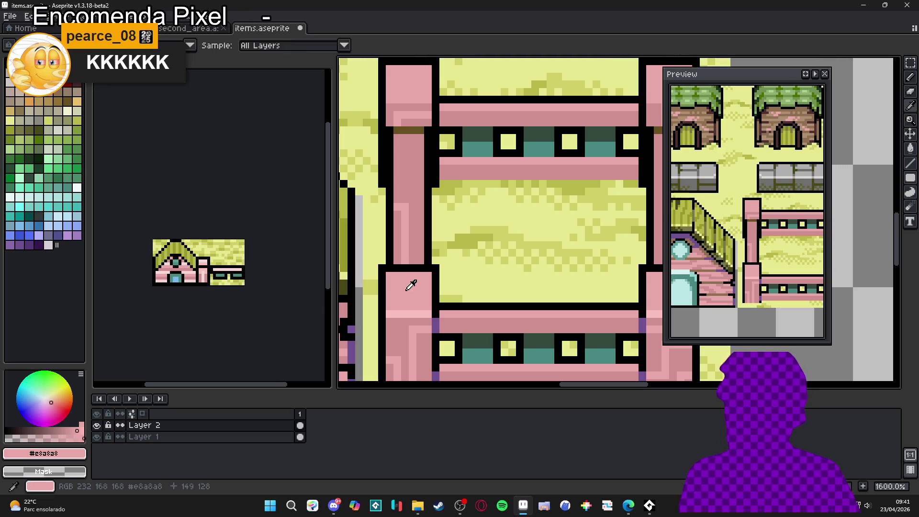
pyautogui.click(413, 231)
pyautogui.click(404, 236)
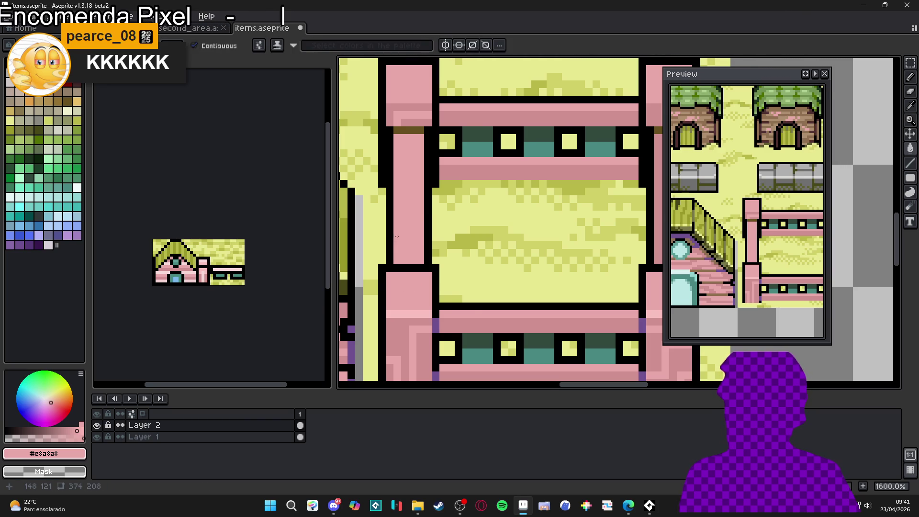
pyautogui.scroll(-2, 403, 236)
pyautogui.scroll(1, 488, 192)
pyautogui.click(488, 215)
# - Sample the darker pink and draw shading strokes and pixel blocks on the pillar
pyautogui.click(483, 155)
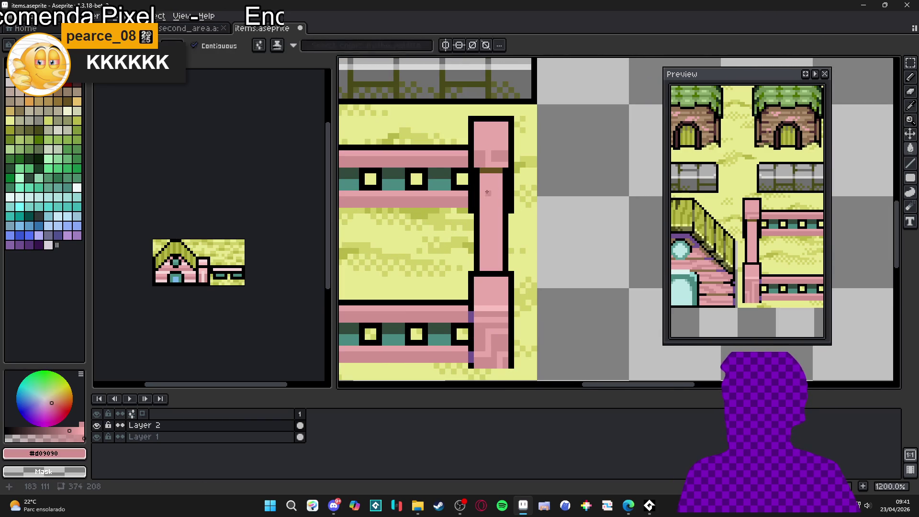
pyautogui.press('b')
pyautogui.moveTo(488, 182)
pyautogui.mouseDown()
pyautogui.moveTo(499, 184)
pyautogui.moveTo(485, 194)
pyautogui.mouseUp()
pyautogui.moveTo(397, 207)
pyautogui.mouseDown()
pyautogui.moveTo(473, 212)
pyautogui.moveTo(504, 194)
pyautogui.mouseUp()
pyautogui.hscroll(-5, 474, 212)
pyautogui.scroll(2, 480, 199)
pyautogui.scroll(-3, 480, 205)
pyautogui.scroll(2, 478, 229)
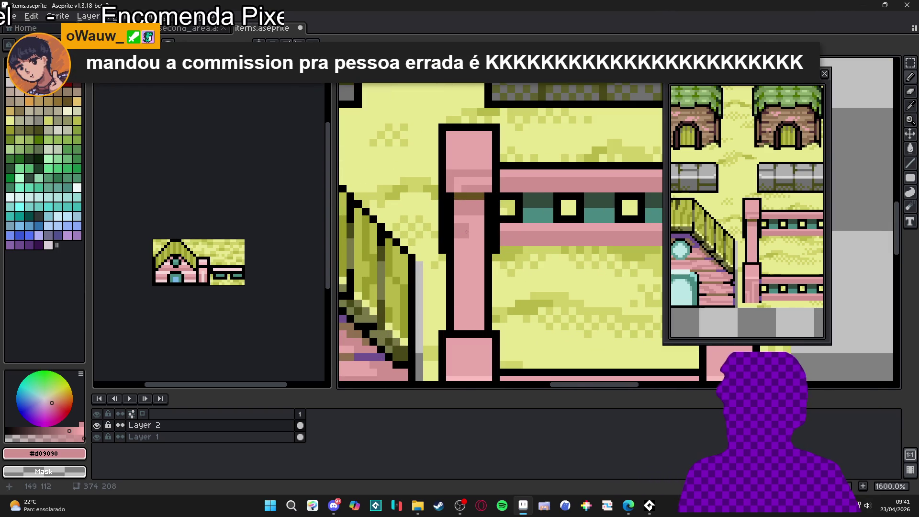
pyautogui.click(461, 223)
pyautogui.click(461, 246)
# - Redraw the darker pink line down the pillar's inner column after undoing a bad stroke
pyautogui.scroll(-3, 435, 252)
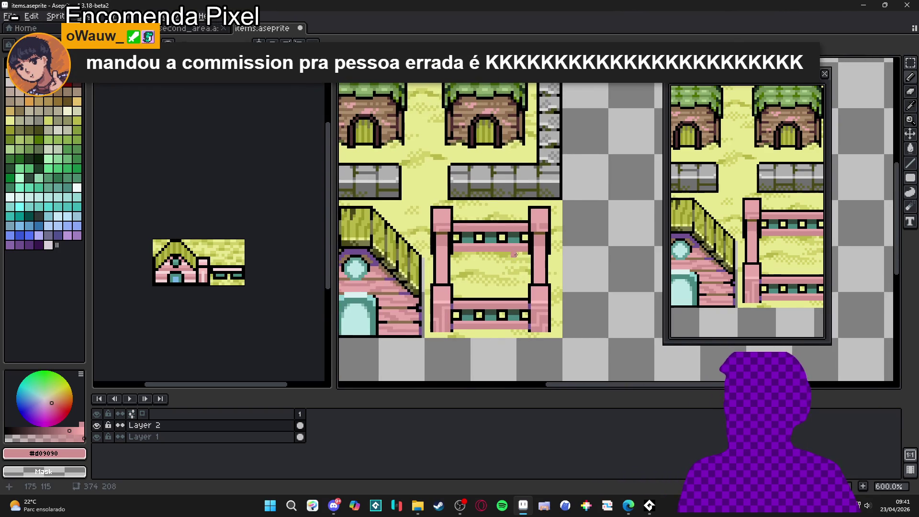
pyautogui.scroll(4, 435, 251)
pyautogui.moveTo(452, 242)
pyautogui.mouseDown()
pyautogui.moveTo(463, 331)
pyautogui.moveTo(463, 292)
pyautogui.mouseUp()
pyautogui.hotkey('ctrl', 'z')
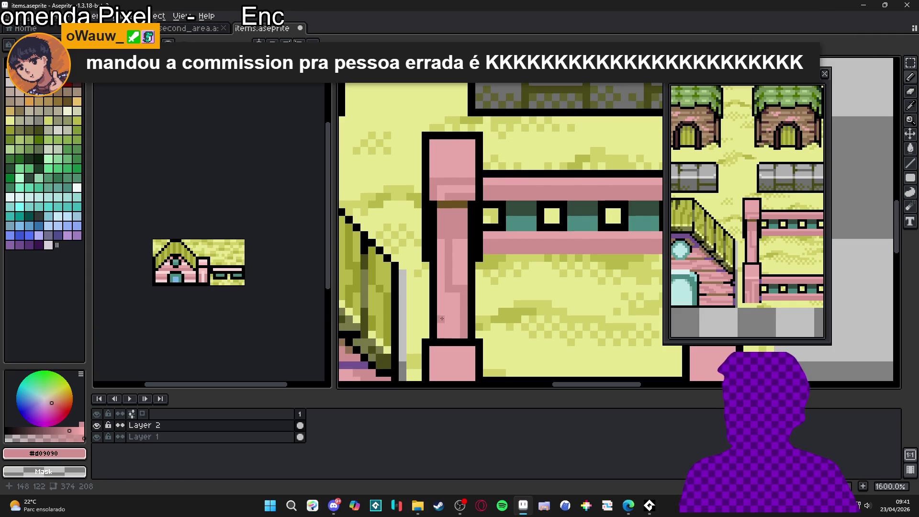
pyautogui.scroll(-3, 455, 296)
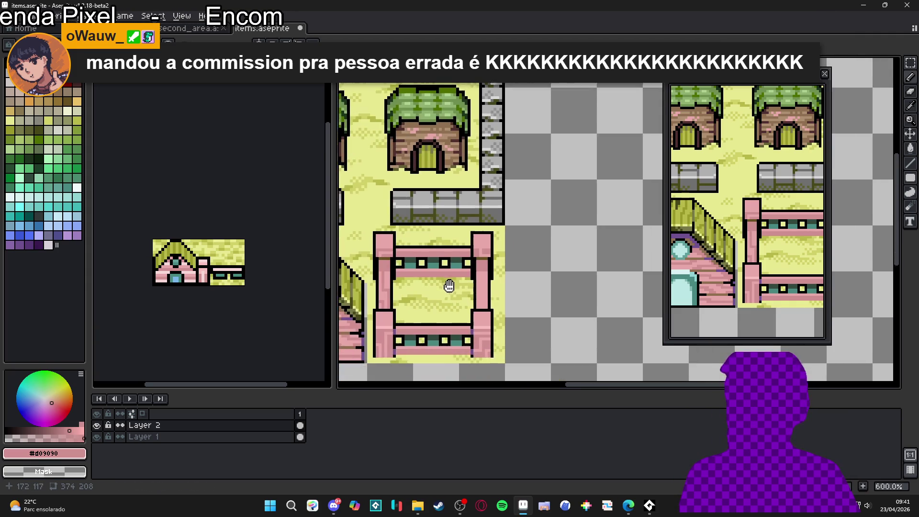
pyautogui.scroll(2, 477, 288)
pyautogui.keyDown('shift'); pyautogui.click(477, 281); pyautogui.keyUp('shift')
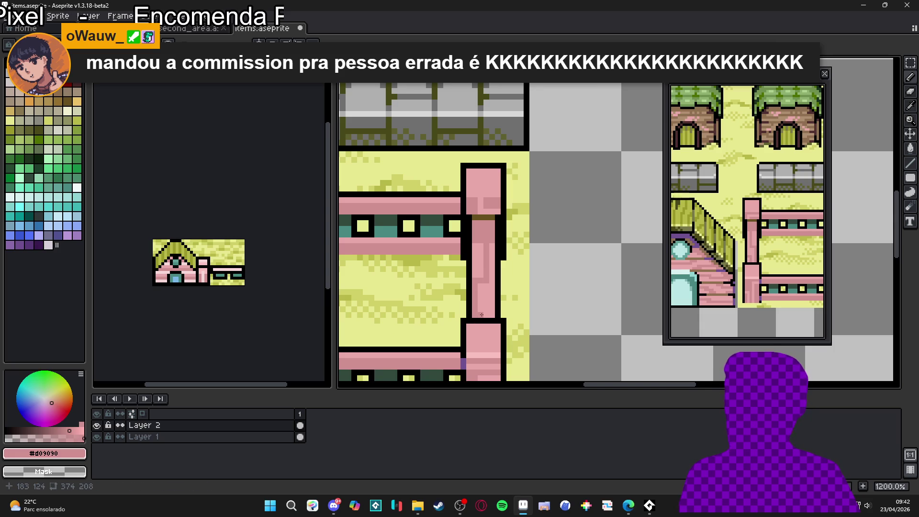
# - Sample the light pink #f8c0c0 from the upper fence post
pyautogui.scroll(-4, 488, 297)
pyautogui.scroll(-1, 460, 303)
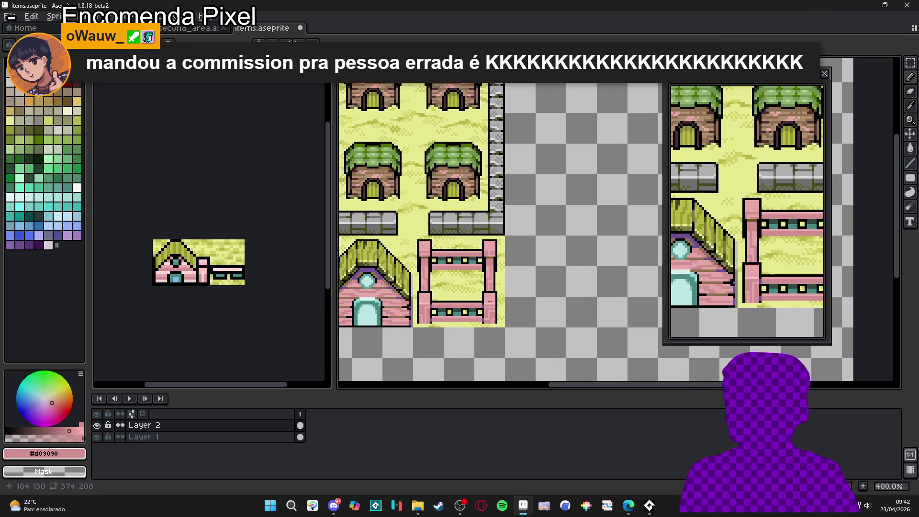
pyautogui.scroll(3, 484, 275)
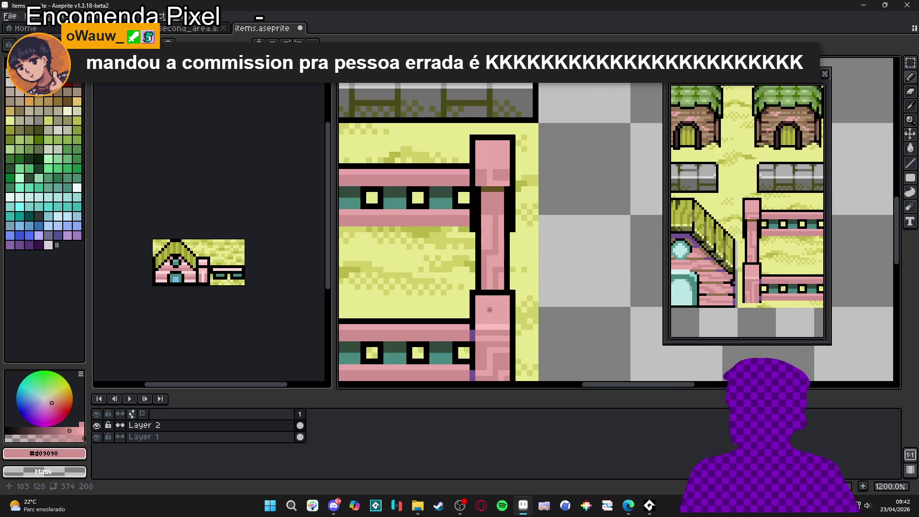
pyautogui.keyDown('alt'); pyautogui.click(485, 217); pyautogui.keyUp('alt')
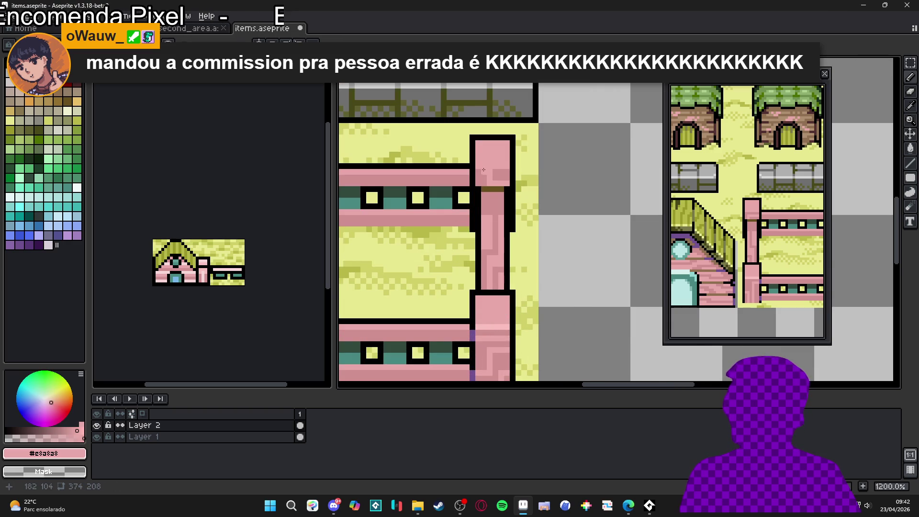
pyautogui.keyDown('alt'); pyautogui.click(494, 326); pyautogui.keyUp('alt')
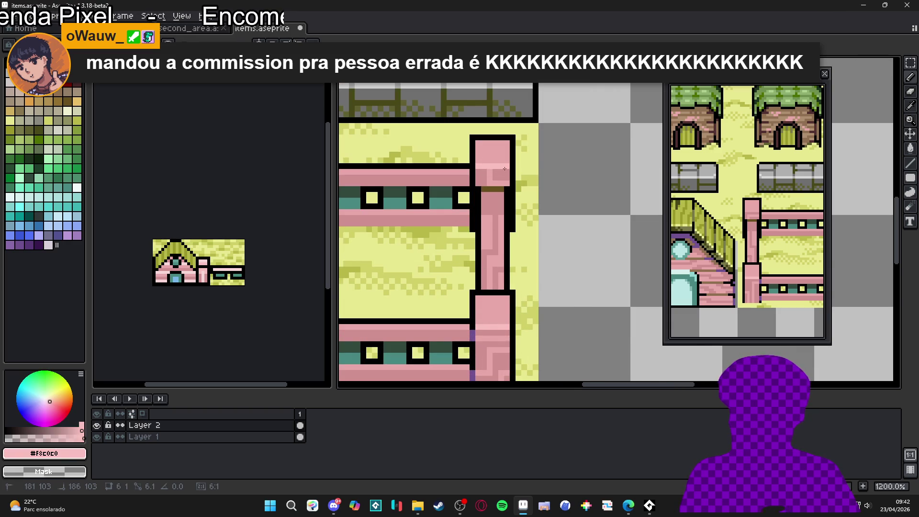
# - Draw a light pink stroke across the post top and save items.aseprite
pyautogui.scroll(-4, 492, 222)
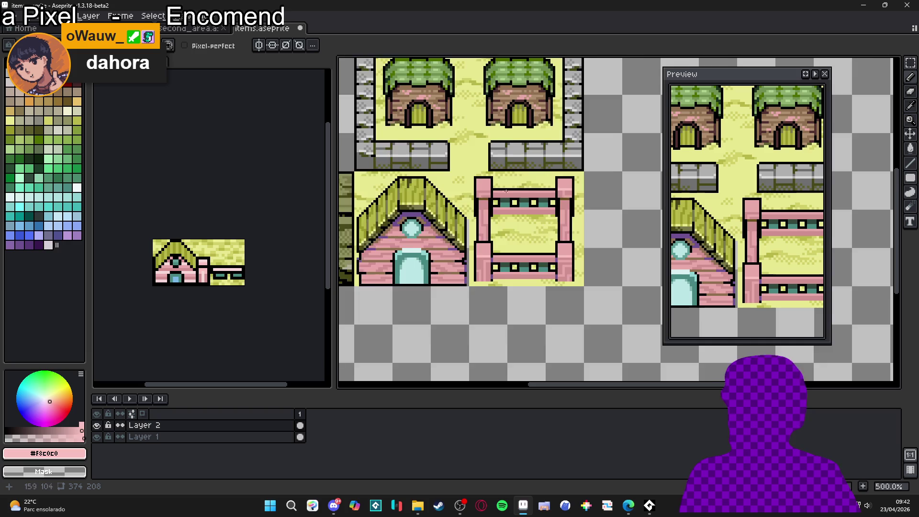
pyautogui.scroll(5, 506, 191)
pyautogui.moveTo(476, 196); pyautogui.dragTo(435, 196)
pyautogui.scroll(-4, 455, 201)
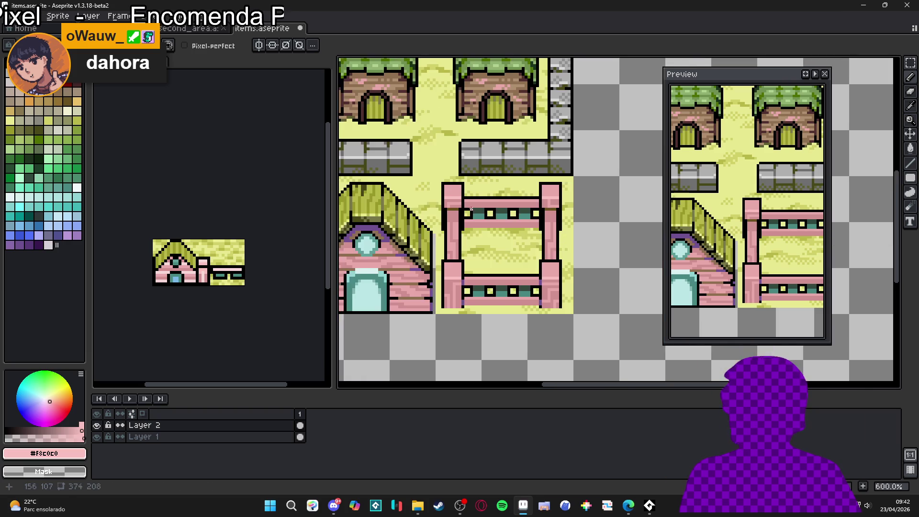
pyautogui.scroll(4, 451, 208)
pyautogui.scroll(-4, 451, 209)
pyautogui.scroll(1, 462, 221)
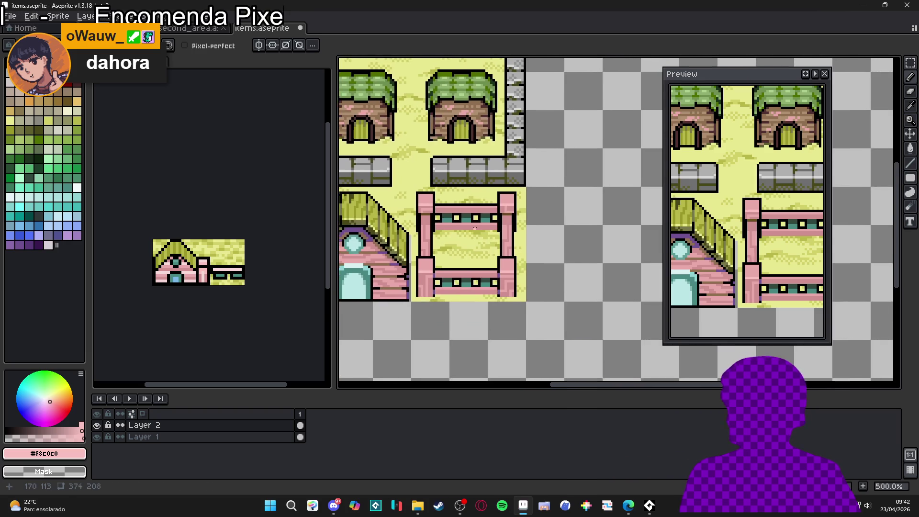
pyautogui.moveTo(507, 235); pyautogui.dragTo(510, 235)
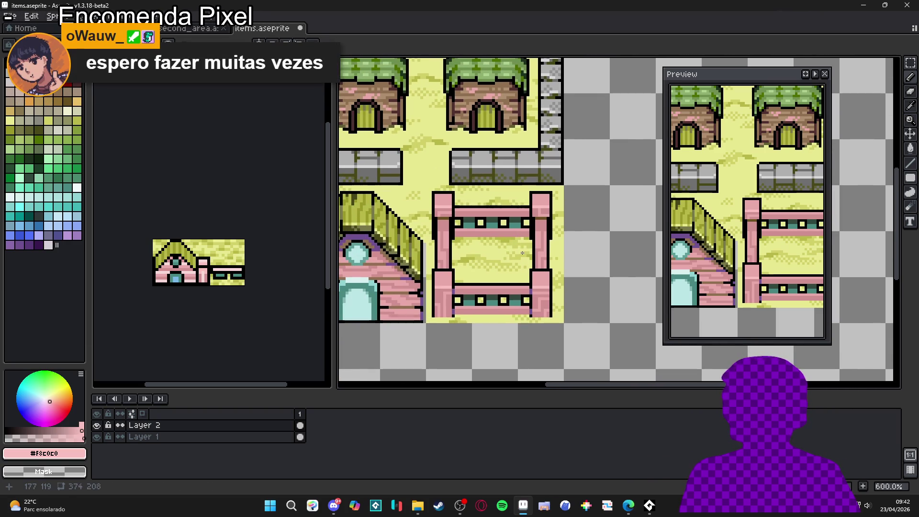
pyautogui.scroll(3, 477, 302)
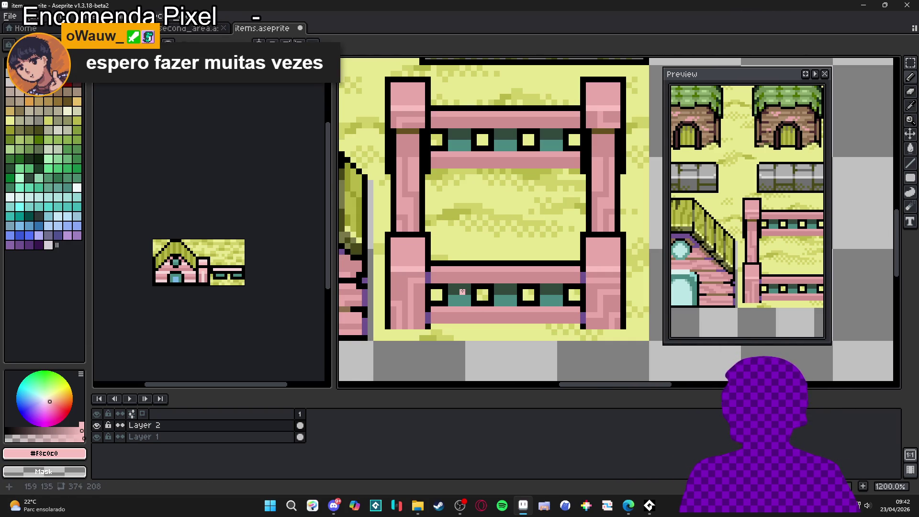
pyautogui.moveTo(467, 291); pyautogui.dragTo(473, 293)
pyautogui.hotkey('ctrl', 's')
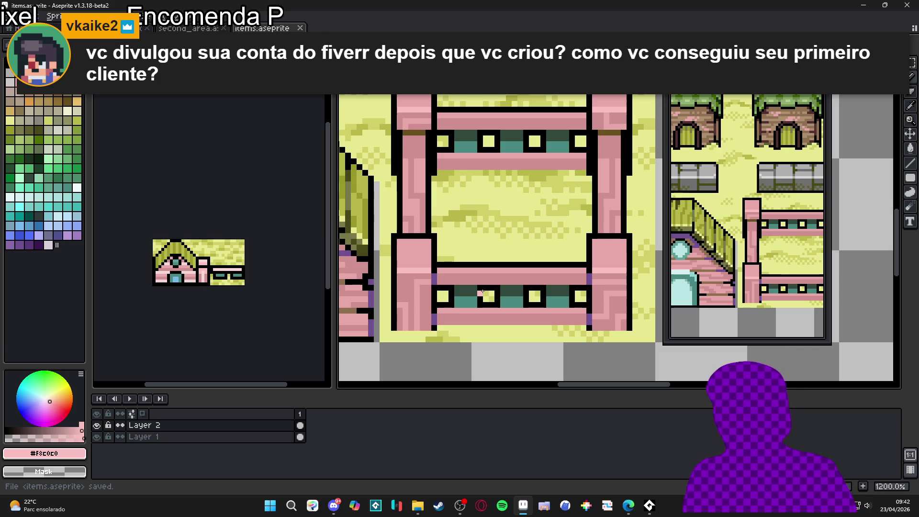
# - Sample the darker pink from the pillar, undo the last stroke, and switch to File Explorer
pyautogui.scroll(1, 413, 265)
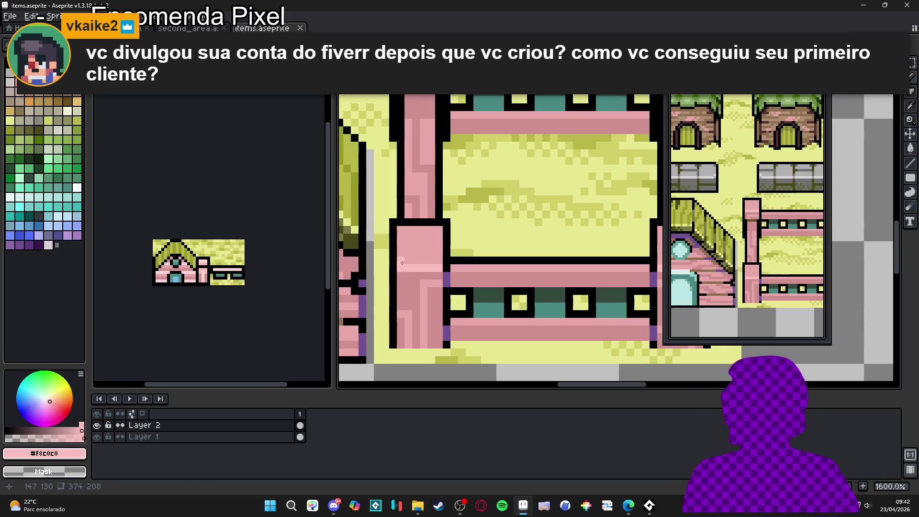
pyautogui.keyDown('alt'); pyautogui.click(442, 264); pyautogui.keyUp('alt')
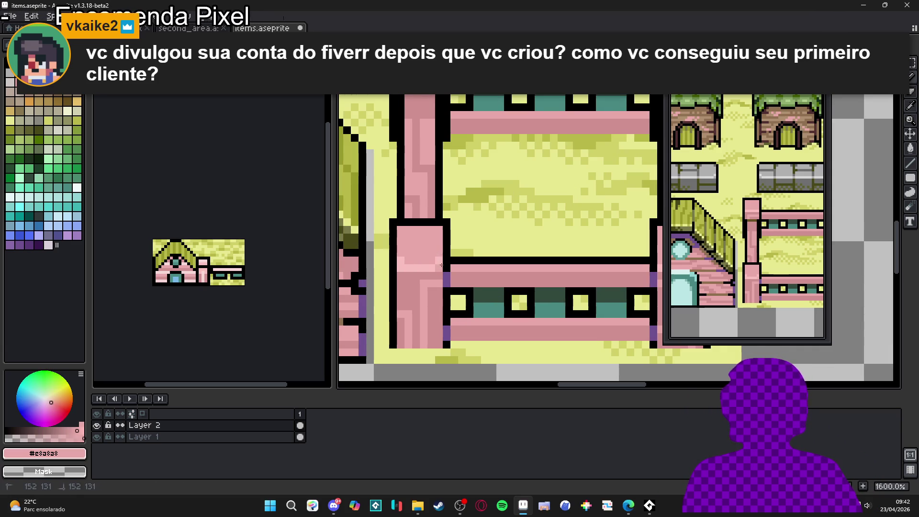
pyautogui.scroll(-3, 349, 287)
pyautogui.hotkey('ctrl', 'z')
pyautogui.scroll(-1, 447, 293)
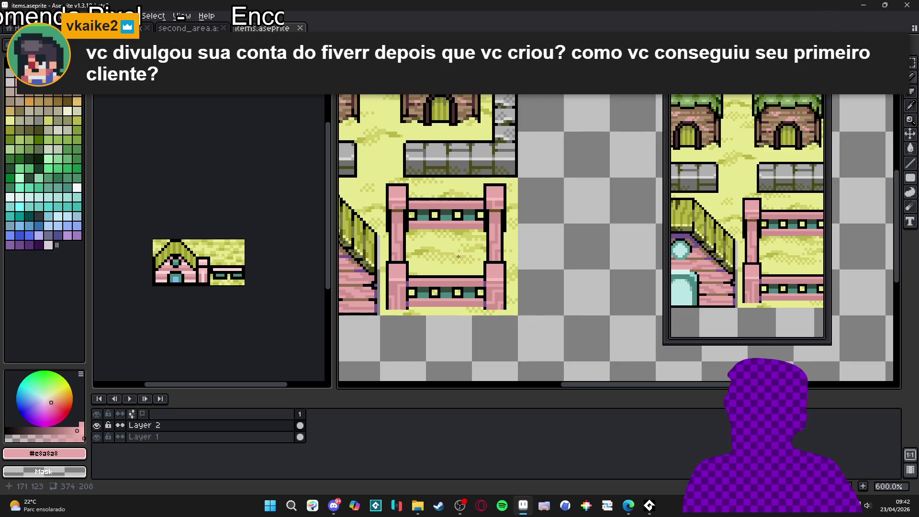
pyautogui.moveTo(457, 256); pyautogui.dragTo(476, 267)
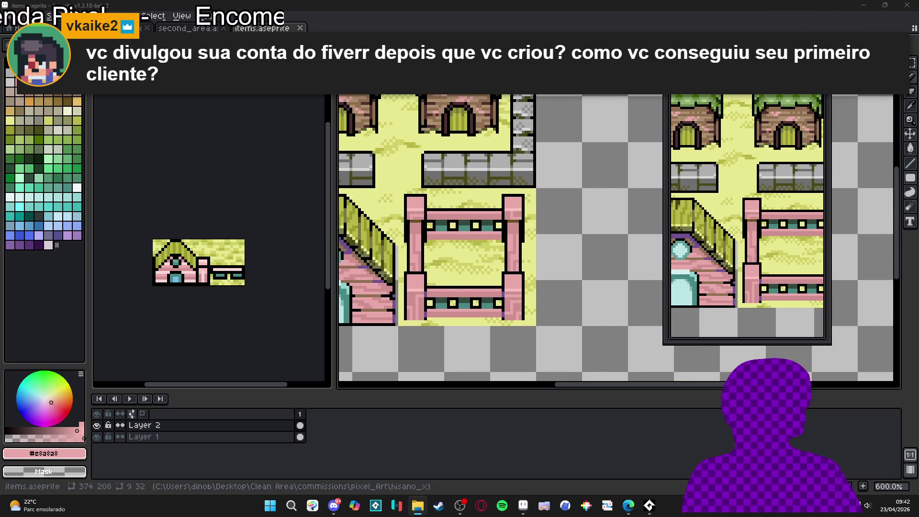
pyautogui.click(417, 505)
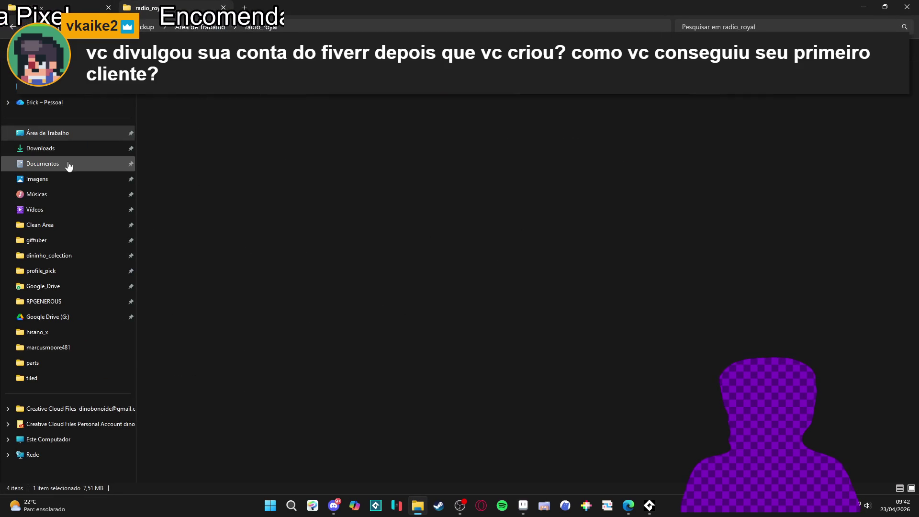
# - Browse the profile_pick and dininho_colection folders
pyautogui.click(75, 266)
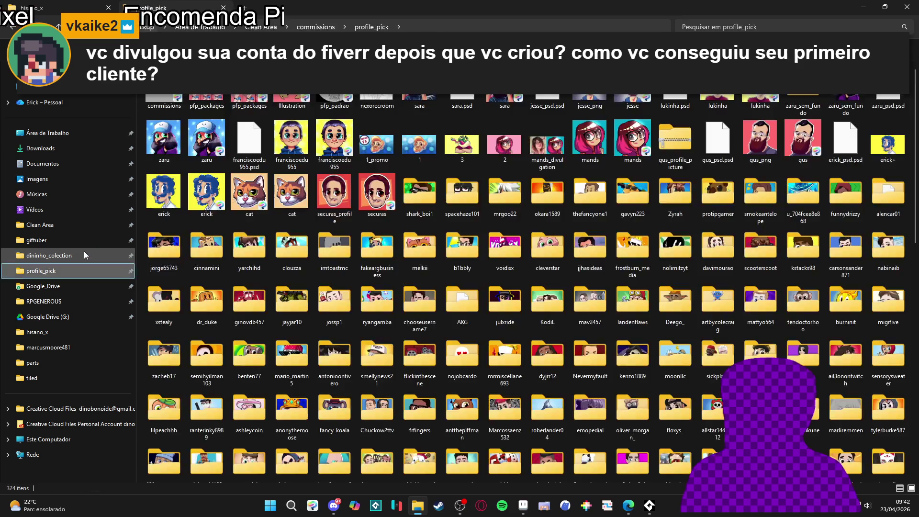
pyautogui.click(84, 254)
pyautogui.click(87, 275)
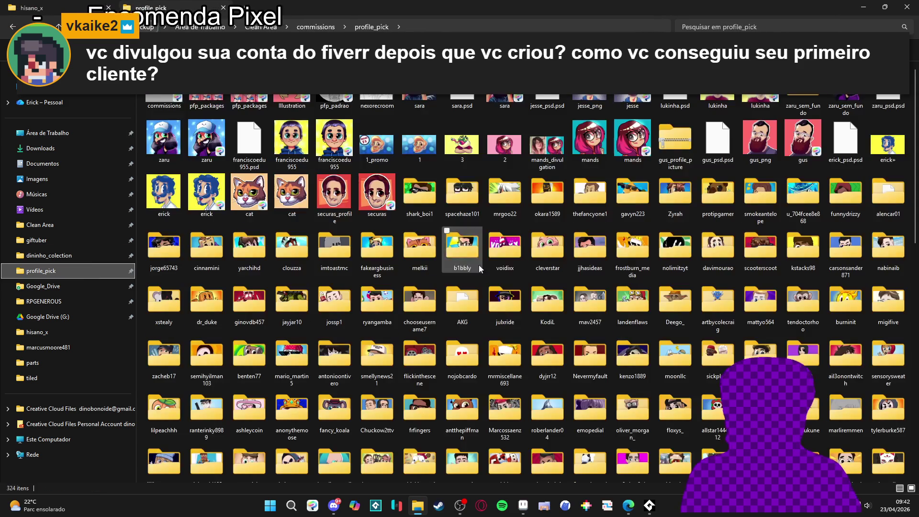
pyautogui.scroll(-3, 687, 280)
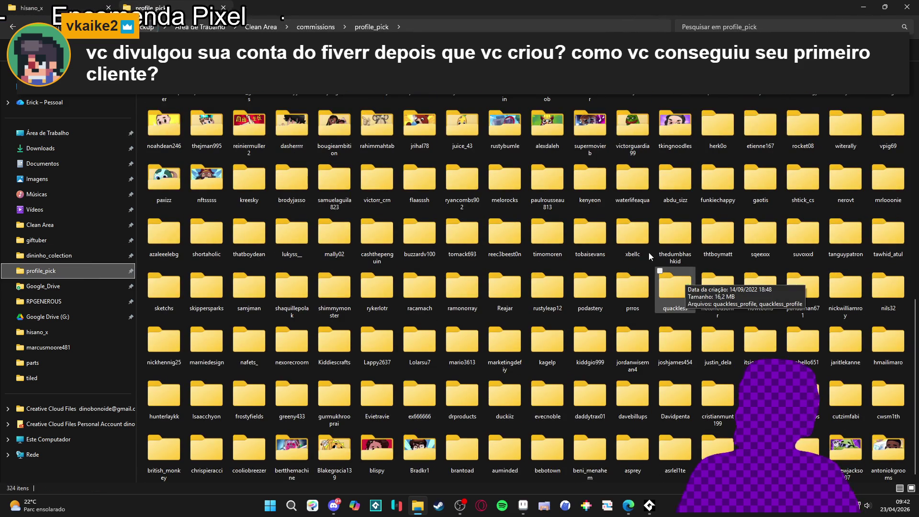
pyautogui.scroll(3, 688, 281)
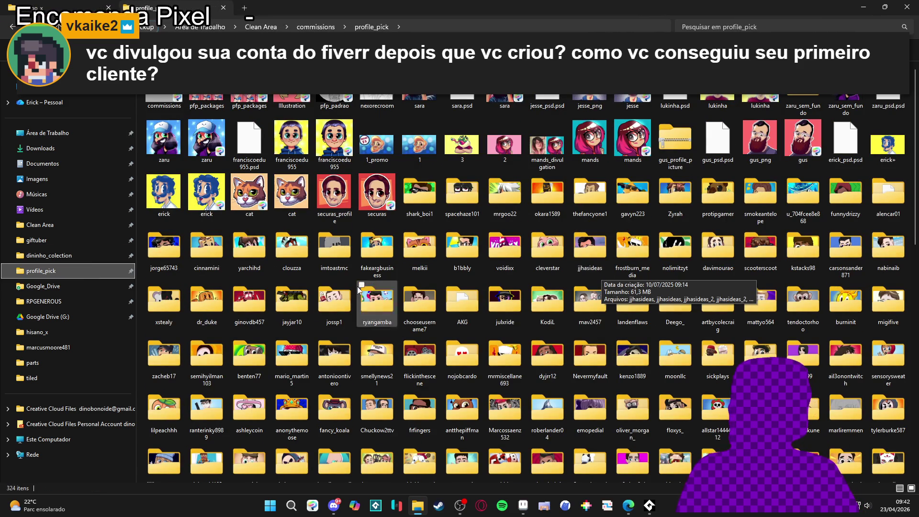
pyautogui.click(328, 27)
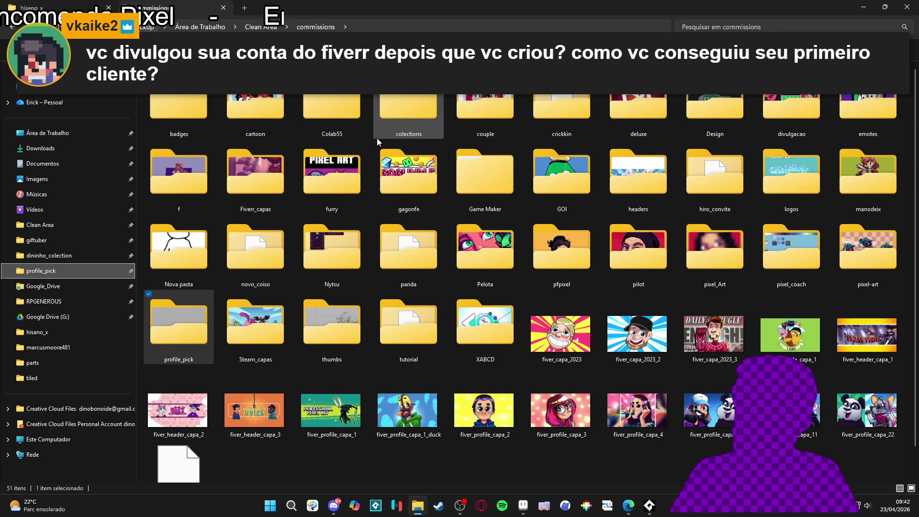
pyautogui.click(355, 299)
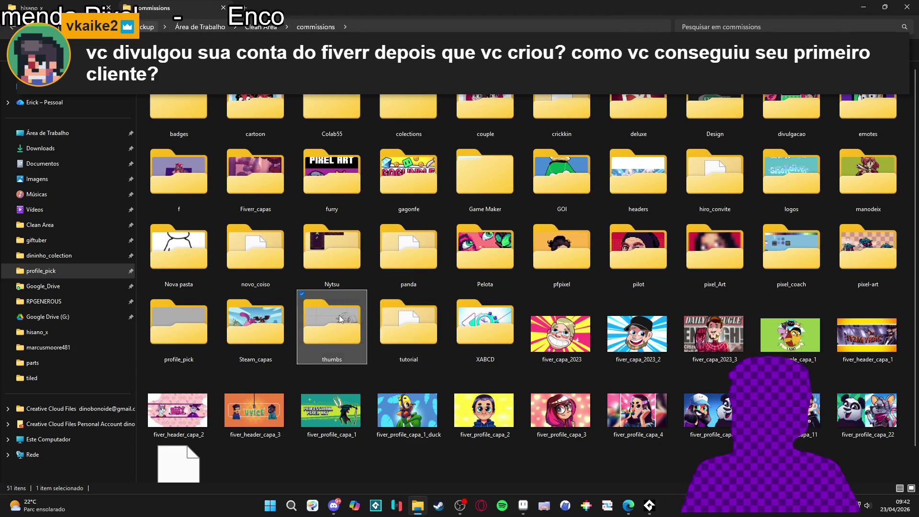
pyautogui.doubleClick(355, 299)
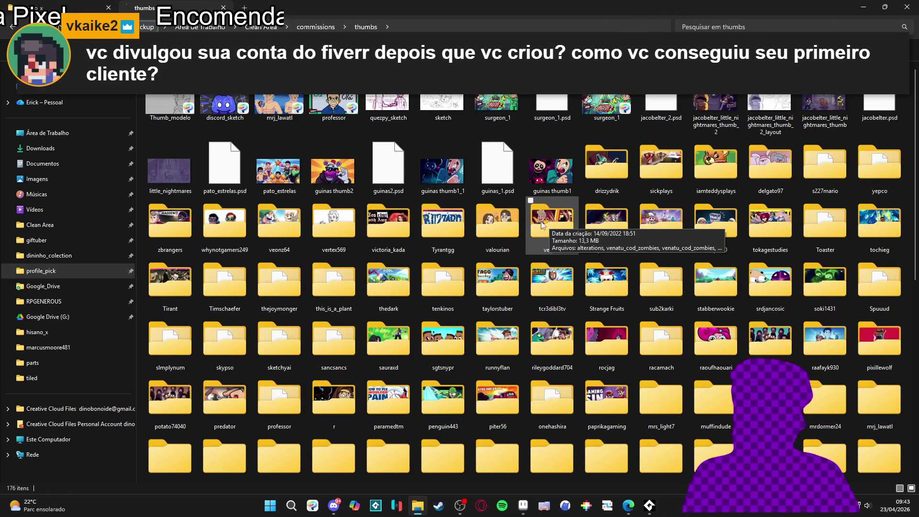
pyautogui.doubleClick(815, 99)
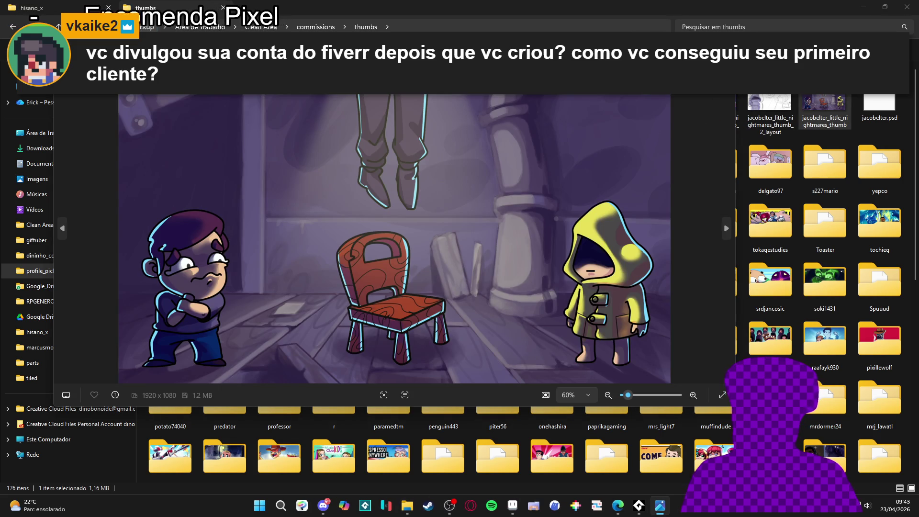
pyautogui.click(698, 82)
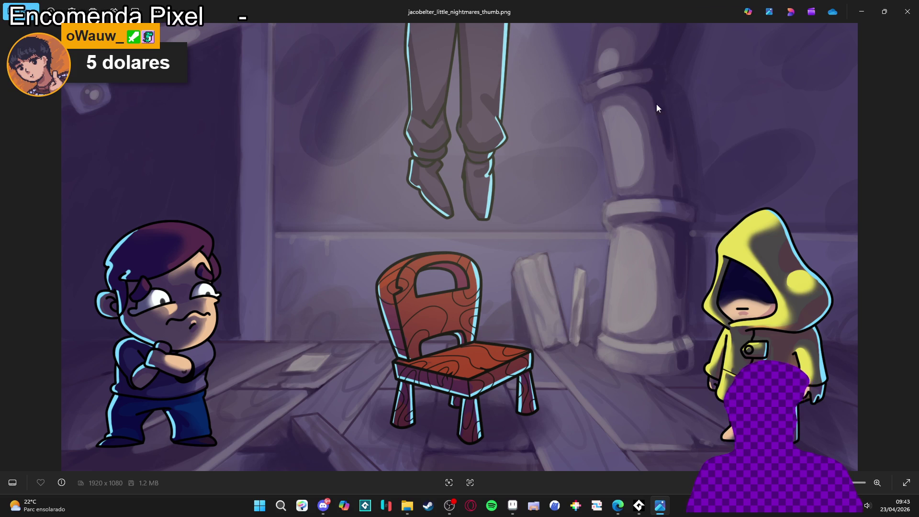
pyautogui.click(906, 12)
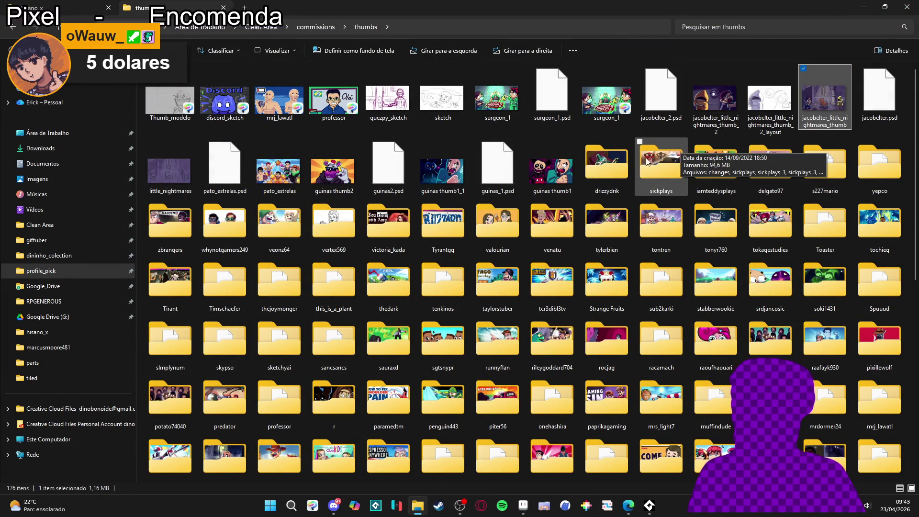
# - Preview pato_estrelas and the guinas thumb2, thumb1_1 and thumb1 images, closing each
pyautogui.click(568, 174)
pyautogui.click(453, 166)
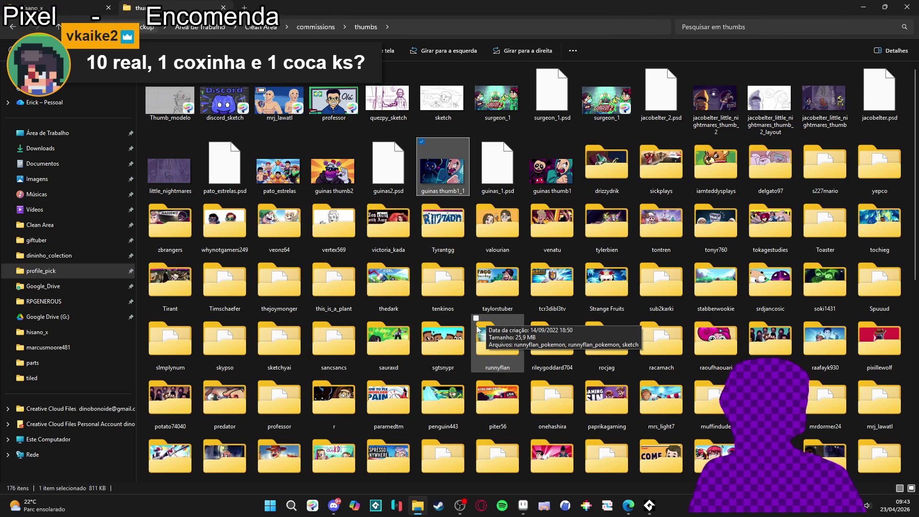
pyautogui.doubleClick(288, 163)
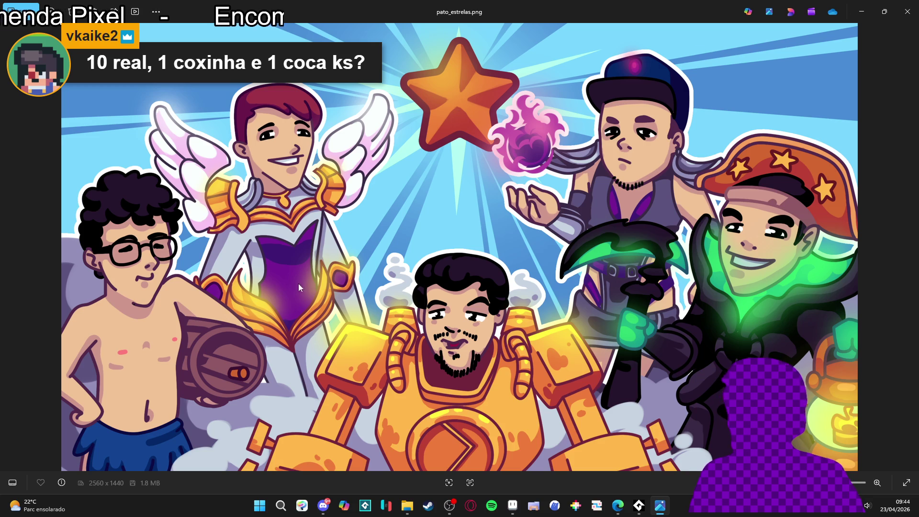
pyautogui.click(907, 12)
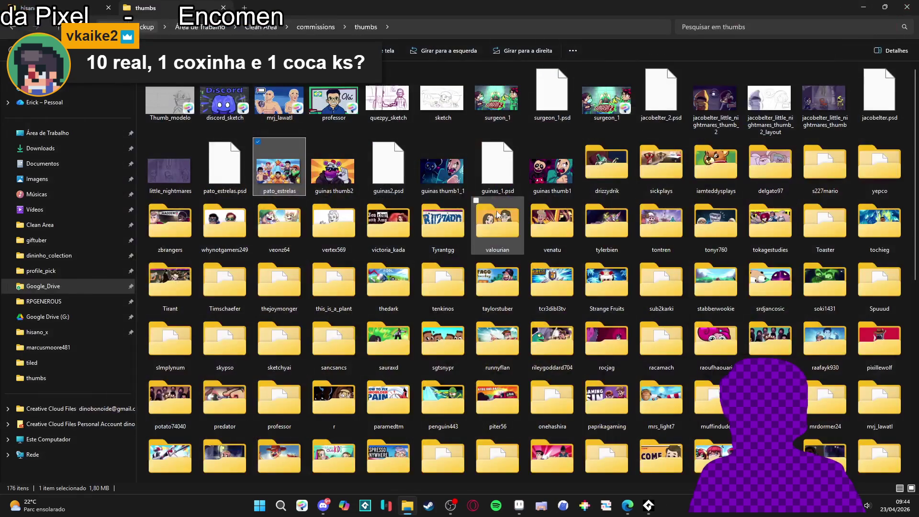
pyautogui.click(354, 191)
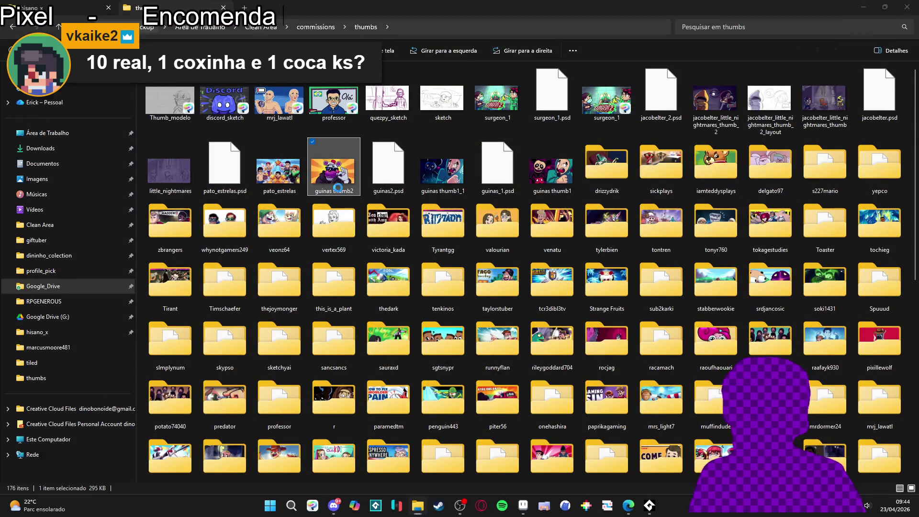
pyautogui.doubleClick(339, 192)
pyautogui.click(906, 12)
pyautogui.doubleClick(442, 170)
pyautogui.click(907, 12)
pyautogui.doubleClick(579, 190)
pyautogui.click(906, 11)
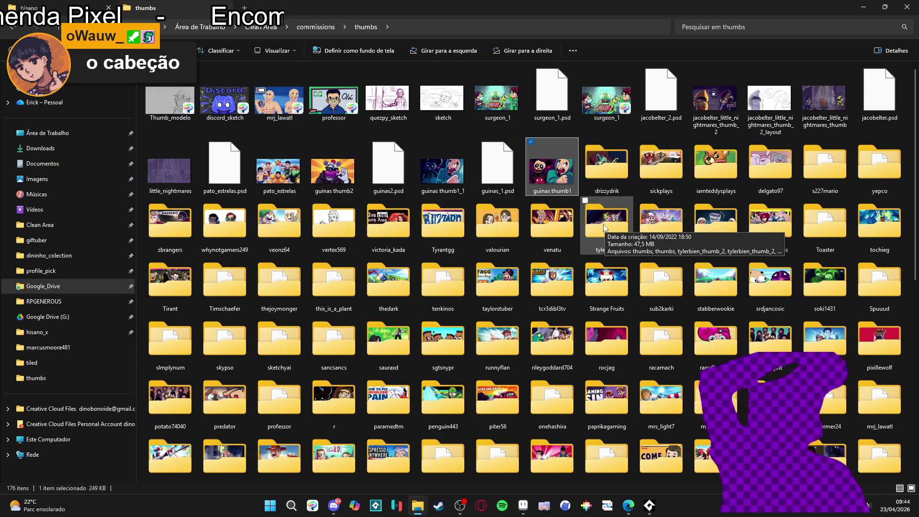
# - Check the folder's sorting options without changing anything
pyautogui.scroll(-5, 604, 228)
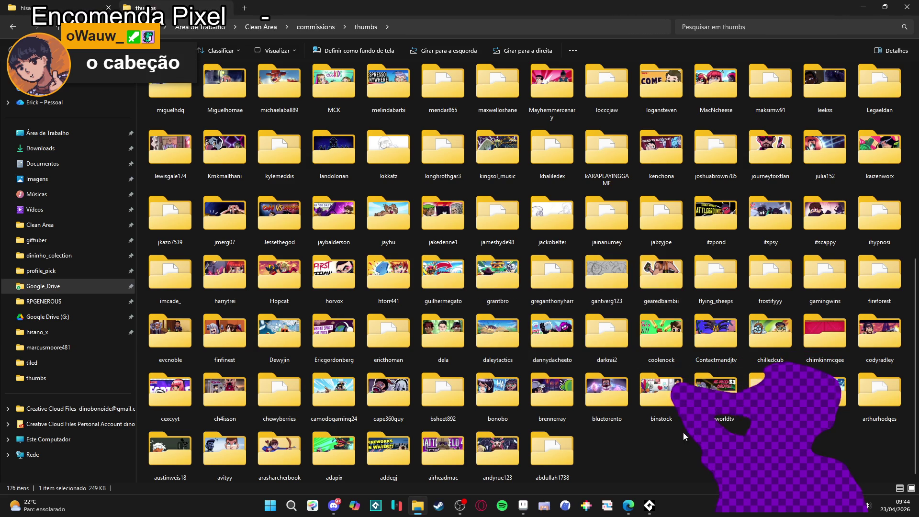
pyautogui.rightClick(693, 465)
pyautogui.moveTo(750, 325)
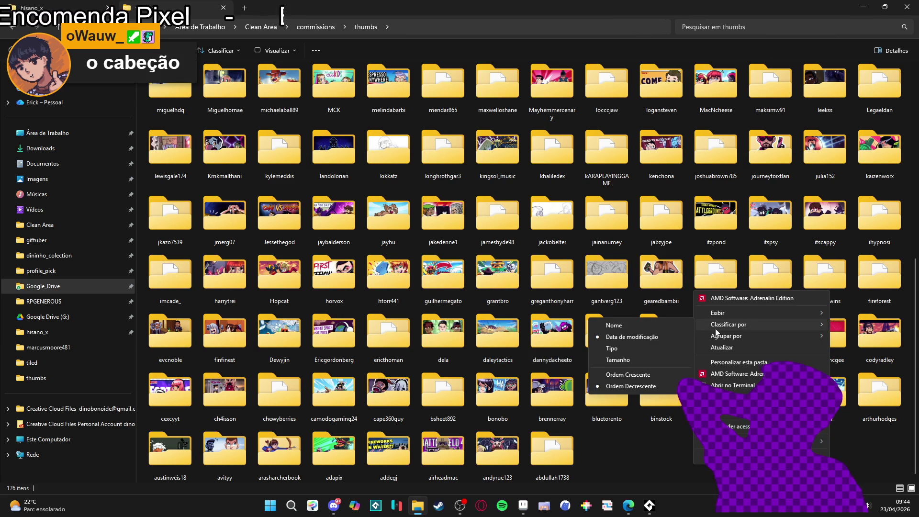
pyautogui.click(632, 458)
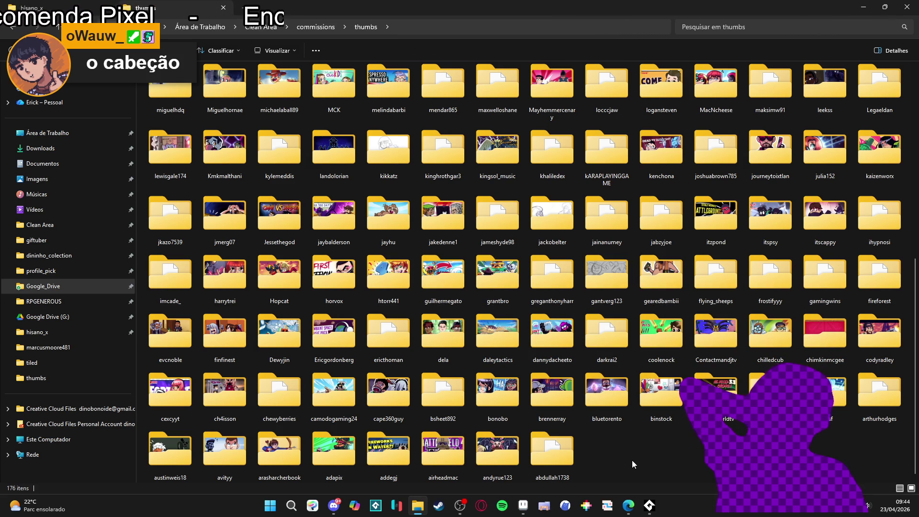
pyautogui.scroll(5, 630, 461)
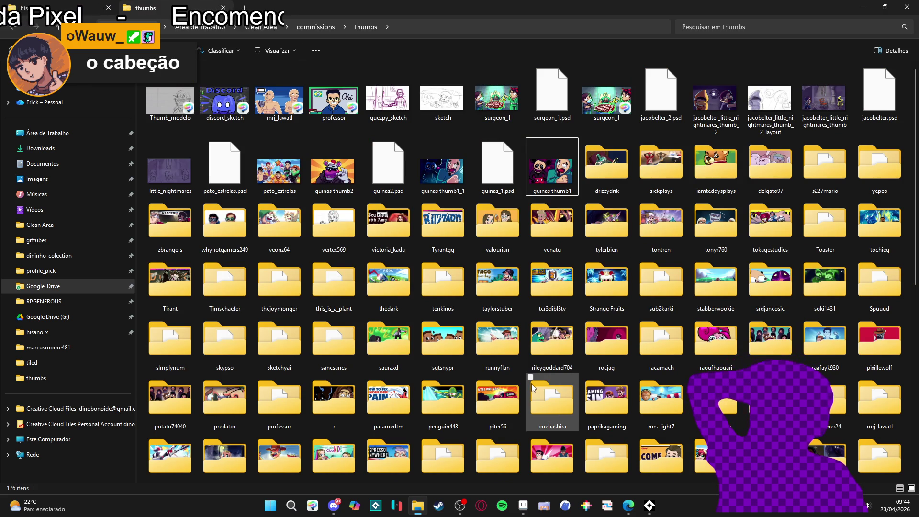
pyautogui.moveTo(532, 386)
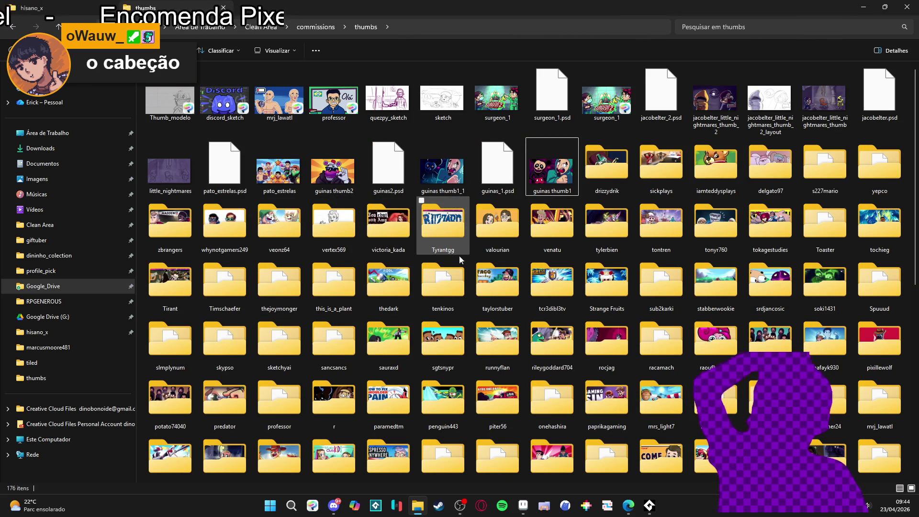
pyautogui.doubleClick(440, 228)
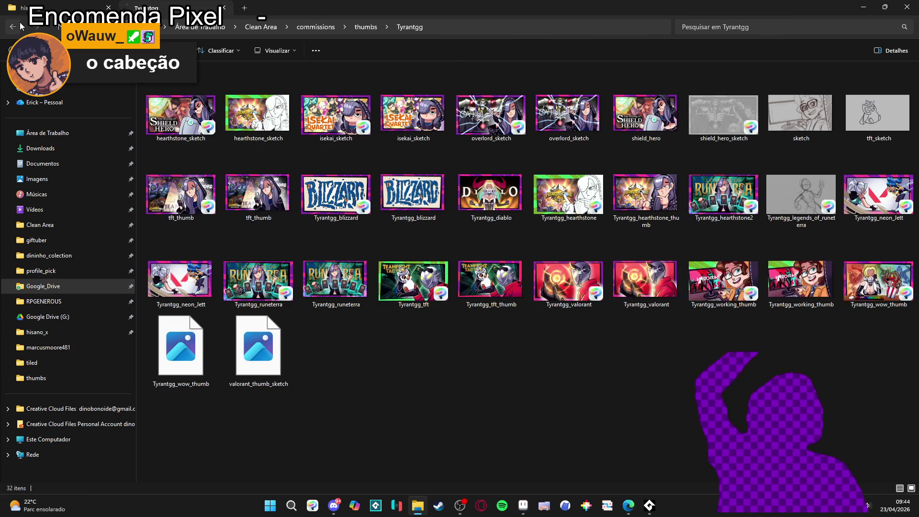
pyautogui.click(13, 27)
pyautogui.doubleClick(387, 225)
pyautogui.doubleClick(185, 96)
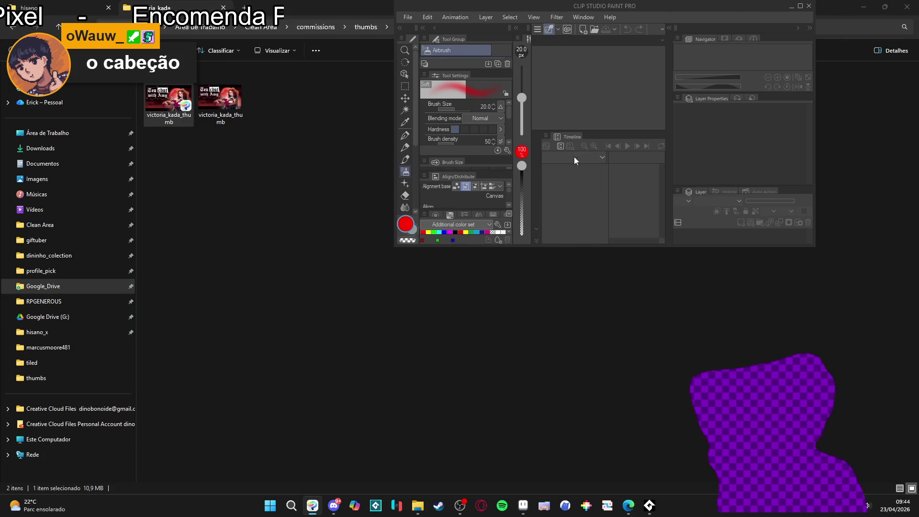
# - Maximize Clip Studio Paint, fit the Tea chat with Amy artwork to the window, then close it
pyautogui.click(802, 6)
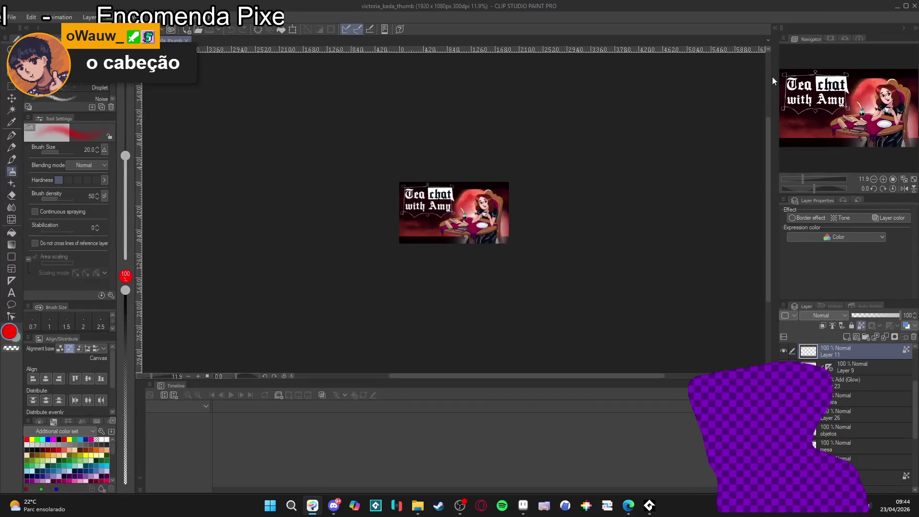
pyautogui.click(904, 179)
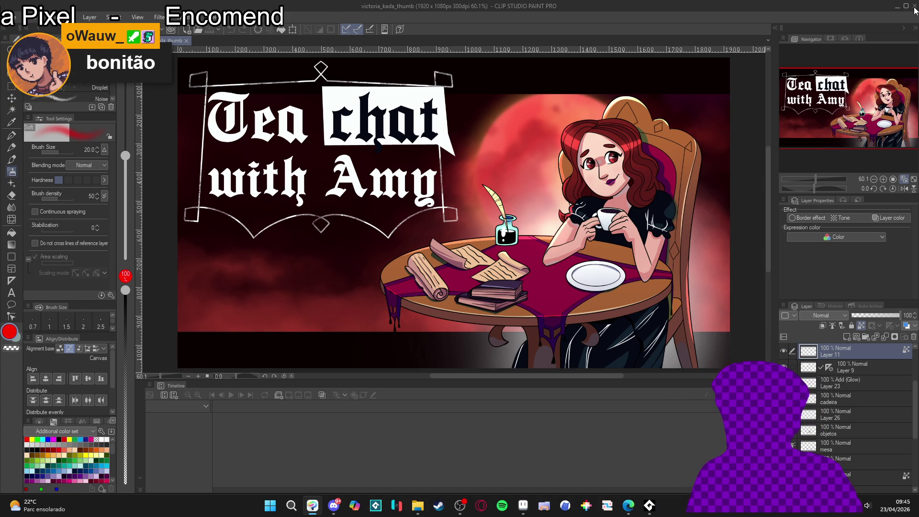
pyautogui.click(914, 7)
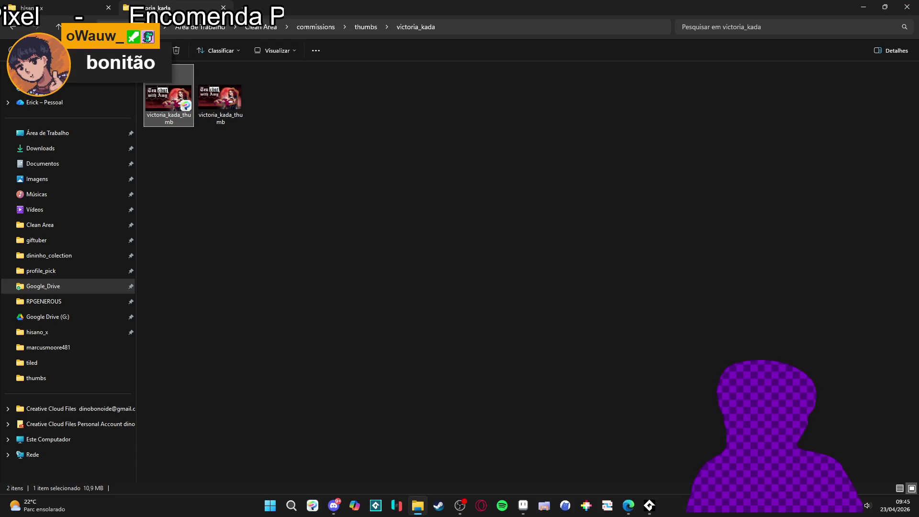
pyautogui.click(18, 26)
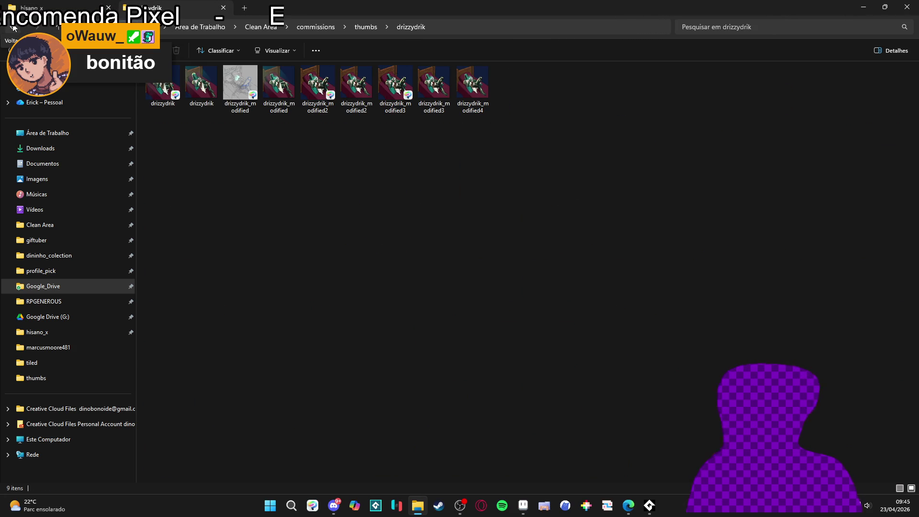
pyautogui.click(13, 28)
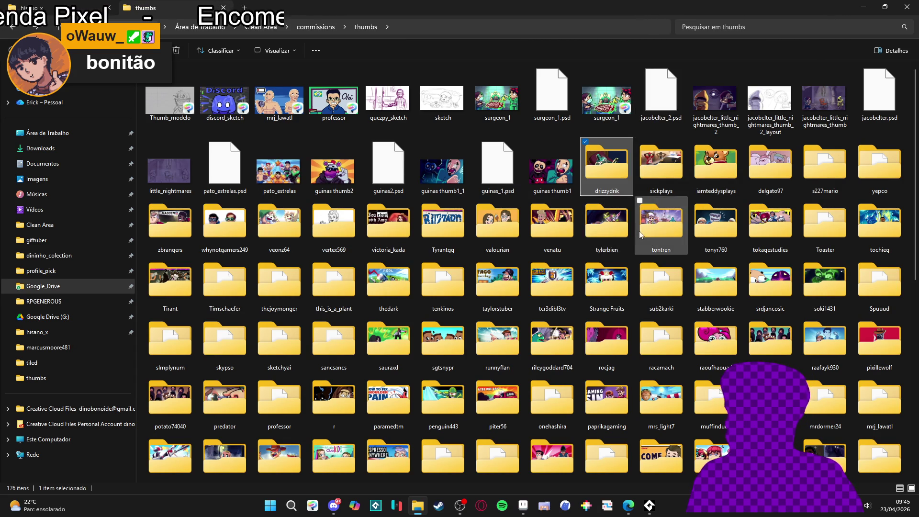
pyautogui.doubleClick(878, 238)
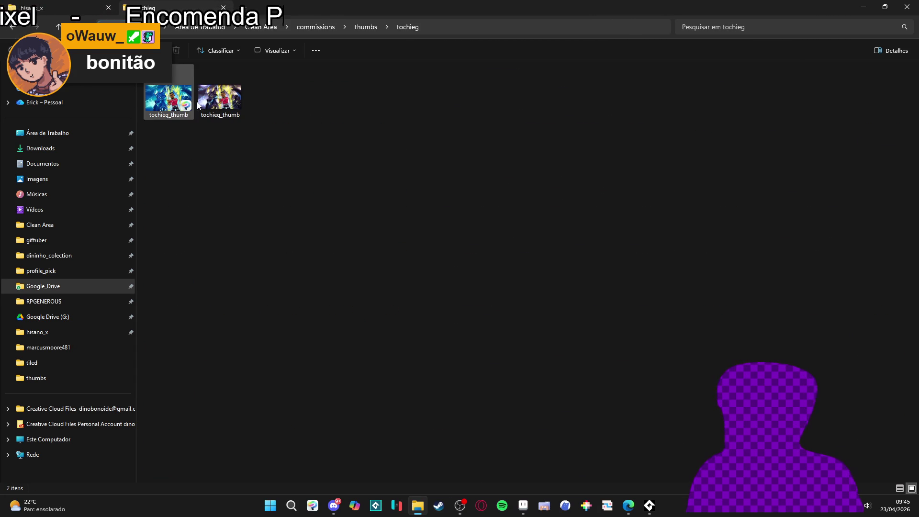
pyautogui.doubleClick(172, 103)
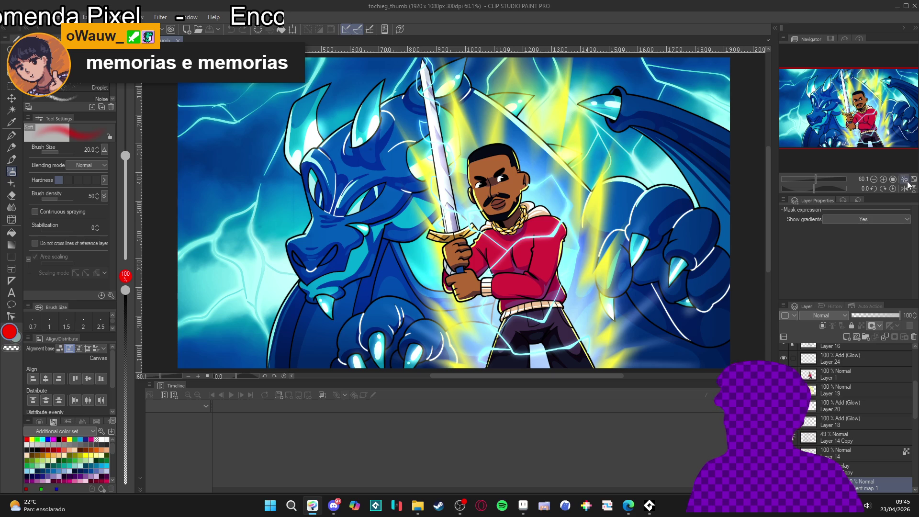
pyautogui.click(627, 378)
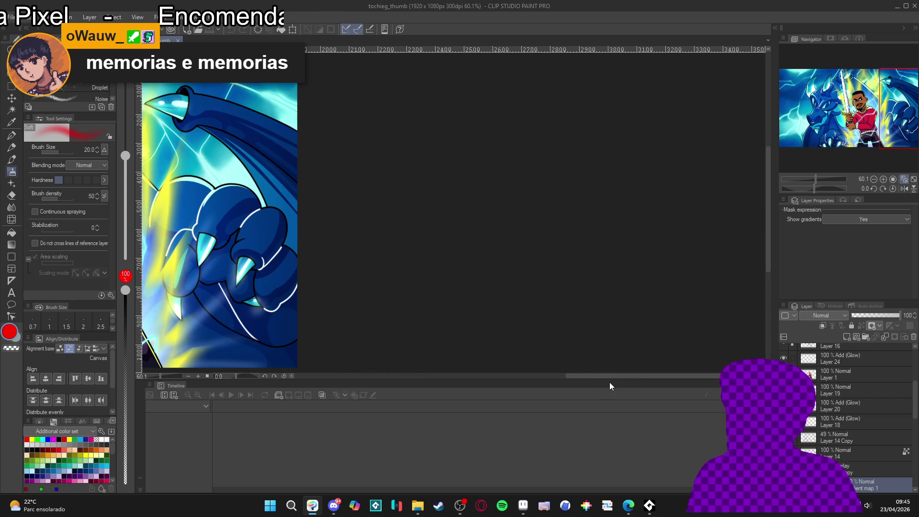
pyautogui.moveTo(616, 380); pyautogui.dragTo(593, 435)
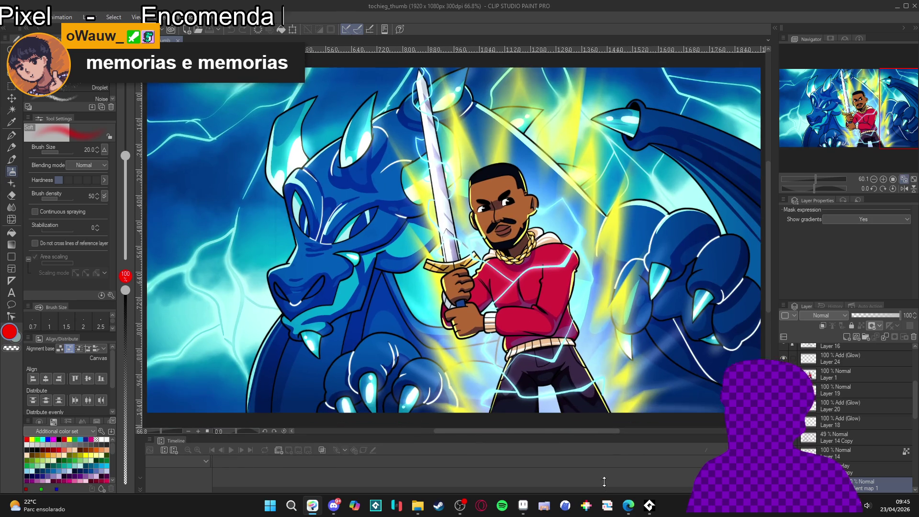
pyautogui.click(149, 440)
pyautogui.click(150, 440)
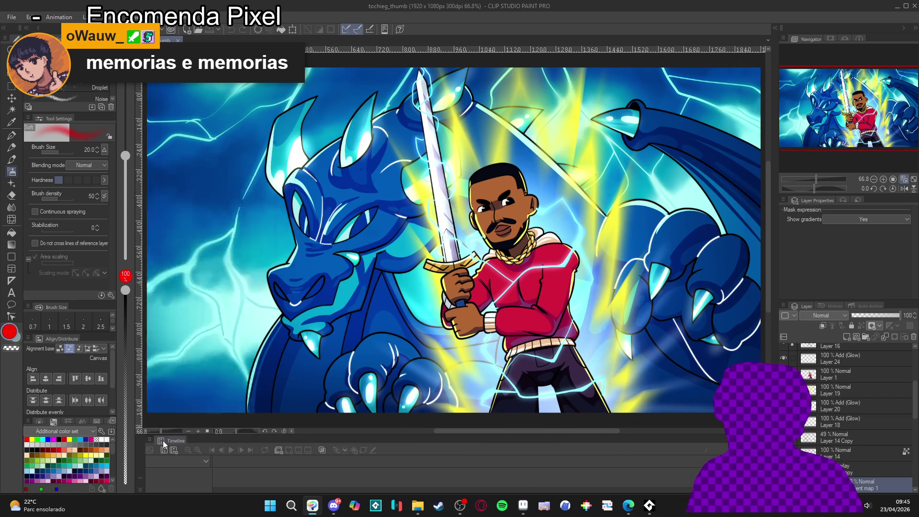
pyautogui.click(150, 438)
pyautogui.click(177, 431)
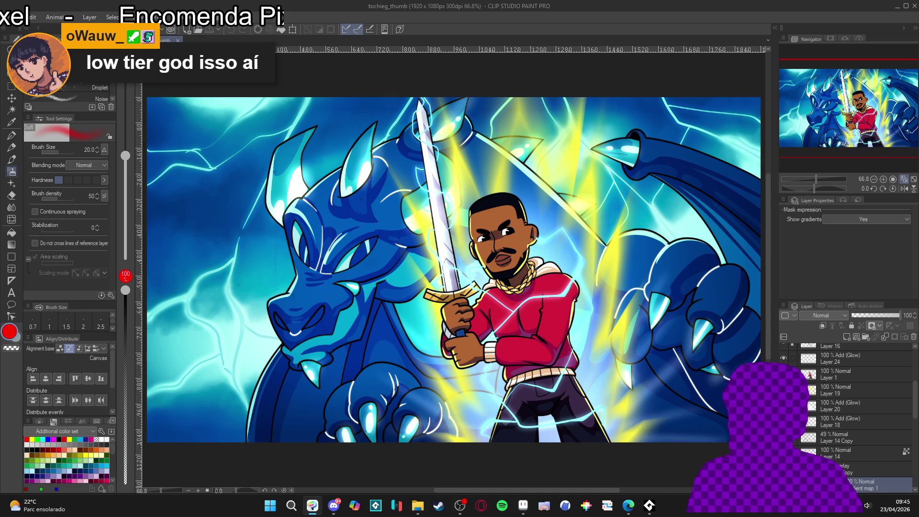
pyautogui.hotkey('ctrl', 'w')
pyautogui.click(914, 6)
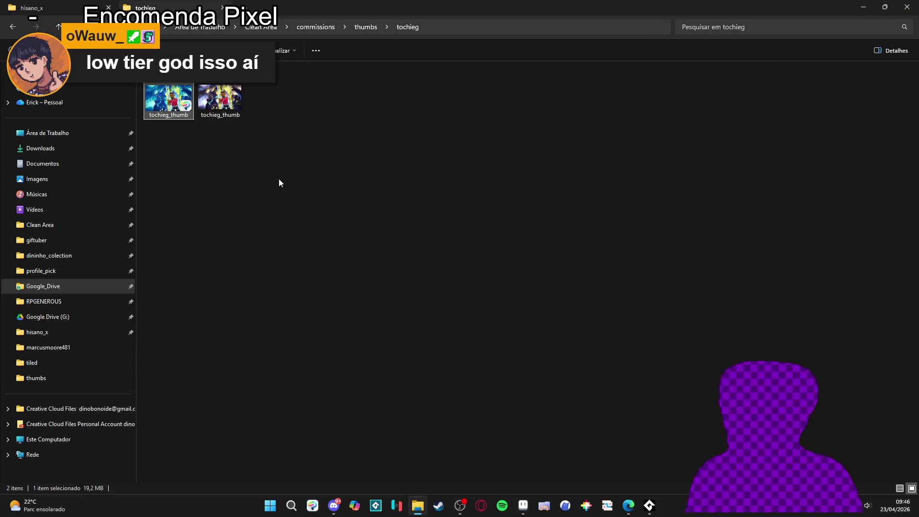
# - Go back to thumbs and look through the thedark commission folder
pyautogui.click(10, 30)
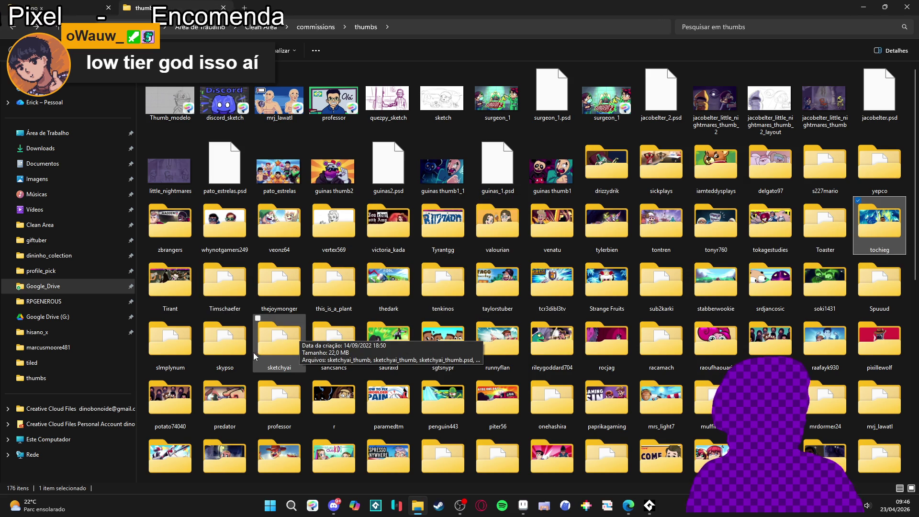
pyautogui.doubleClick(388, 284)
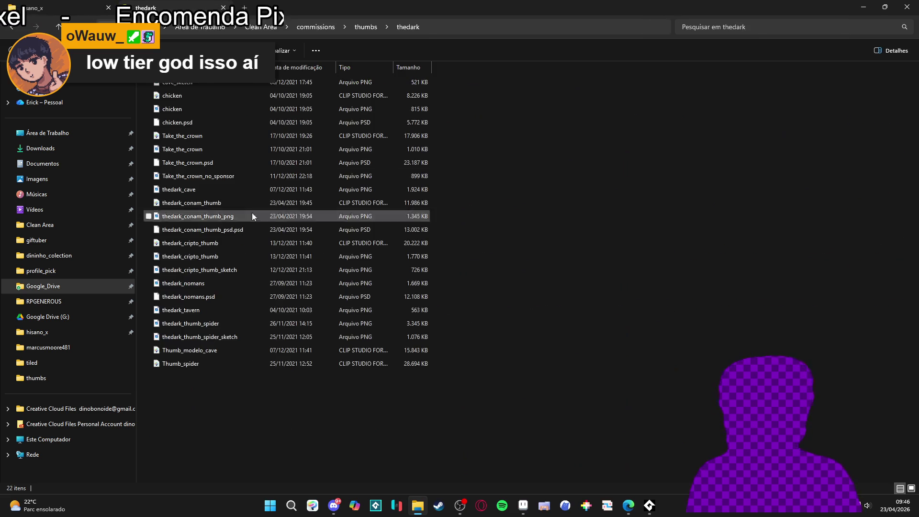
pyautogui.keyDown('ctrl'); pyautogui.scroll(3, 431, 167); pyautogui.keyUp('ctrl')
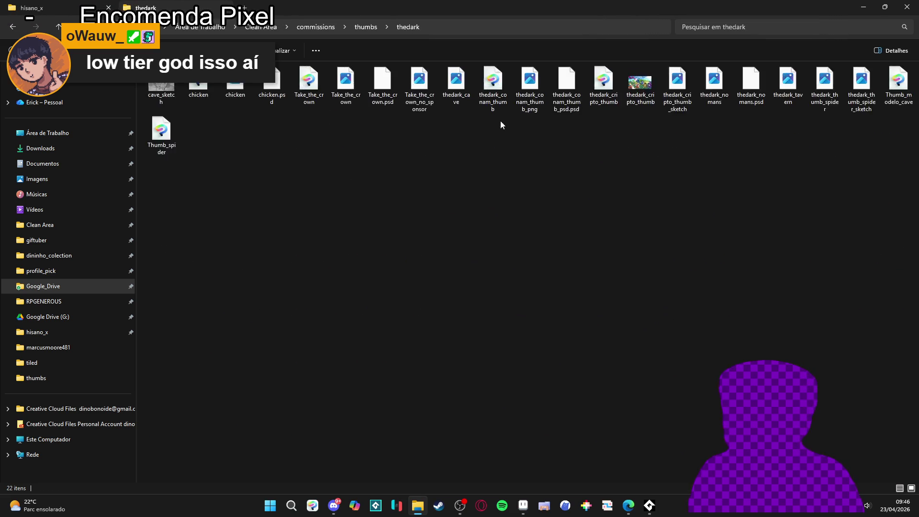
pyautogui.keyDown('ctrl'); pyautogui.scroll(3, 489, 123); pyautogui.keyUp('ctrl')
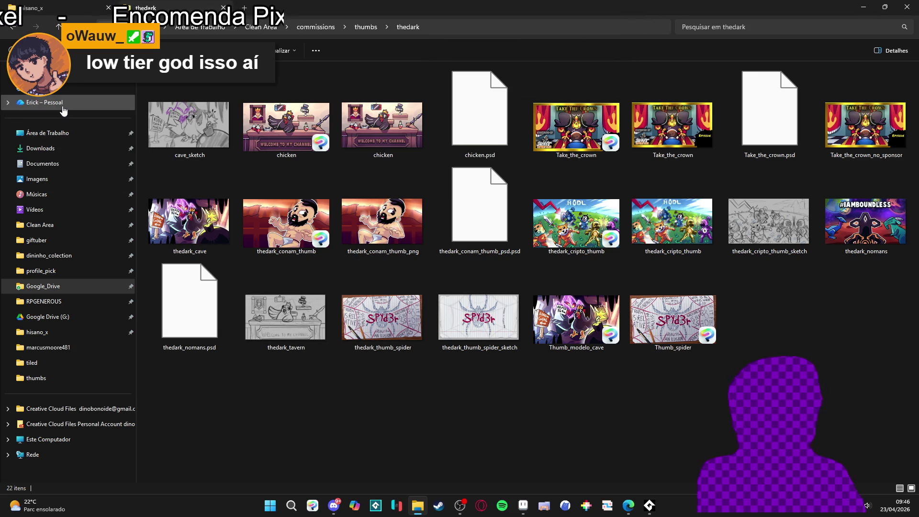
# - Open the Tirant folder and view tyrant_pay_to_win at full size
pyautogui.click(12, 27)
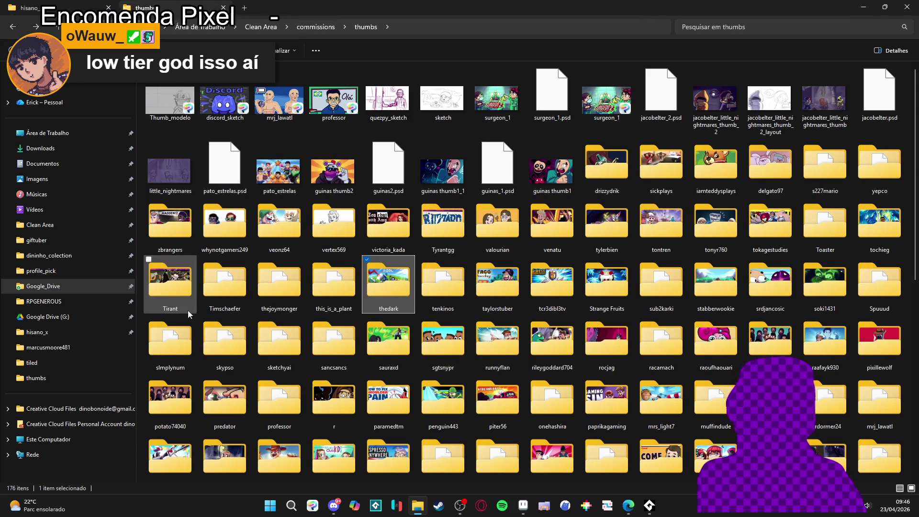
pyautogui.doubleClick(170, 282)
pyautogui.keyDown('ctrl'); pyautogui.scroll(4, 284, 159); pyautogui.keyUp('ctrl')
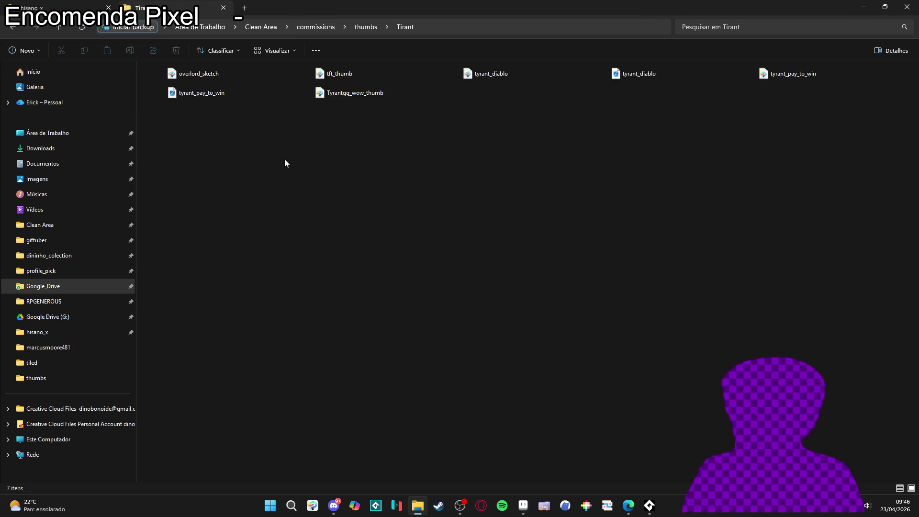
pyautogui.keyDown('ctrl'); pyautogui.scroll(1, 388, 149); pyautogui.keyUp('ctrl')
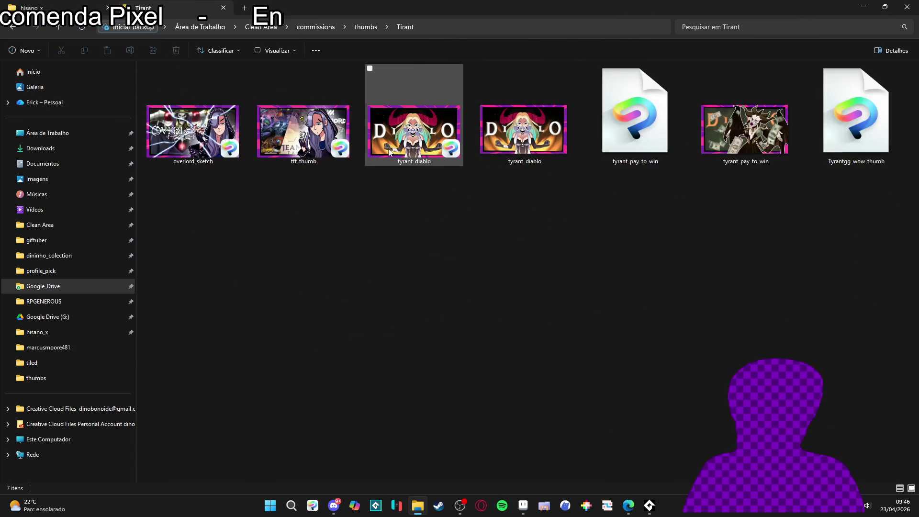
pyautogui.keyDown('ctrl'); pyautogui.scroll(1, 421, 182); pyautogui.keyUp('ctrl')
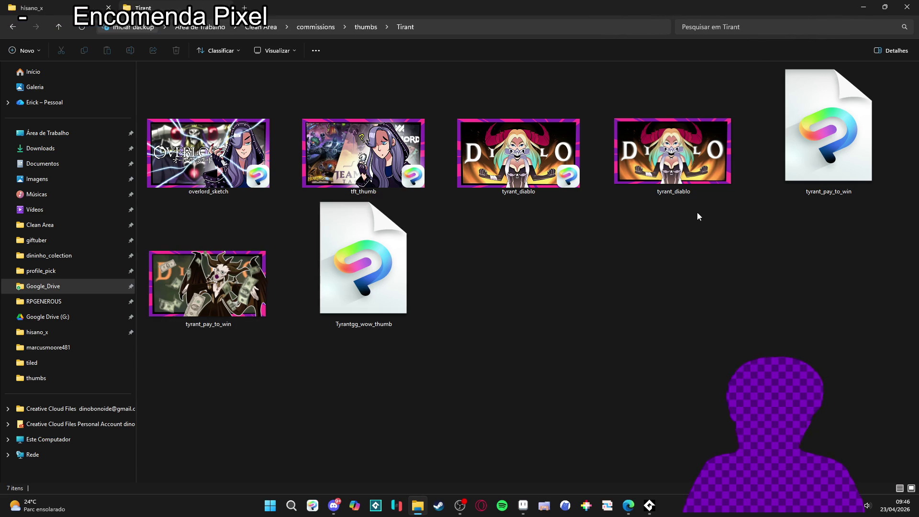
pyautogui.click(244, 293)
pyautogui.doubleClick(244, 293)
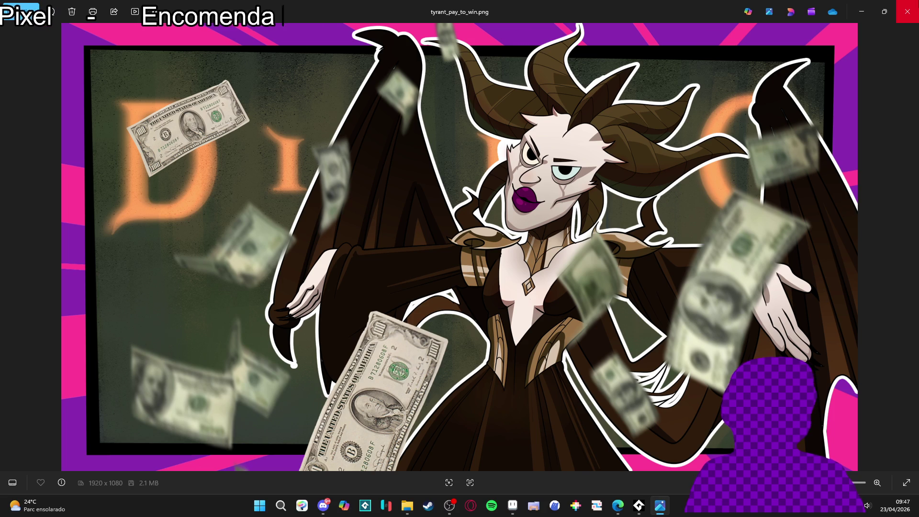
# - Close the image viewer and File Explorer, bringing the house tiles into view in Aseprite
pyautogui.click(907, 11)
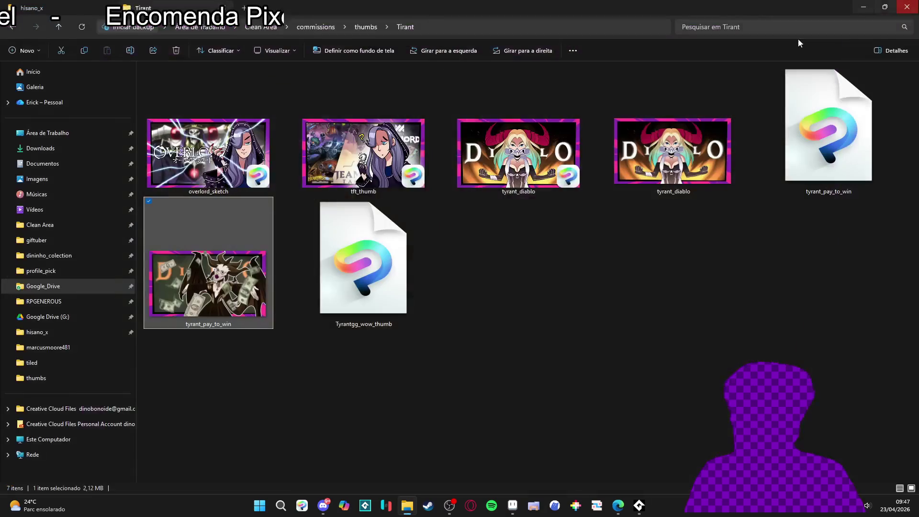
pyautogui.click(16, 30)
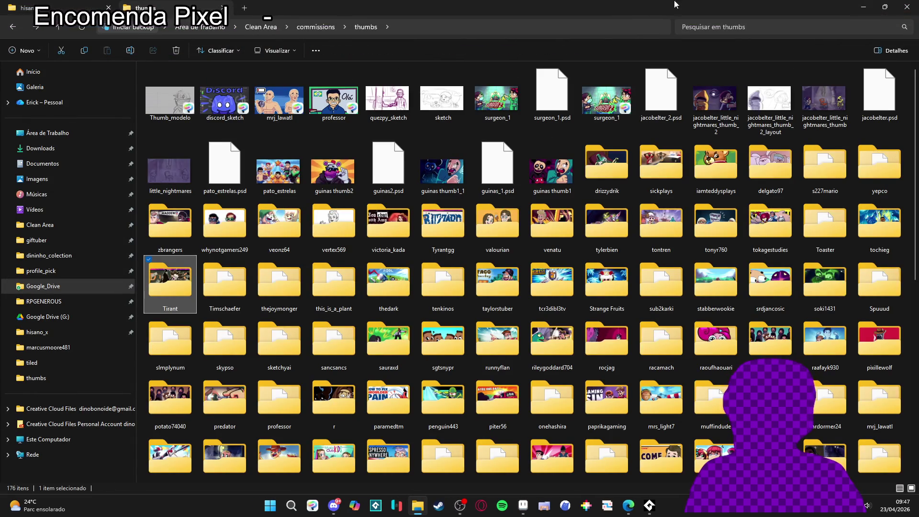
pyautogui.click(907, 8)
pyautogui.scroll(-1, 511, 219)
pyautogui.moveTo(463, 195); pyautogui.dragTo(511, 219)
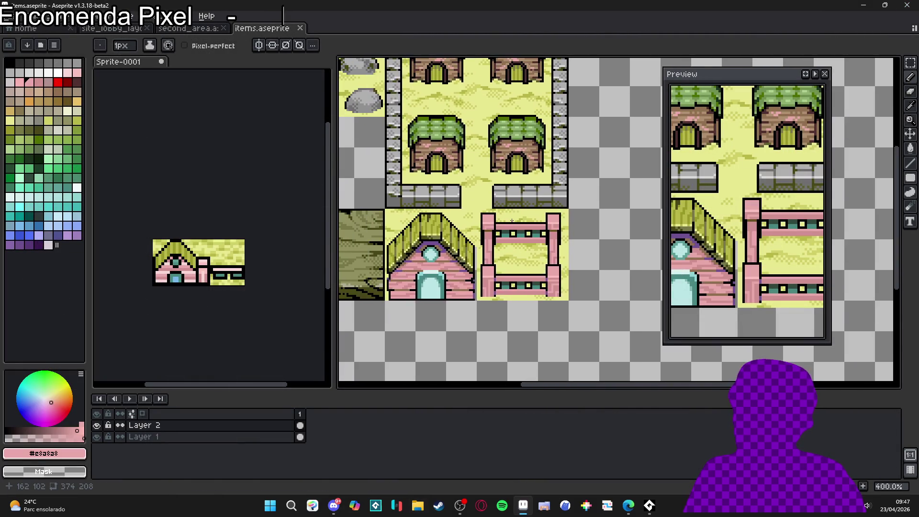
# - On Layer 1, show the 16px grid and marquee-select the 64×32 pink house and fence block
pyautogui.scroll(-1, 518, 225)
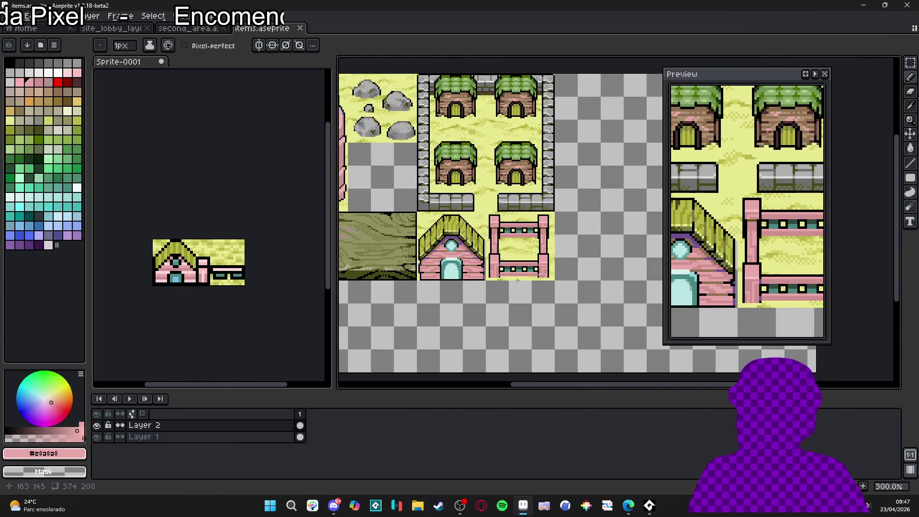
pyautogui.moveTo(512, 260); pyautogui.dragTo(523, 268)
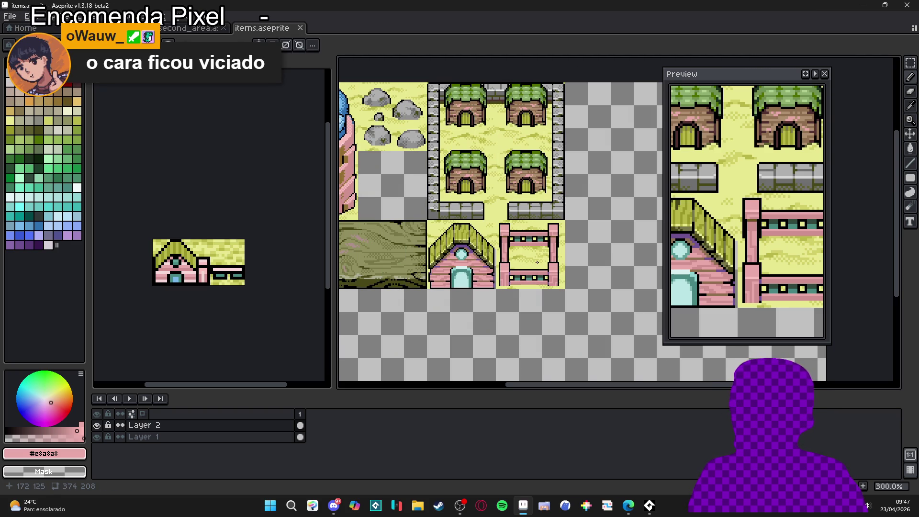
pyautogui.scroll(-1, 537, 263)
pyautogui.scroll(1, 537, 262)
pyautogui.scroll(-1, 540, 265)
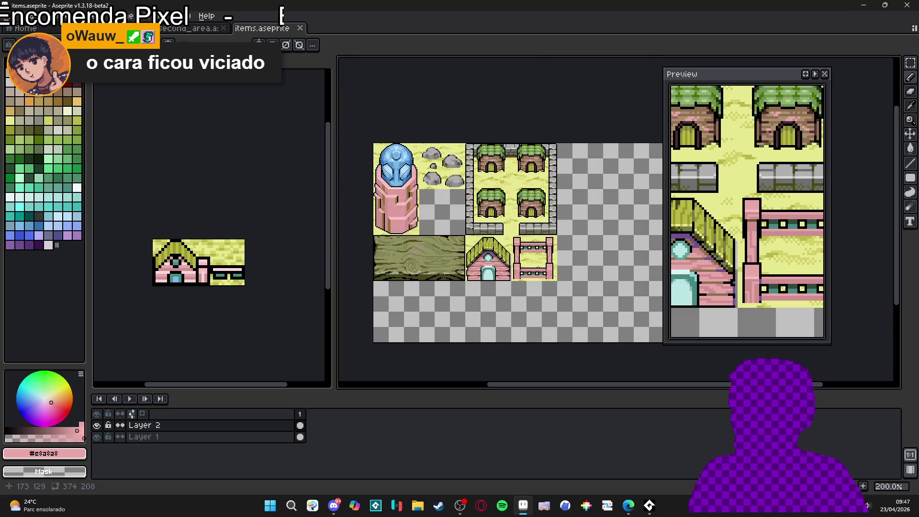
pyautogui.moveTo(503, 276); pyautogui.dragTo(508, 277)
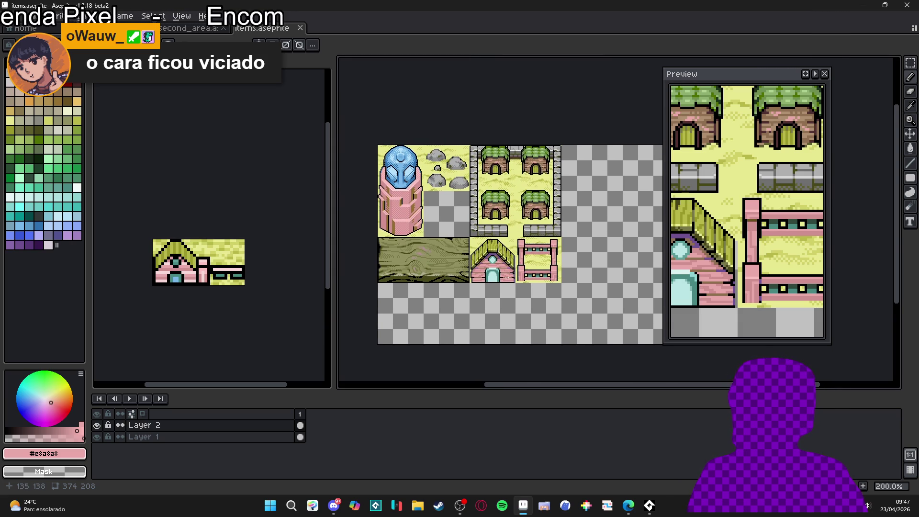
pyautogui.scroll(-1, 507, 276)
pyautogui.scroll(1, 479, 270)
pyautogui.keyDown('ctrl'); pyautogui.click(477, 268); pyautogui.keyUp('ctrl')
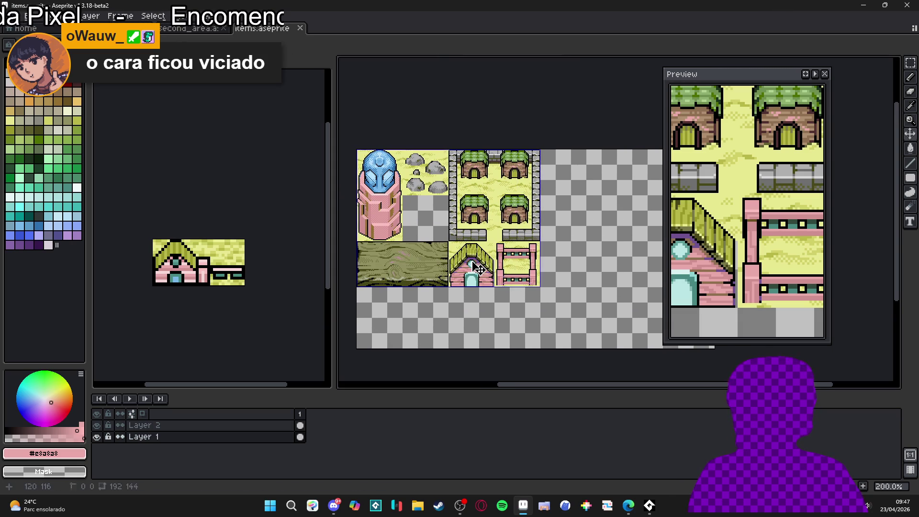
pyautogui.hotkey('ctrl', "'")
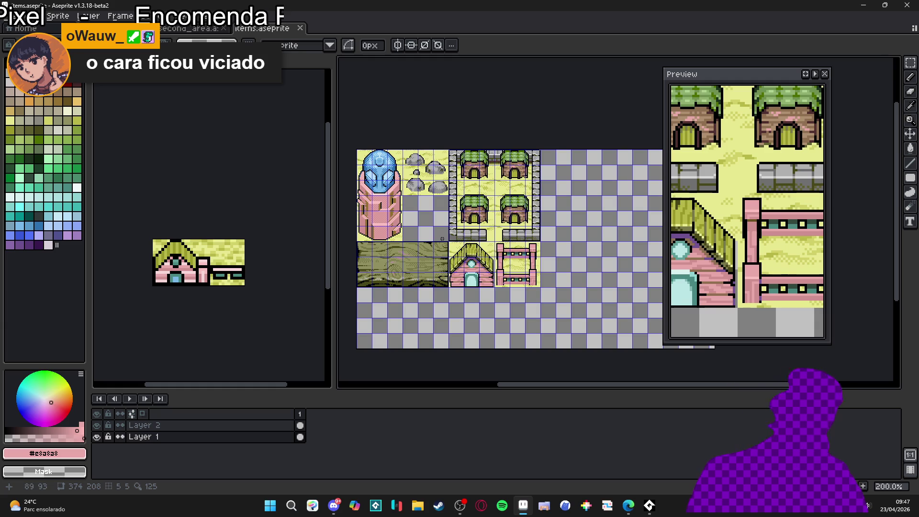
pyautogui.moveTo(441, 238)
pyautogui.mouseDown()
pyautogui.moveTo(509, 272)
pyautogui.moveTo(456, 247)
pyautogui.mouseUp()
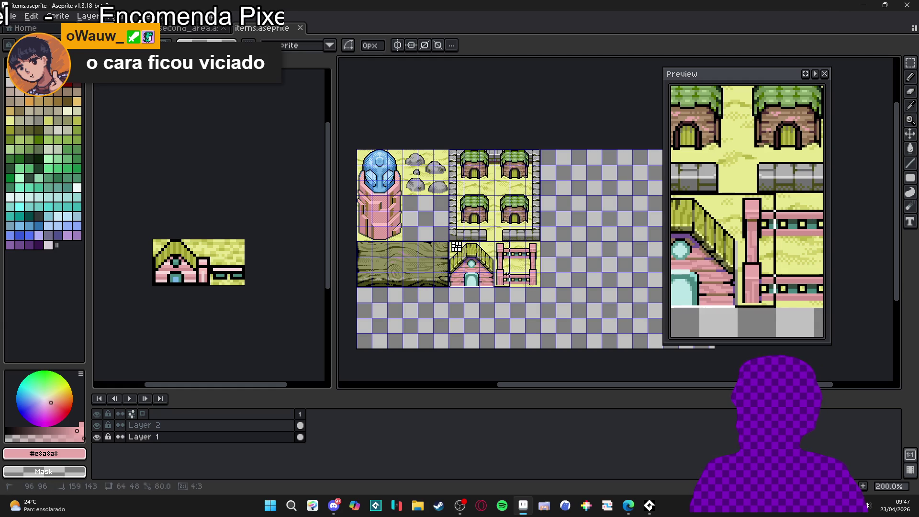
pyautogui.click(190, 30)
# - Zoom the second_area island map out to 33.3% and pan across it
pyautogui.scroll(-4, 520, 177)
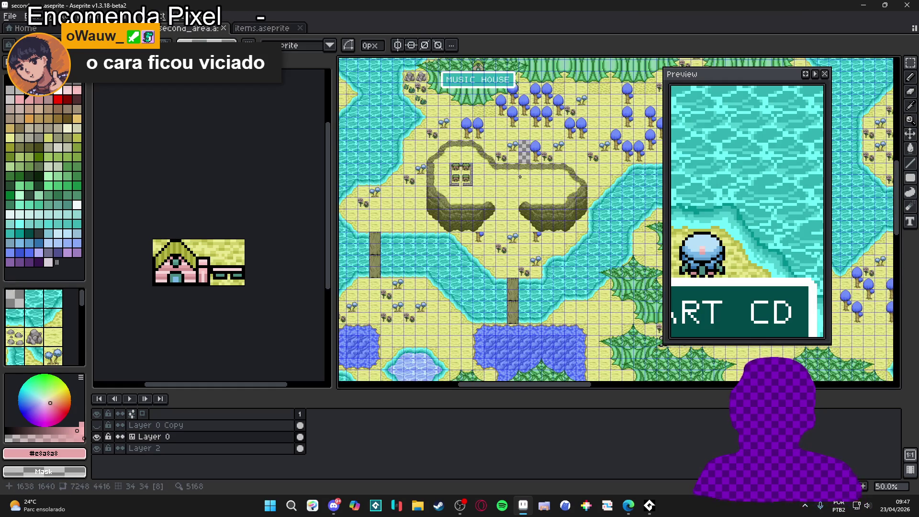
pyautogui.scroll(-1, 520, 177)
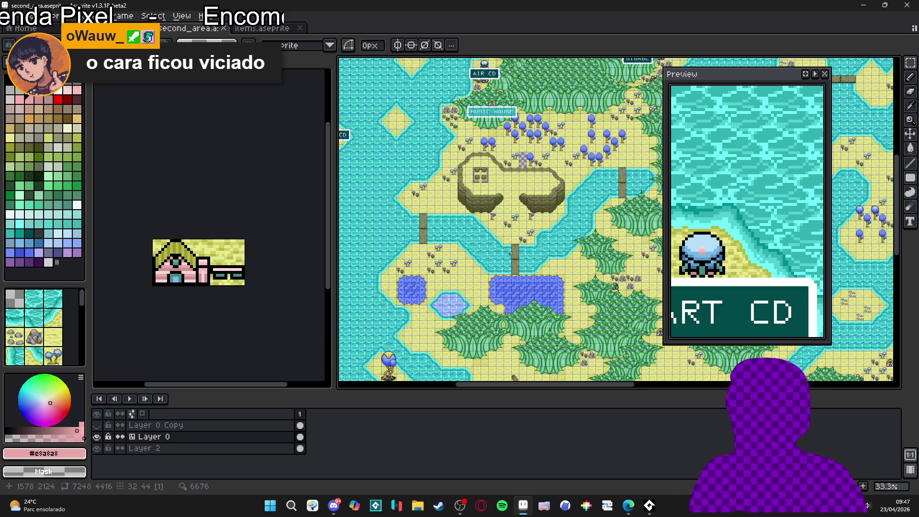
pyautogui.scroll(-2, 450, 273)
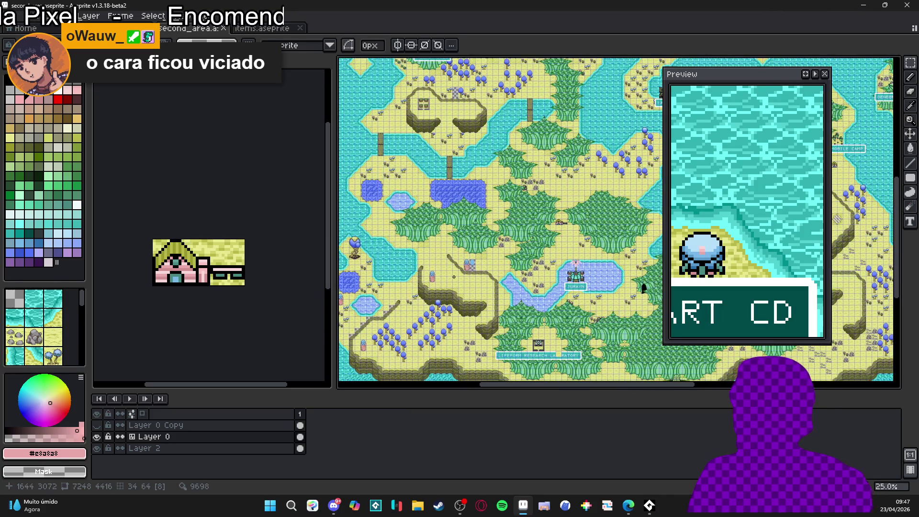
pyautogui.scroll(2, 450, 274)
pyautogui.scroll(-2, 450, 274)
pyautogui.scroll(1, 450, 274)
pyautogui.moveTo(455, 186)
pyautogui.mouseDown()
pyautogui.moveTo(416, 215)
pyautogui.moveTo(455, 182)
pyautogui.moveTo(421, 210)
pyautogui.moveTo(453, 171)
pyautogui.moveTo(457, 91)
pyautogui.moveTo(461, 150)
pyautogui.moveTo(569, 143)
pyautogui.moveTo(517, 197)
pyautogui.moveTo(461, 207)
pyautogui.mouseUp()
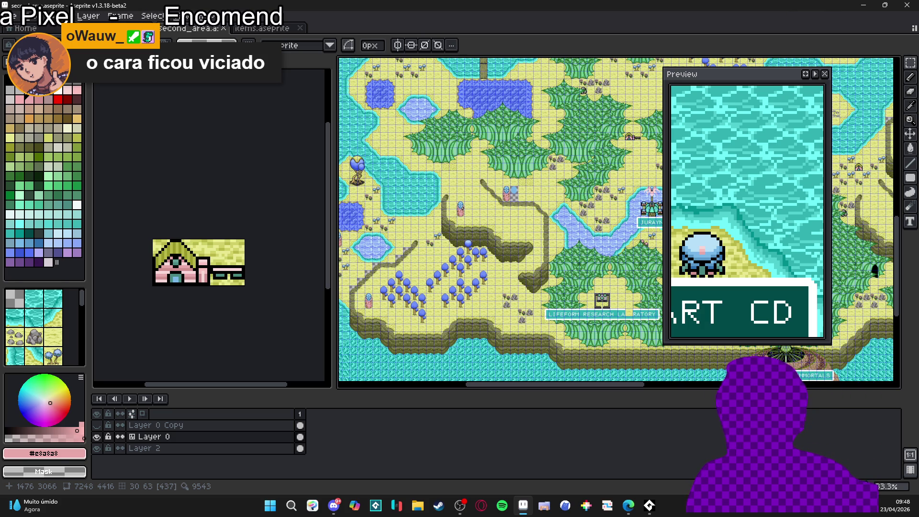
pyautogui.scroll(-1, 460, 225)
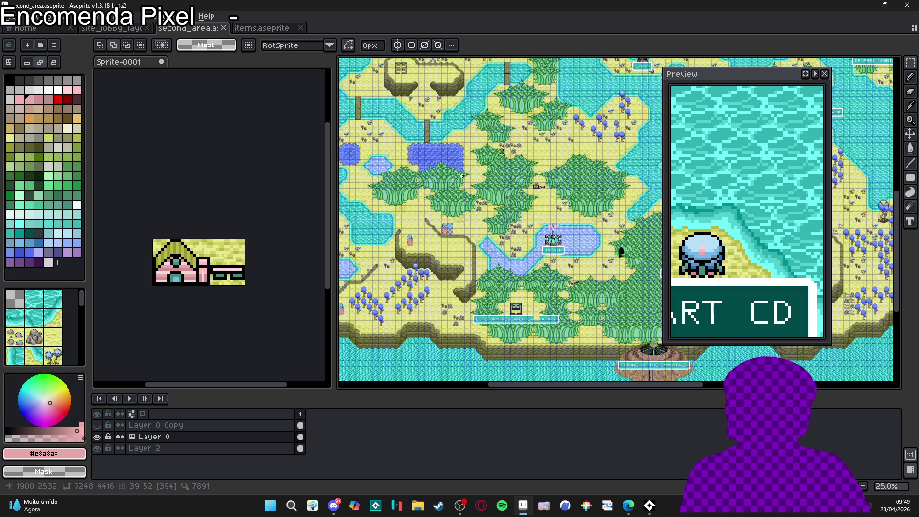
# - Bring the clearing below MUSIC HOUSE into view at 100% and close the Preview panel
pyautogui.scroll(1, 461, 177)
pyautogui.scroll(2, 460, 221)
pyautogui.scroll(-1, 517, 263)
pyautogui.scroll(5, 522, 296)
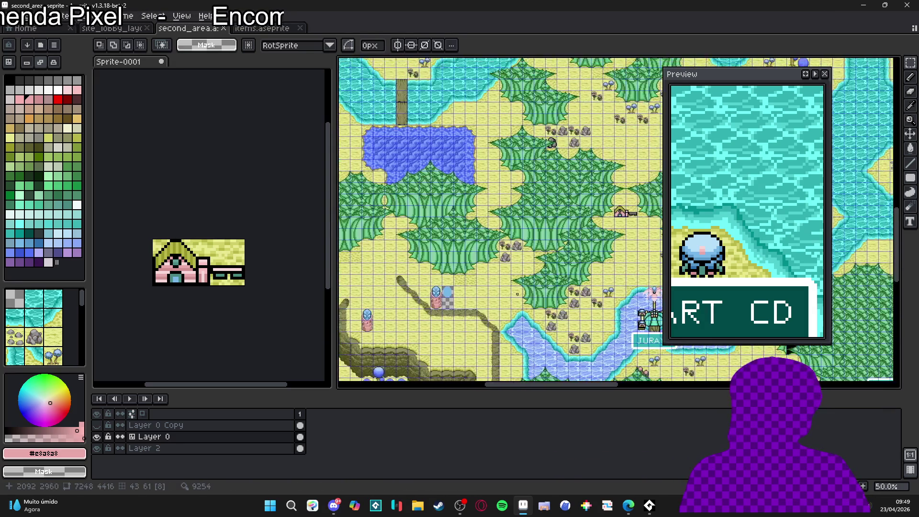
pyautogui.moveTo(525, 326)
pyautogui.mouseDown()
pyautogui.moveTo(500, 245)
pyautogui.moveTo(526, 167)
pyautogui.moveTo(471, 135)
pyautogui.moveTo(520, 225)
pyautogui.mouseUp()
pyautogui.scroll(-1, 500, 245)
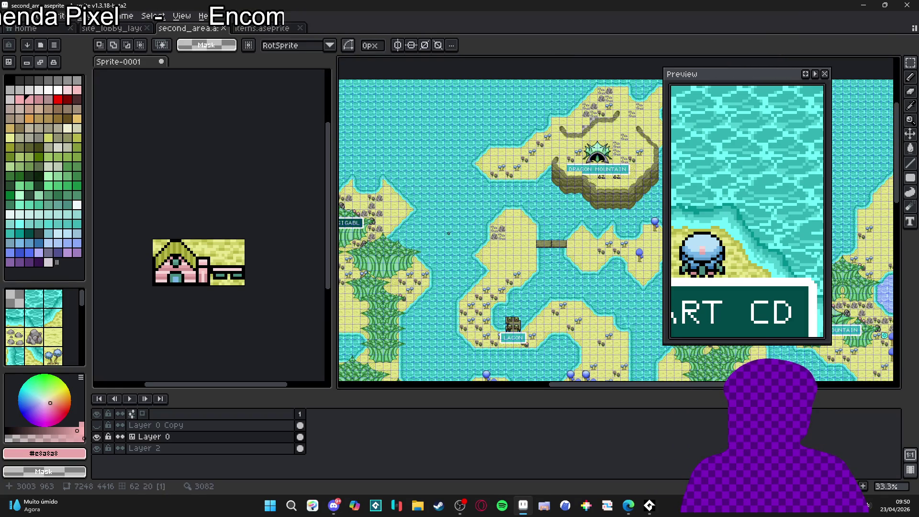
pyautogui.moveTo(445, 225); pyautogui.dragTo(506, 178)
pyautogui.scroll(3, 478, 210)
pyautogui.moveTo(556, 221)
pyautogui.mouseDown()
pyautogui.moveTo(406, 258)
pyautogui.moveTo(350, 295)
pyautogui.mouseUp()
pyautogui.click(824, 74)
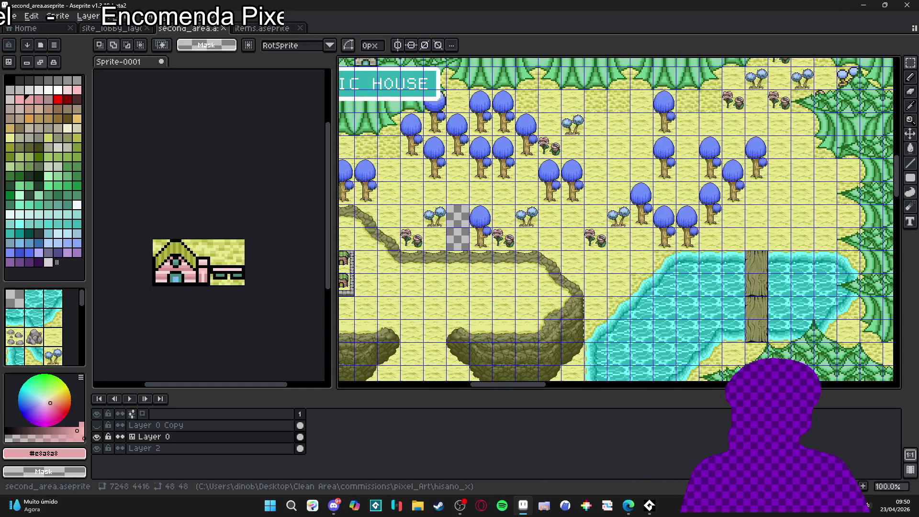
# - Paste the pink house into the grassy clearing, nudge it down one pixel, and commit
pyautogui.scroll(-2, 565, 250)
pyautogui.moveTo(439, 275)
pyautogui.mouseDown()
pyautogui.moveTo(628, 366)
pyautogui.moveTo(590, 331)
pyautogui.moveTo(523, 145)
pyautogui.moveTo(428, 111)
pyautogui.moveTo(396, 70)
pyautogui.mouseUp()
pyautogui.scroll(5, 540, 157)
pyautogui.scroll(1, 540, 157)
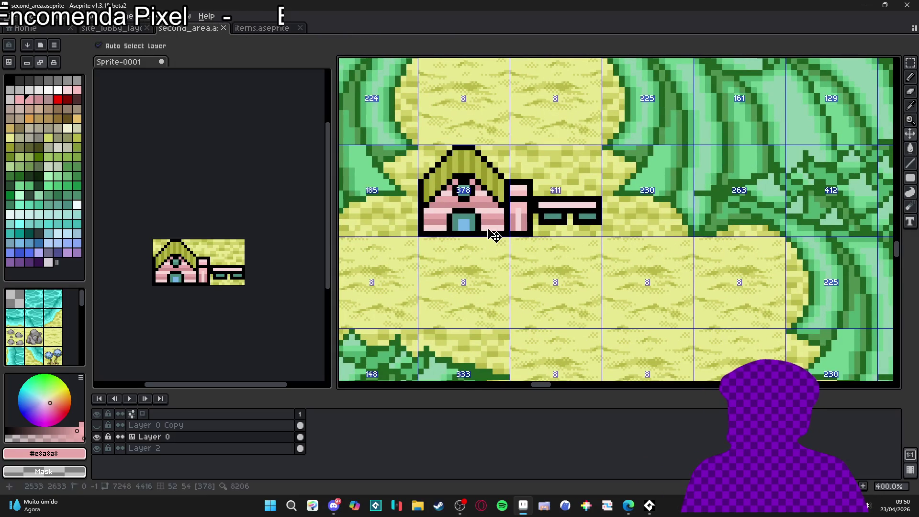
pyautogui.hotkey('ctrl', 'v')
pyautogui.moveTo(555, 225)
pyautogui.mouseDown()
pyautogui.moveTo(457, 189)
pyautogui.moveTo(474, 216)
pyautogui.mouseUp()
pyautogui.press('Down')
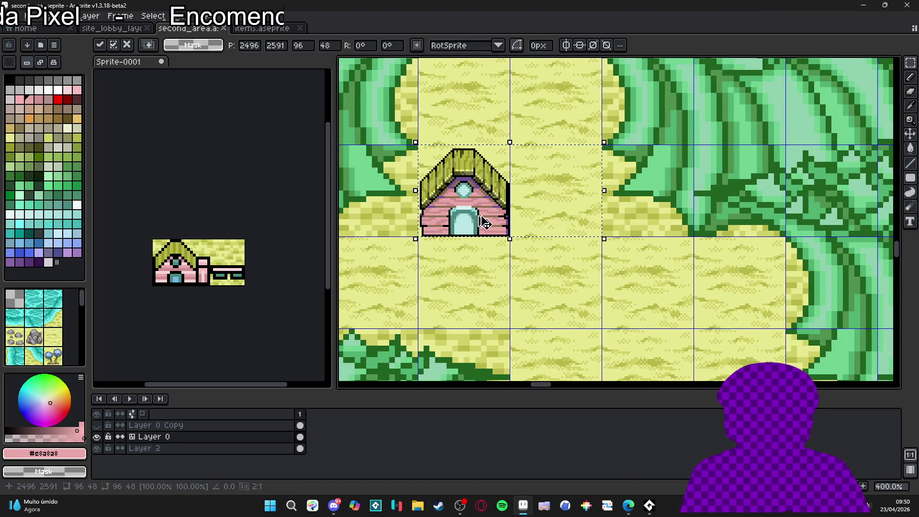
pyautogui.press('Return')
# - Switch back to the items.aseprite tileset document
pyautogui.scroll(-2, 480, 221)
pyautogui.scroll(1, 482, 220)
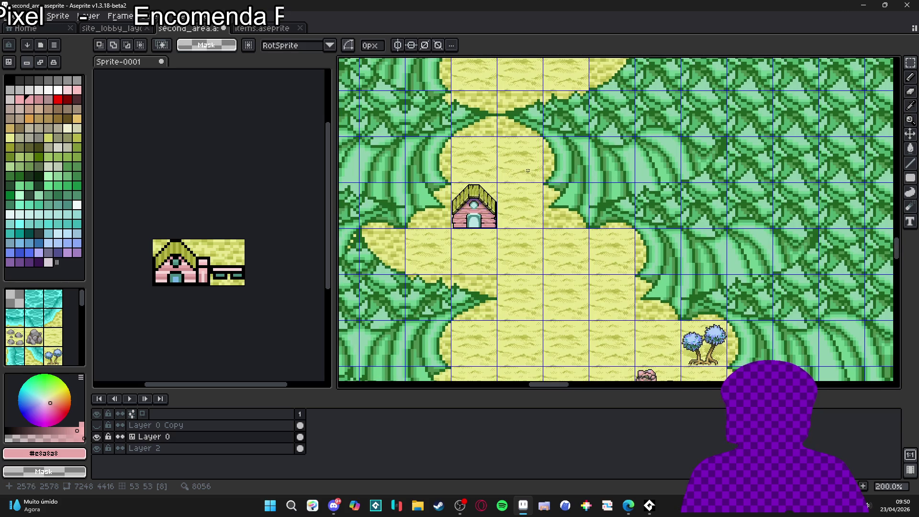
pyautogui.click(286, 28)
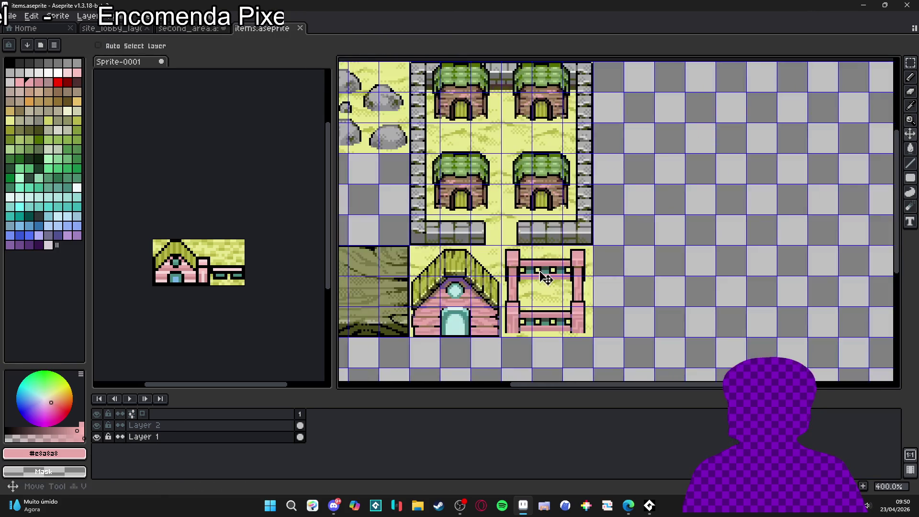
# - Merge Layer 2 down into Layer 1 and marquee-select the pink house and fence tiles
pyautogui.rightClick(179, 426)
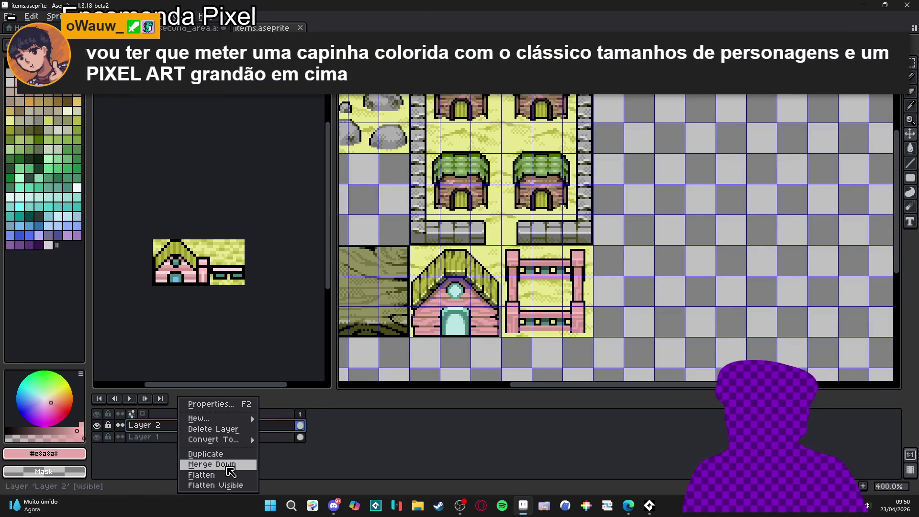
pyautogui.click(206, 463)
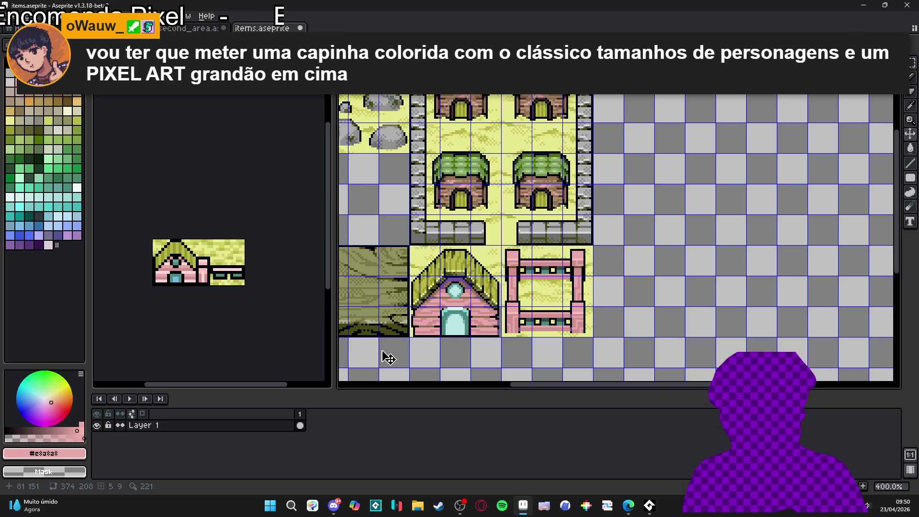
pyautogui.press('m')
pyautogui.moveTo(410, 246)
pyautogui.mouseDown()
pyautogui.moveTo(563, 337)
pyautogui.moveTo(593, 337)
pyautogui.mouseUp()
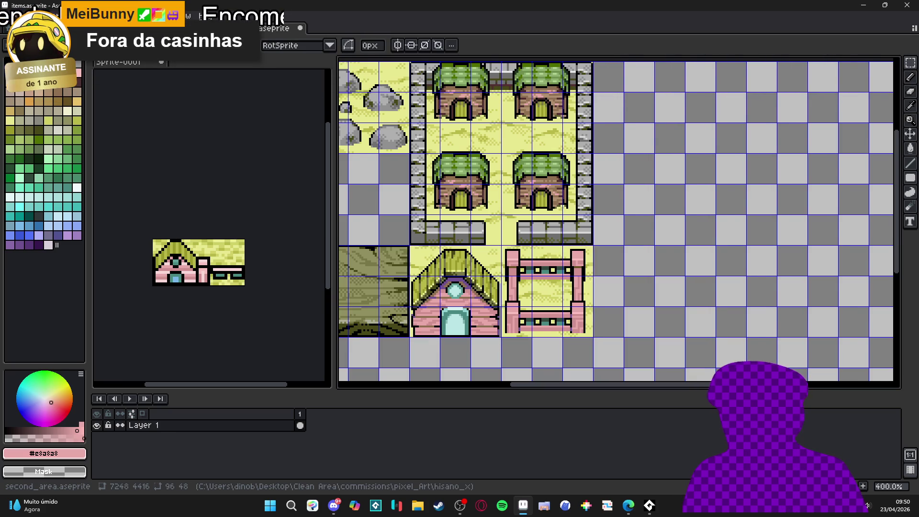
# - Paste the house and fence over the old house on second_area, then undo the stray fence tiles
pyautogui.click(157, 28)
pyautogui.scroll(3, 490, 168)
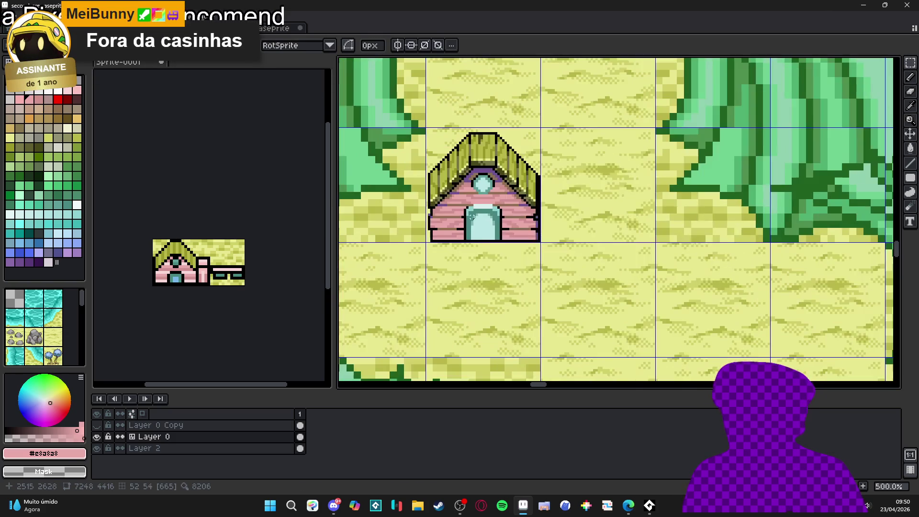
pyautogui.hotkey('ctrl', 'v')
pyautogui.moveTo(546, 263)
pyautogui.mouseDown()
pyautogui.moveTo(521, 260)
pyautogui.moveTo(472, 221)
pyautogui.moveTo(452, 244)
pyautogui.mouseUp()
pyautogui.scroll(3, 471, 221)
pyautogui.scroll(-3, 530, 262)
pyautogui.scroll(-3, 529, 262)
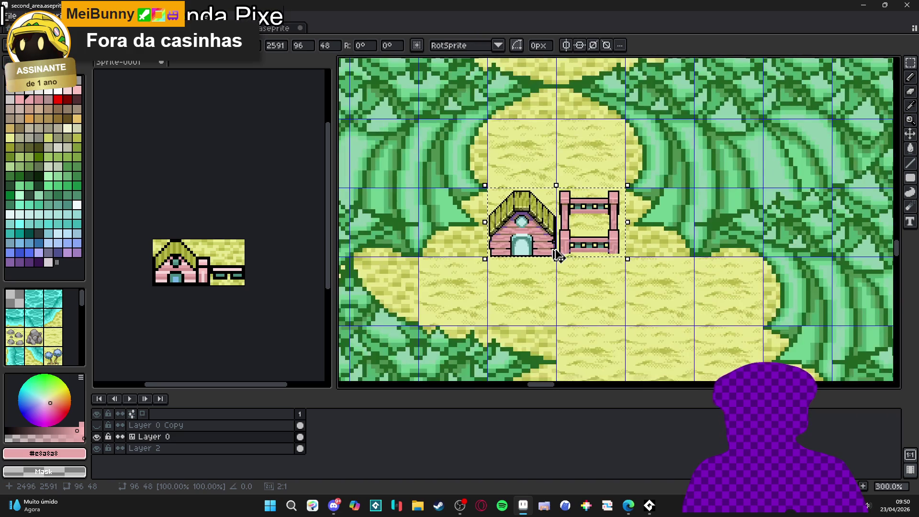
pyautogui.press('Return')
pyautogui.scroll(2, 551, 252)
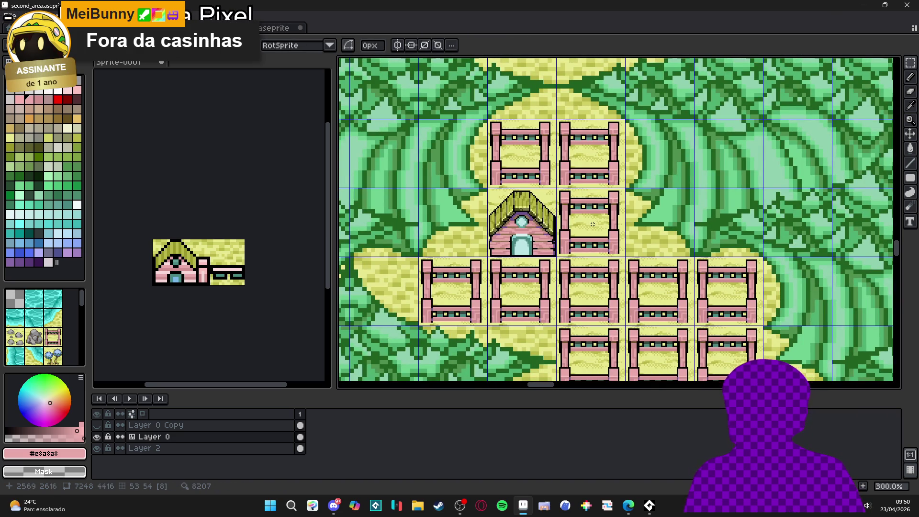
pyautogui.hotkey('ctrl', 'z')
# - Re-paste the house and fence, position them in the clearing, and save second_area
pyautogui.hotkey('ctrl', 'v')
pyautogui.moveTo(507, 256); pyautogui.dragTo(562, 256)
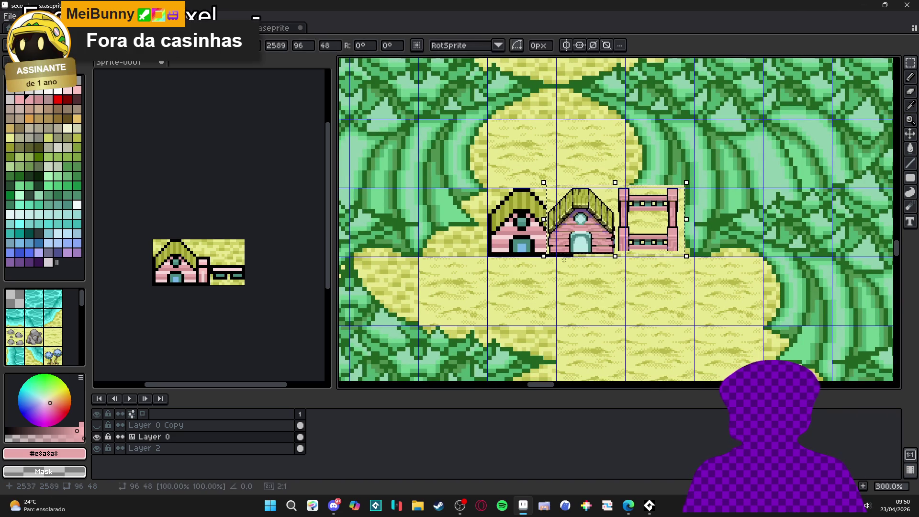
pyautogui.scroll(3, 582, 245)
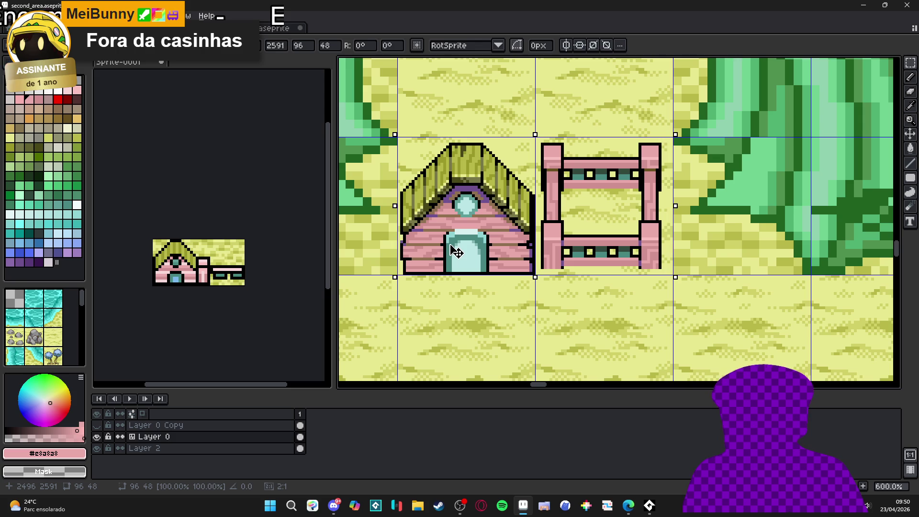
pyautogui.scroll(-4, 485, 252)
pyautogui.hotkey('ctrl', 's')
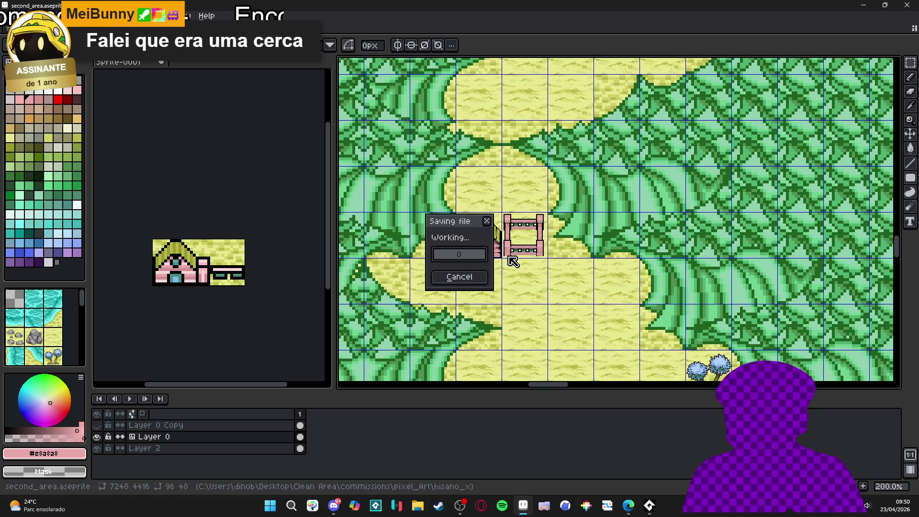
pyautogui.scroll(-1, 514, 259)
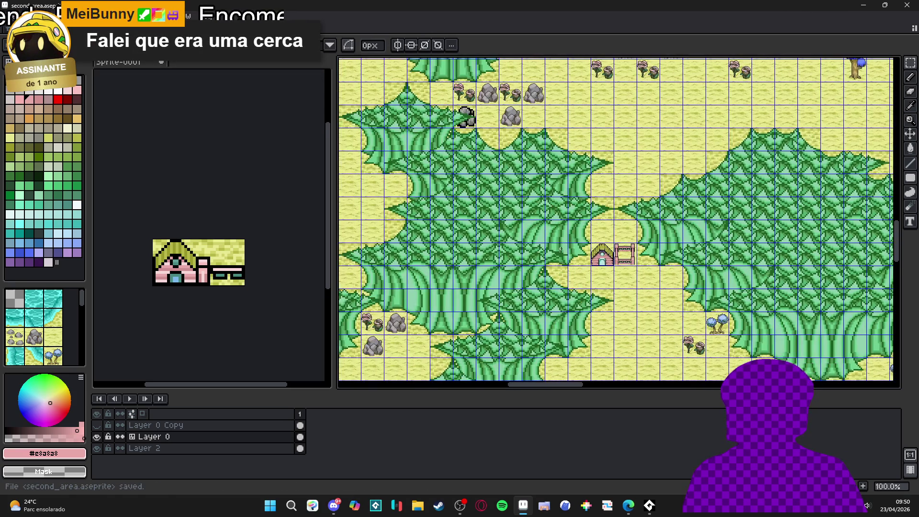
pyautogui.moveTo(493, 249); pyautogui.dragTo(549, 244)
pyautogui.scroll(-1, 525, 252)
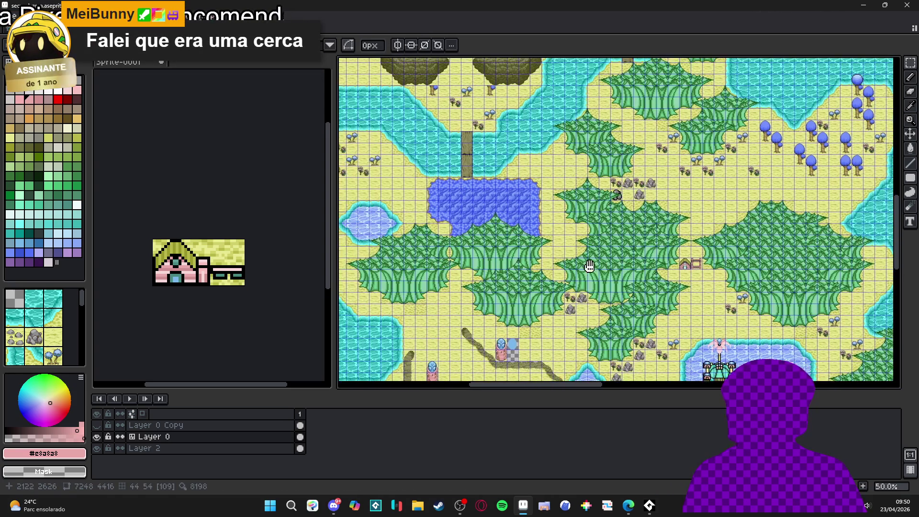
pyautogui.moveTo(524, 284)
pyautogui.mouseDown()
pyautogui.moveTo(496, 236)
pyautogui.moveTo(443, 248)
pyautogui.moveTo(373, 241)
pyautogui.mouseUp()
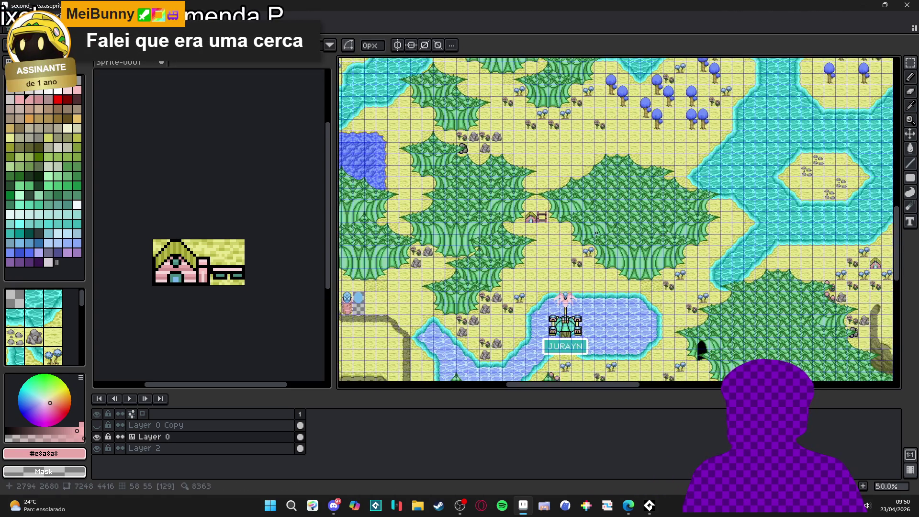
pyautogui.scroll(4, 550, 213)
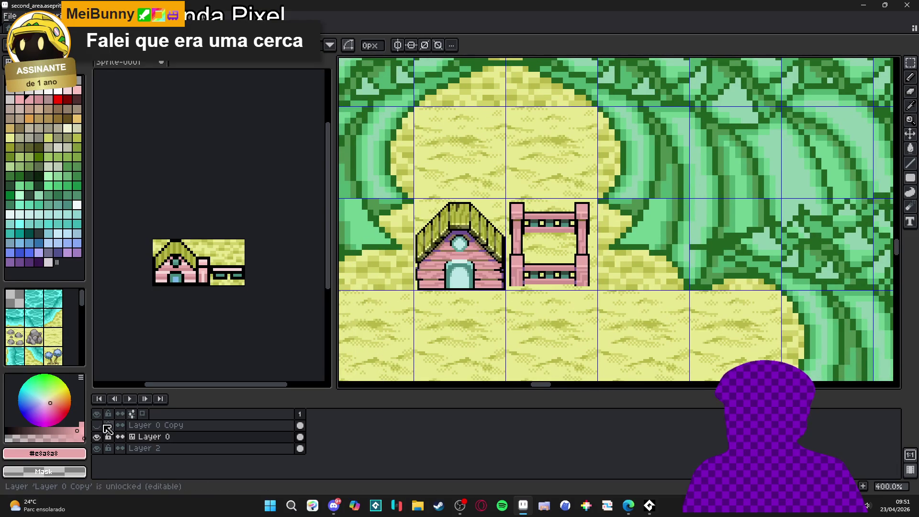
pyautogui.click(97, 425)
pyautogui.click(104, 425)
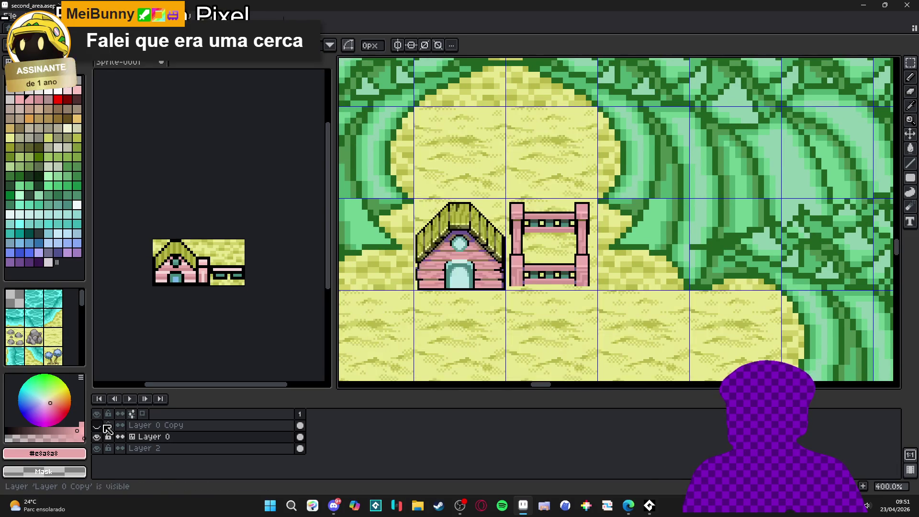
pyautogui.click(97, 425)
pyautogui.click(97, 424)
pyautogui.scroll(-4, 487, 291)
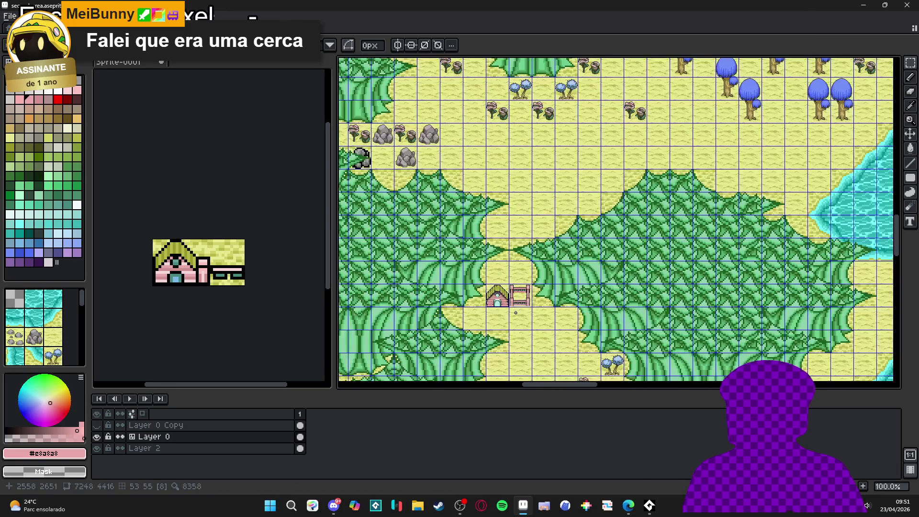
pyautogui.scroll(-3, 487, 291)
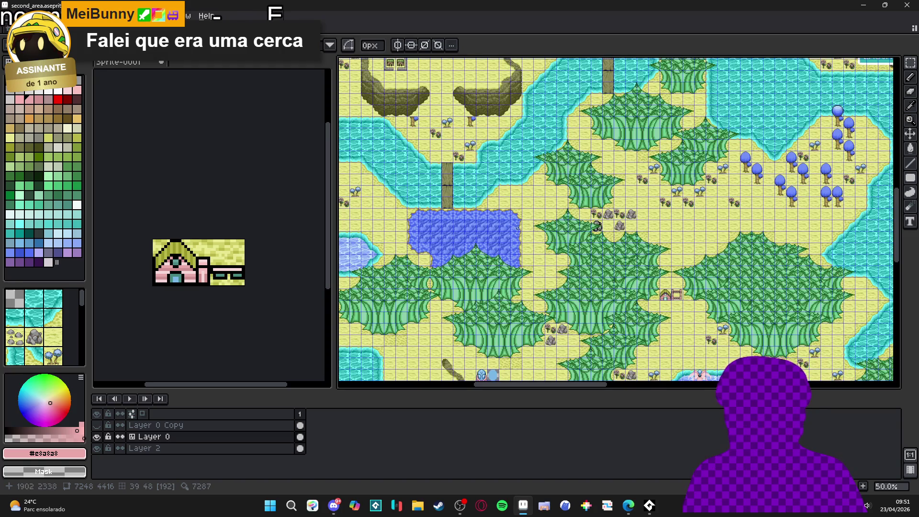
pyautogui.scroll(-1, 472, 222)
pyautogui.scroll(1, 598, 225)
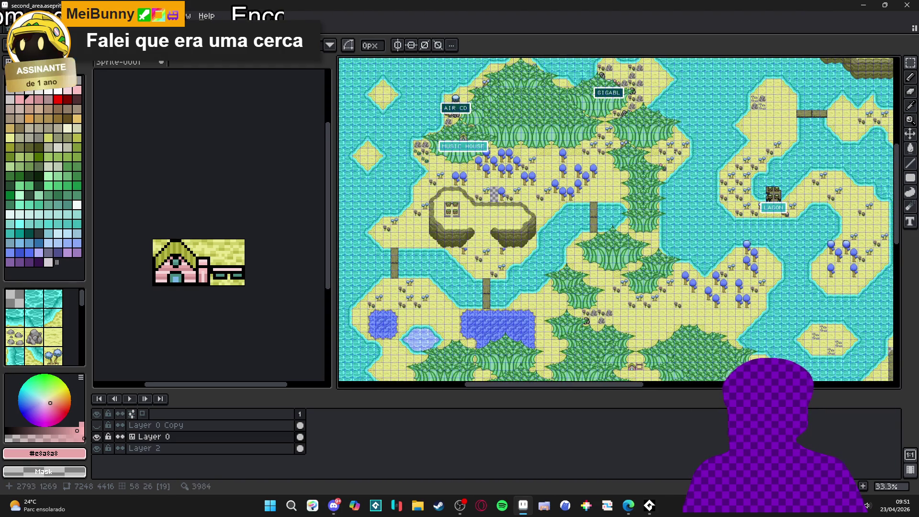
pyautogui.scroll(1, 699, 230)
pyautogui.moveTo(700, 230)
pyautogui.mouseDown()
pyautogui.moveTo(603, 275)
pyautogui.moveTo(546, 272)
pyautogui.moveTo(604, 273)
pyautogui.mouseUp()
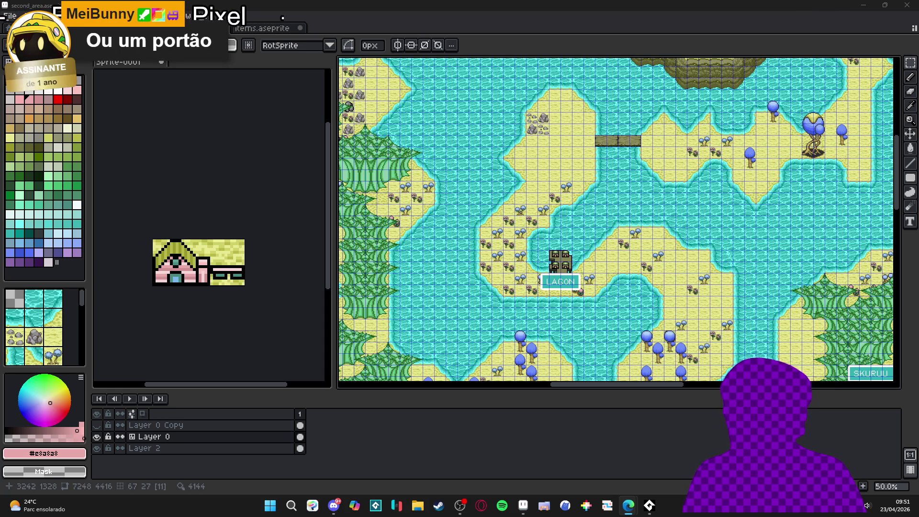
pyautogui.scroll(-1, 533, 223)
pyautogui.moveTo(533, 223); pyautogui.dragTo(545, 167)
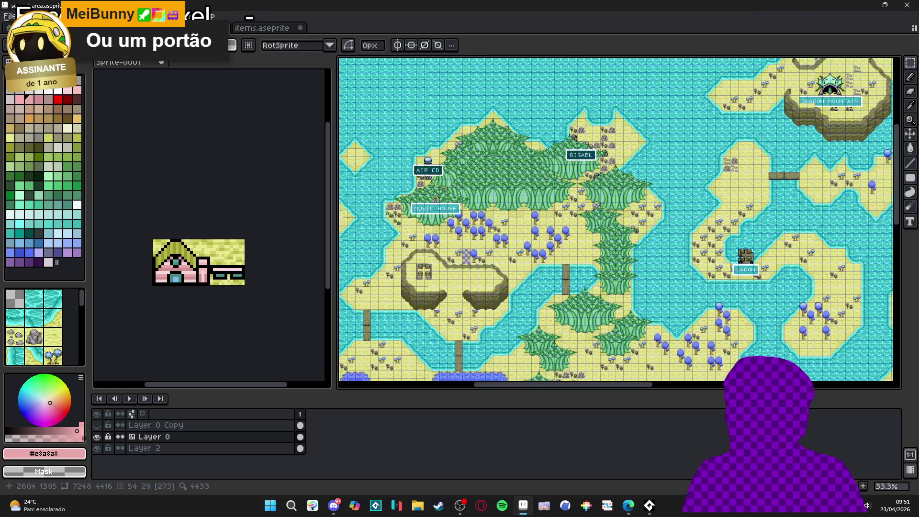
pyautogui.scroll(-3, 545, 166)
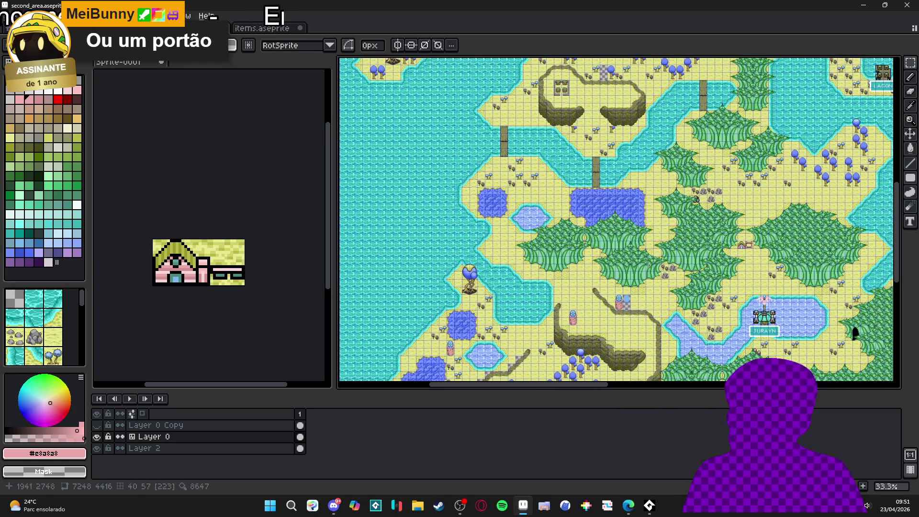
pyautogui.scroll(2, 482, 273)
pyautogui.scroll(2, 482, 273)
pyautogui.scroll(-3, 475, 224)
pyautogui.scroll(2, 475, 224)
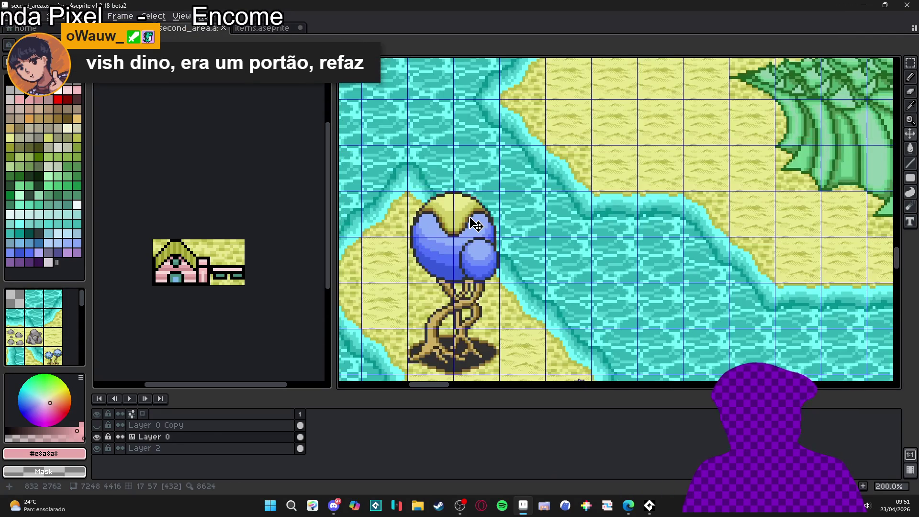
# - Marquee-select the balloon tree tile on the map, restoring the selection after deselecting it
pyautogui.moveTo(475, 224); pyautogui.dragTo(436, 338)
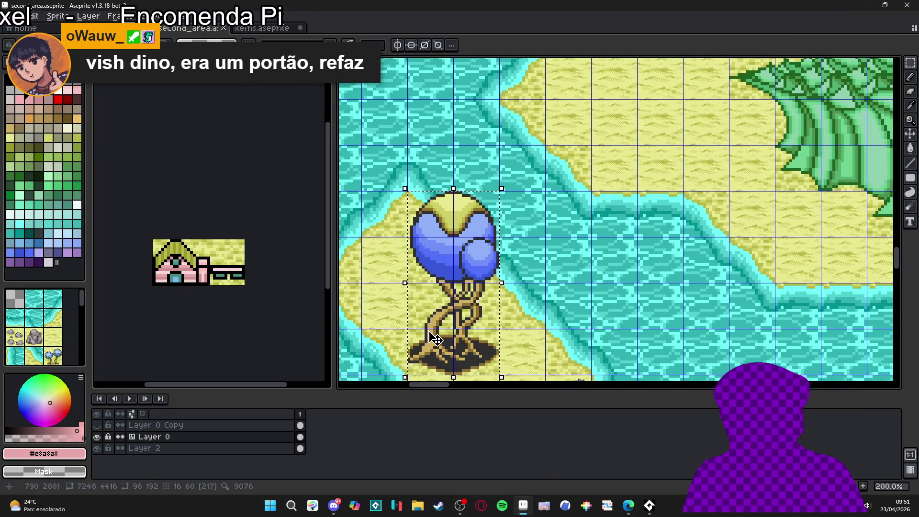
pyautogui.hotkey('ctrl', 'd')
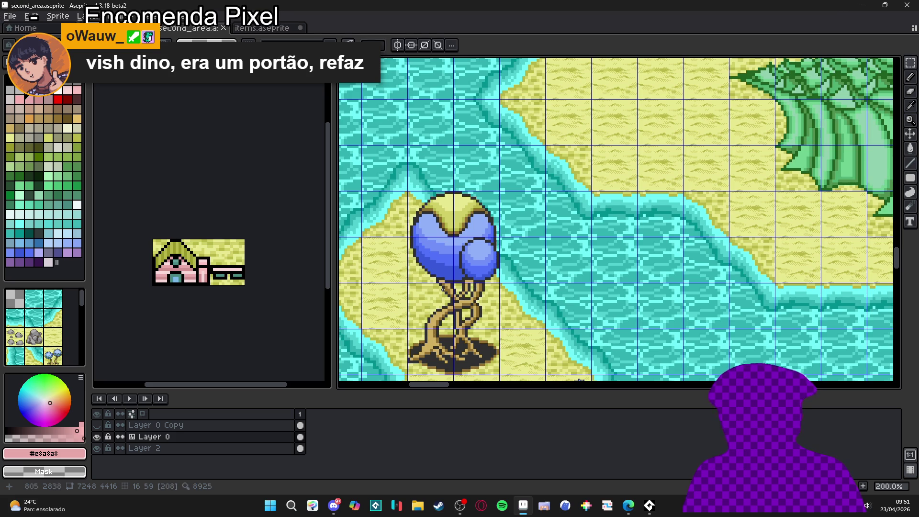
pyautogui.hotkey('ctrl', 'z')
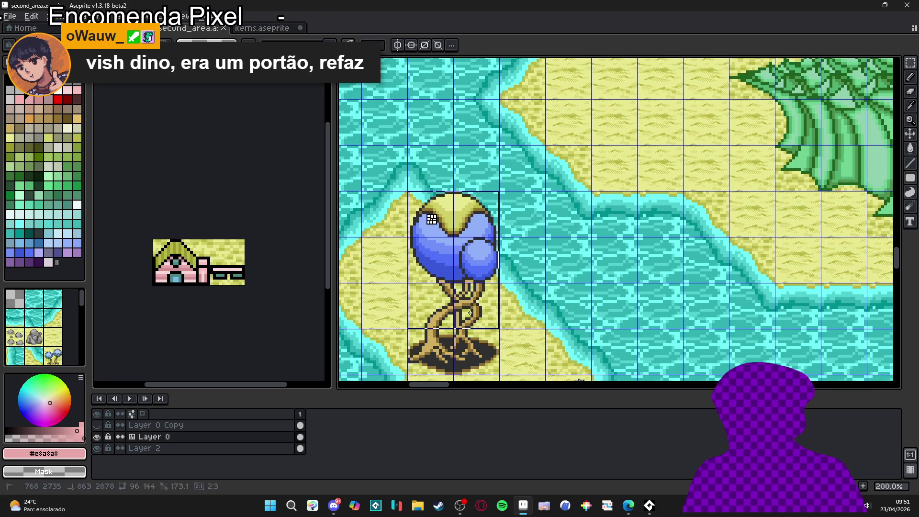
# - Switch to the items.aseprite tileset document
pyautogui.click(281, 29)
pyautogui.scroll(-3, 499, 238)
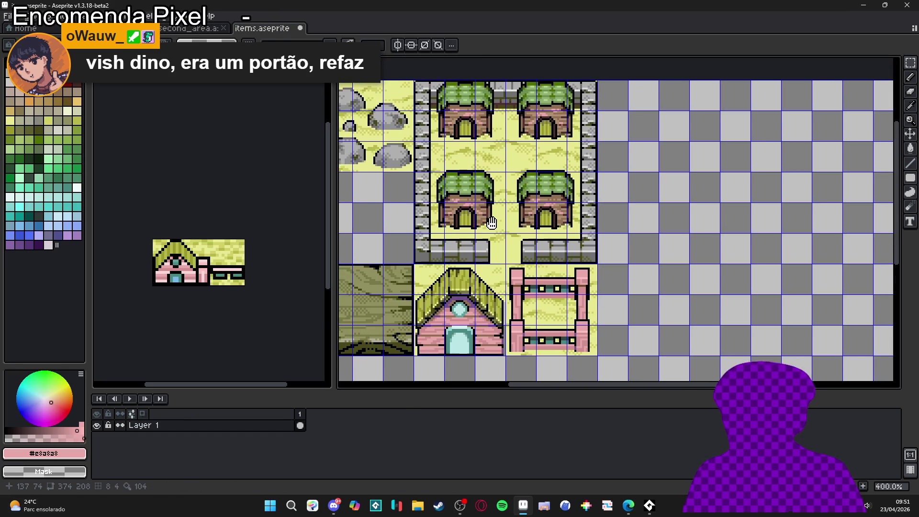
pyautogui.scroll(1, 448, 284)
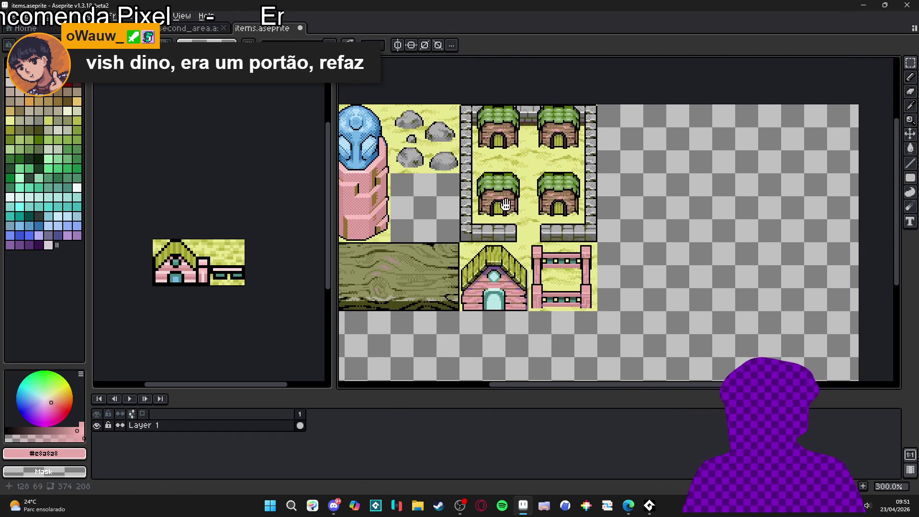